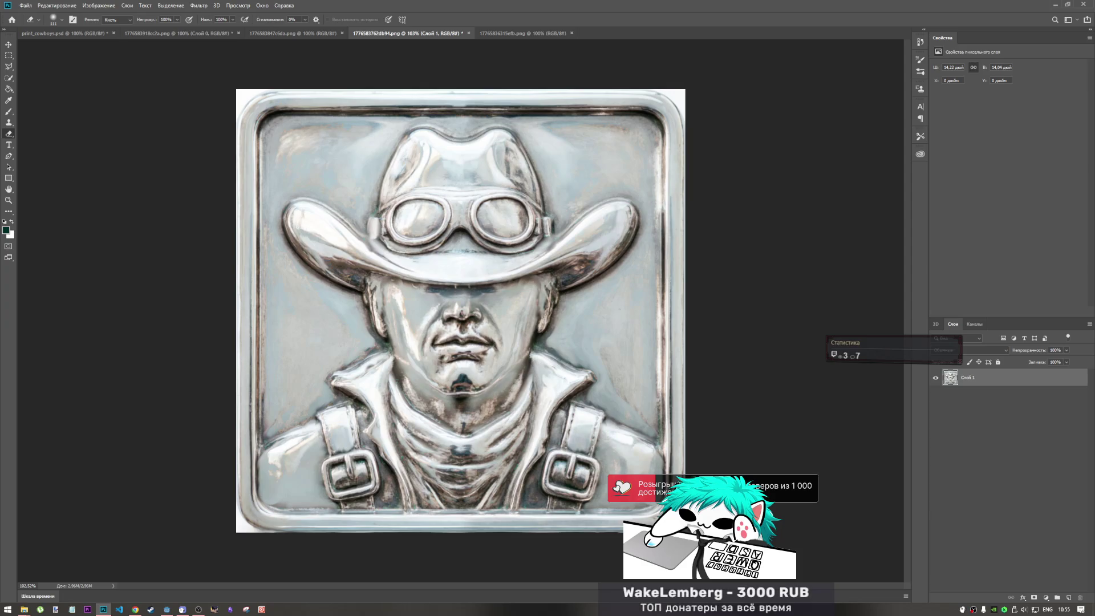
# Erase the tile's white top-right, top-left and bottom-left corners.
pyautogui.moveTo(704, 97)
pyautogui.mouseDown()
pyautogui.moveTo(679, 86)
pyautogui.moveTo(698, 90)
pyautogui.mouseUp()
pyautogui.moveTo(221, 97)
pyautogui.mouseDown()
pyautogui.moveTo(255, 66)
pyautogui.moveTo(223, 88)
pyautogui.mouseUp()
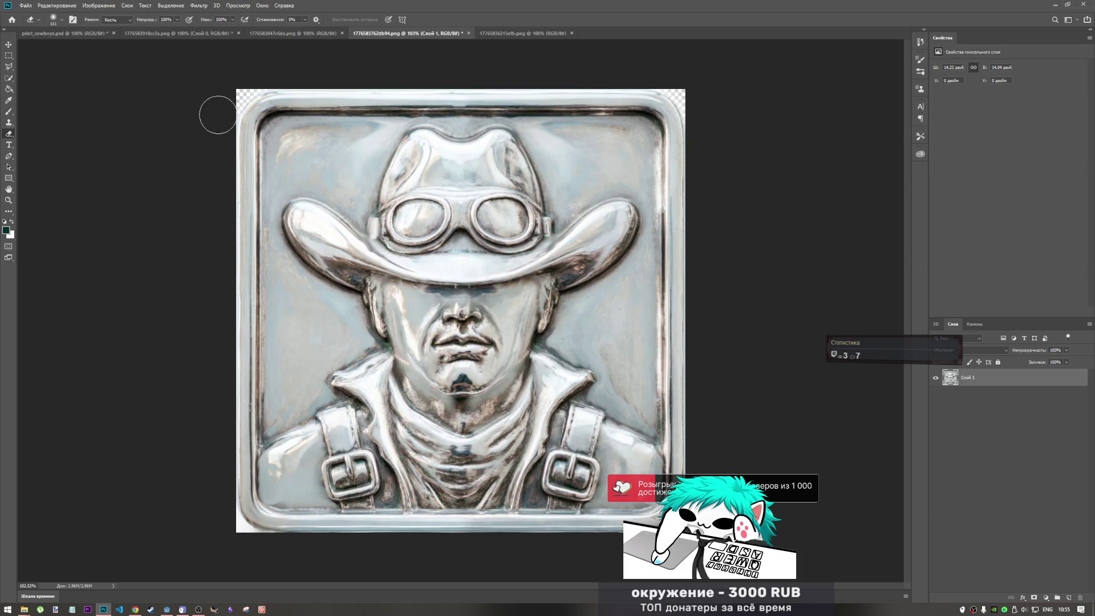
pyautogui.moveTo(228, 538)
pyautogui.mouseDown()
pyautogui.moveTo(207, 528)
pyautogui.moveTo(239, 548)
pyautogui.mouseUp()
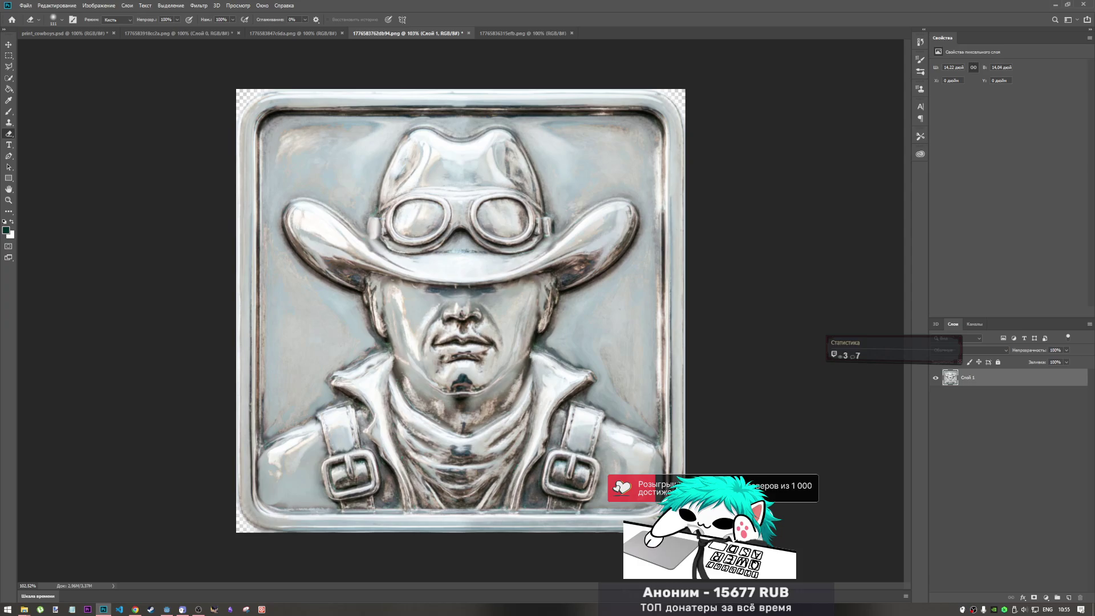
# Lower eraser opacity to 66%, re-erase the left corners, and add Слой 2 beneath Слой 1.
pyautogui.click(176, 19)
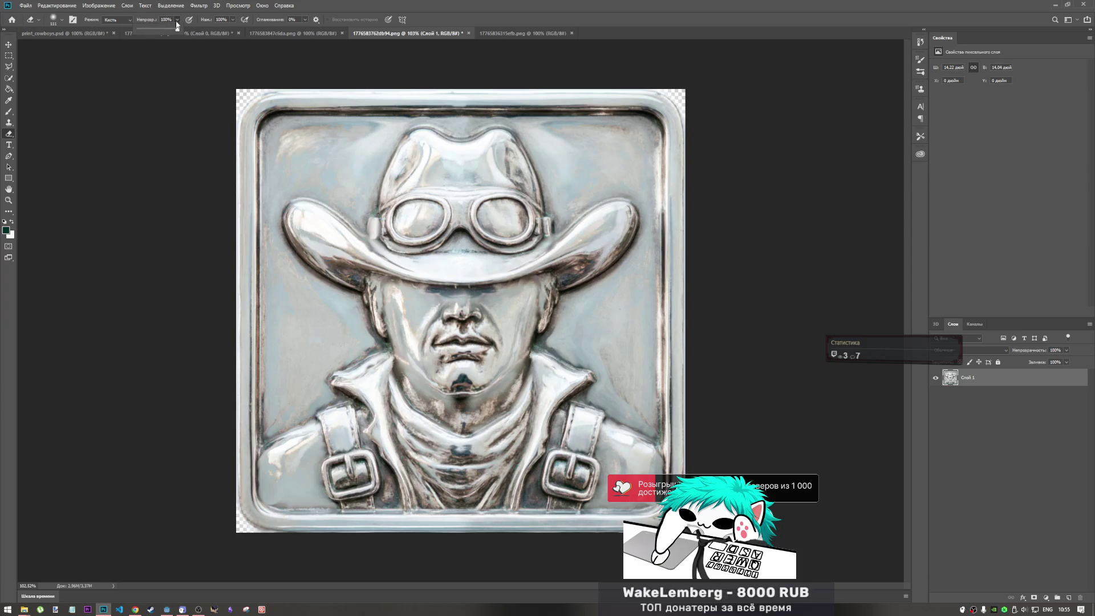
pyautogui.moveTo(165, 32); pyautogui.dragTo(164, 32)
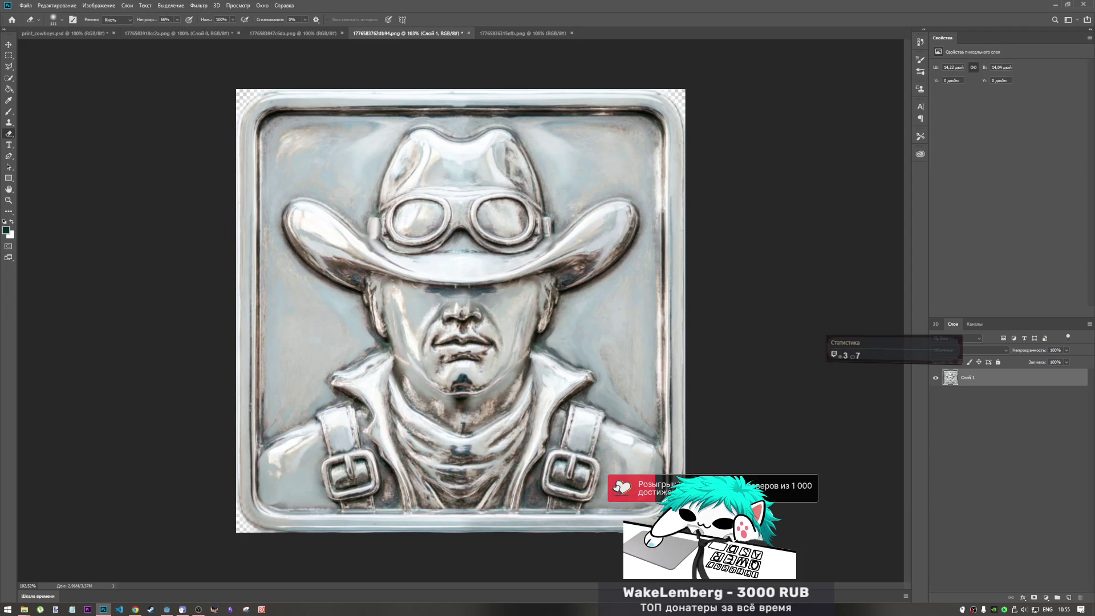
pyautogui.click(238, 530)
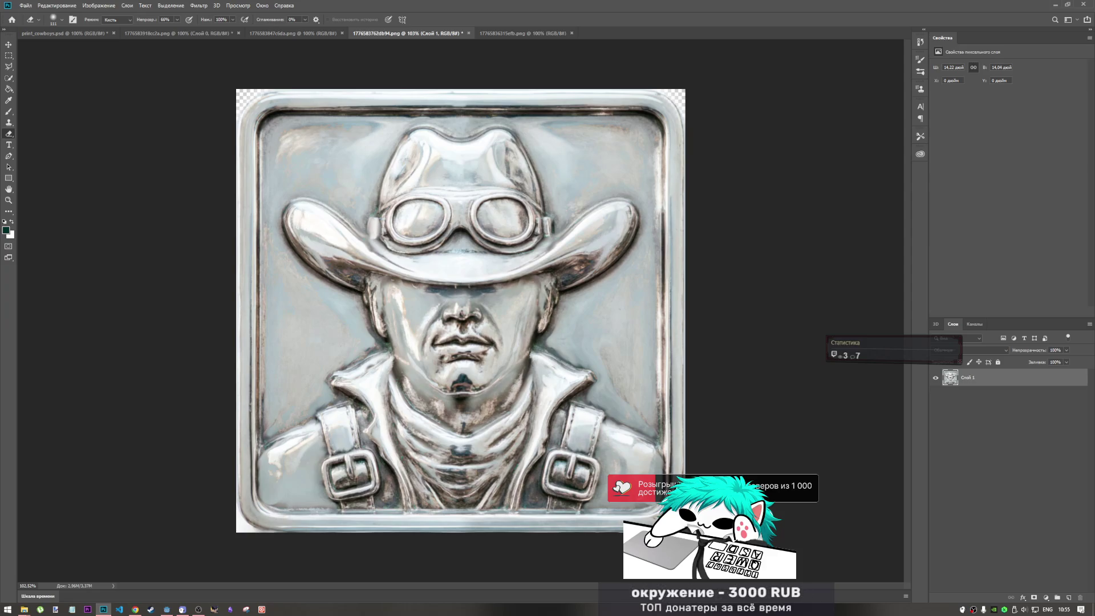
pyautogui.hotkey('ctrl', 'z')
pyautogui.click(244, 93)
pyautogui.click(254, 531)
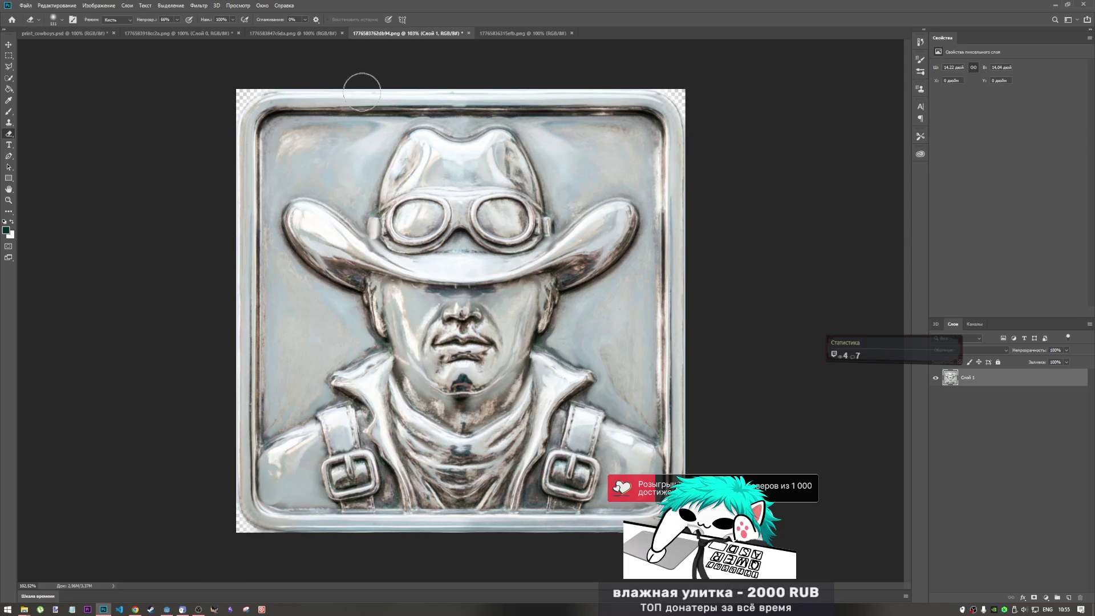
pyautogui.press('F2')
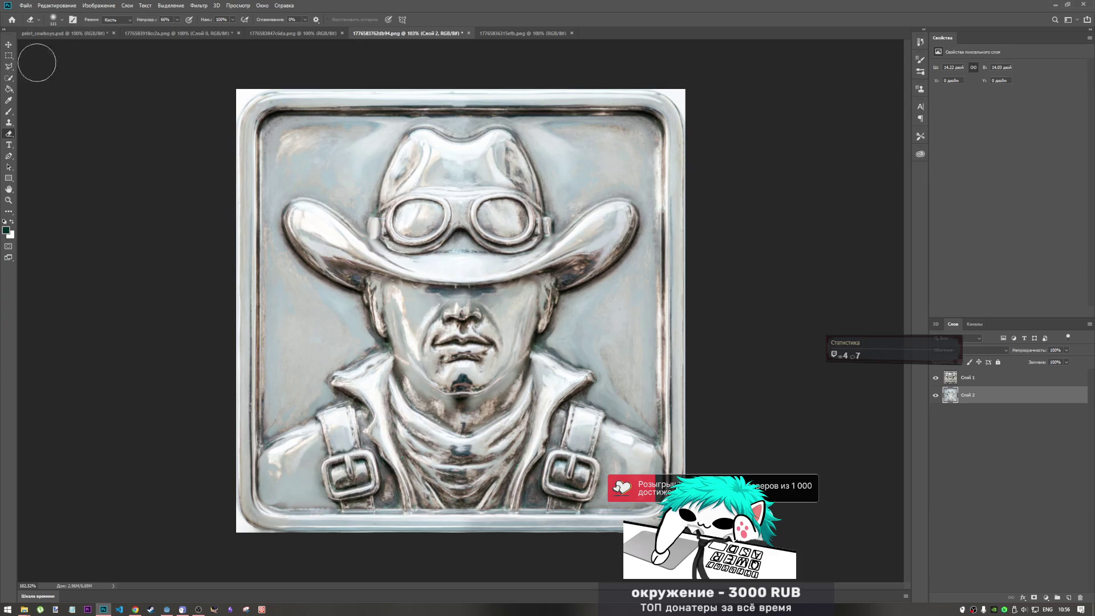
# Quick-select the white top-left corner area, then clear the selection.
pyautogui.click(9, 78)
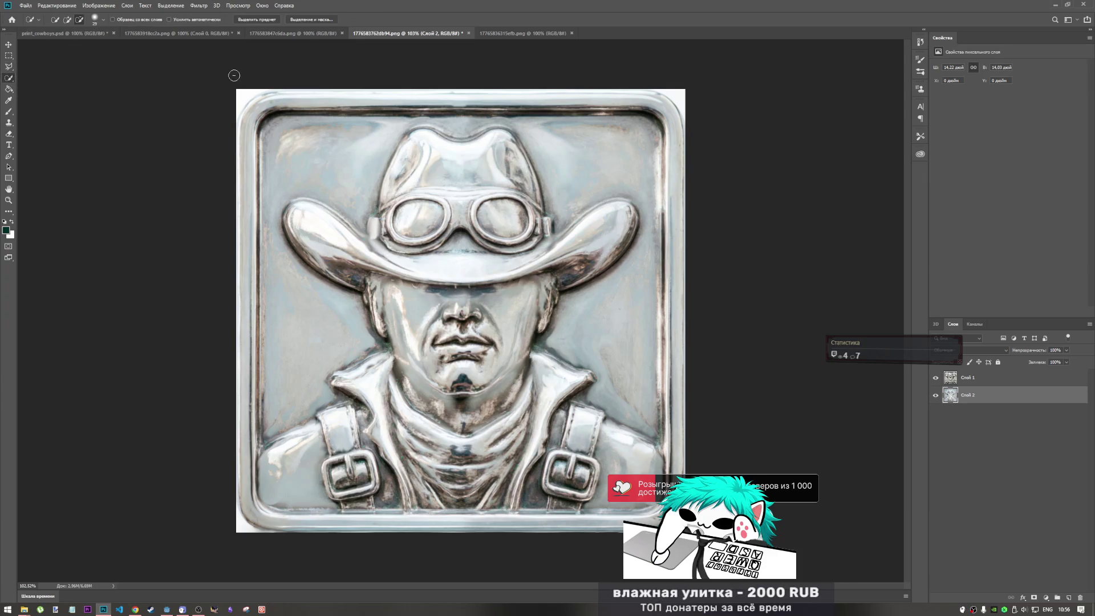
pyautogui.moveTo(241, 96); pyautogui.dragTo(249, 105)
pyautogui.hotkey('ctrl', 'd')
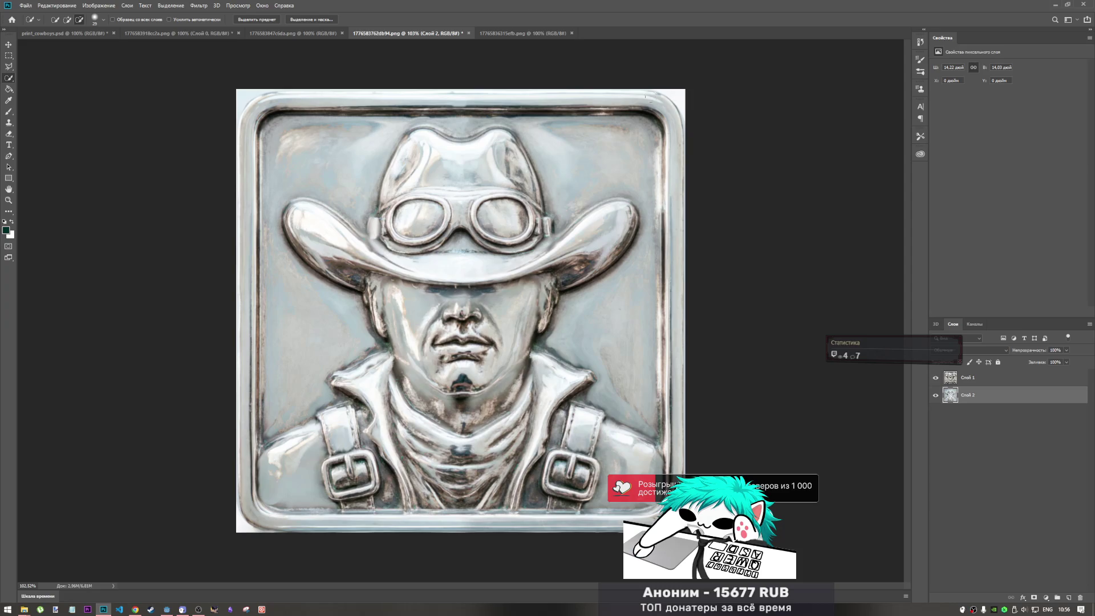
# Select Слой 1 and Слой 2 together and merge them into one layer.
pyautogui.click(984, 433)
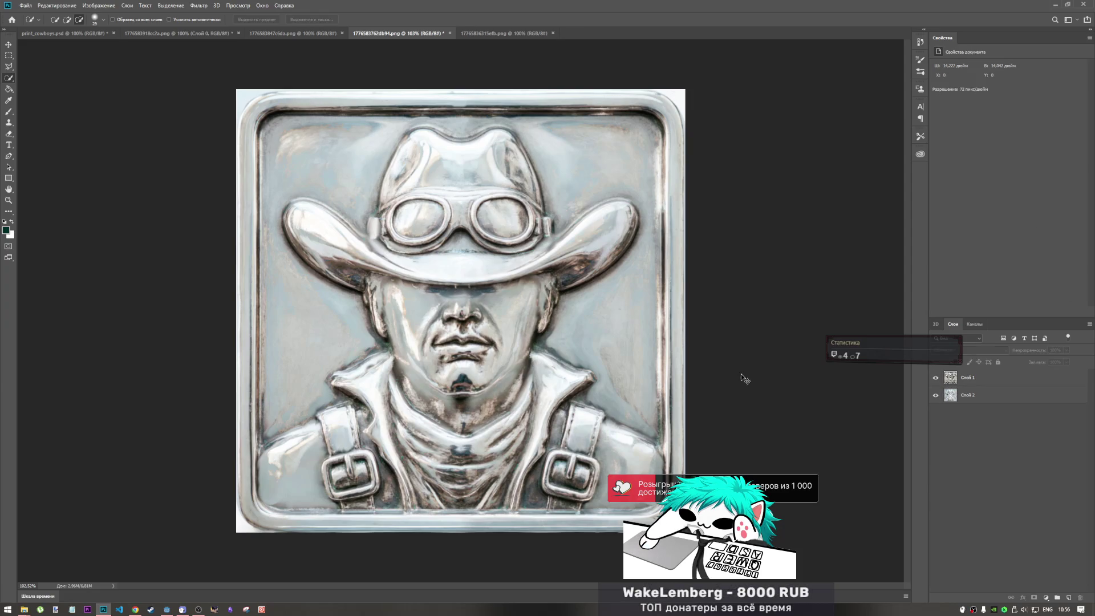
pyautogui.click(953, 403)
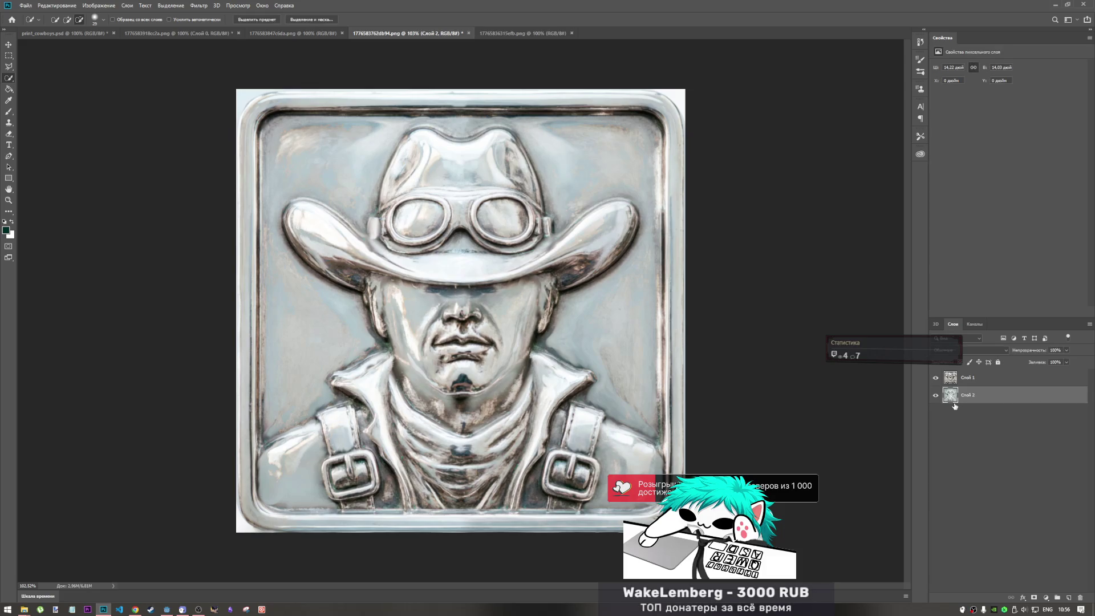
pyautogui.keyDown('shift'); pyautogui.click(975, 384); pyautogui.keyUp('shift')
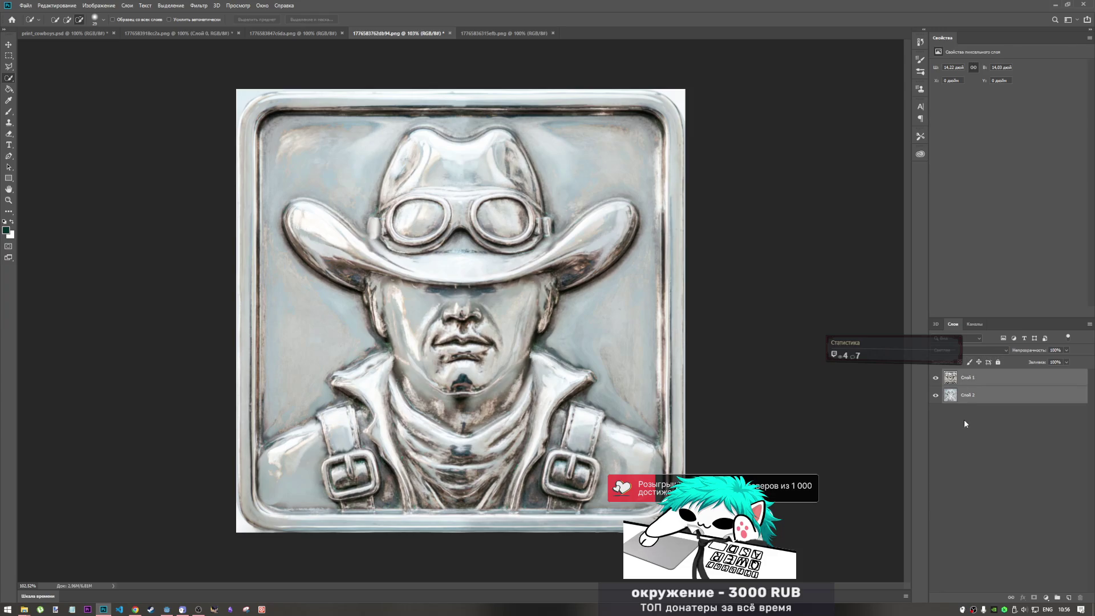
pyautogui.click(964, 419)
pyautogui.click(983, 377)
pyautogui.keyDown('shift'); pyautogui.click(983, 394); pyautogui.keyUp('shift')
pyautogui.click(990, 350)
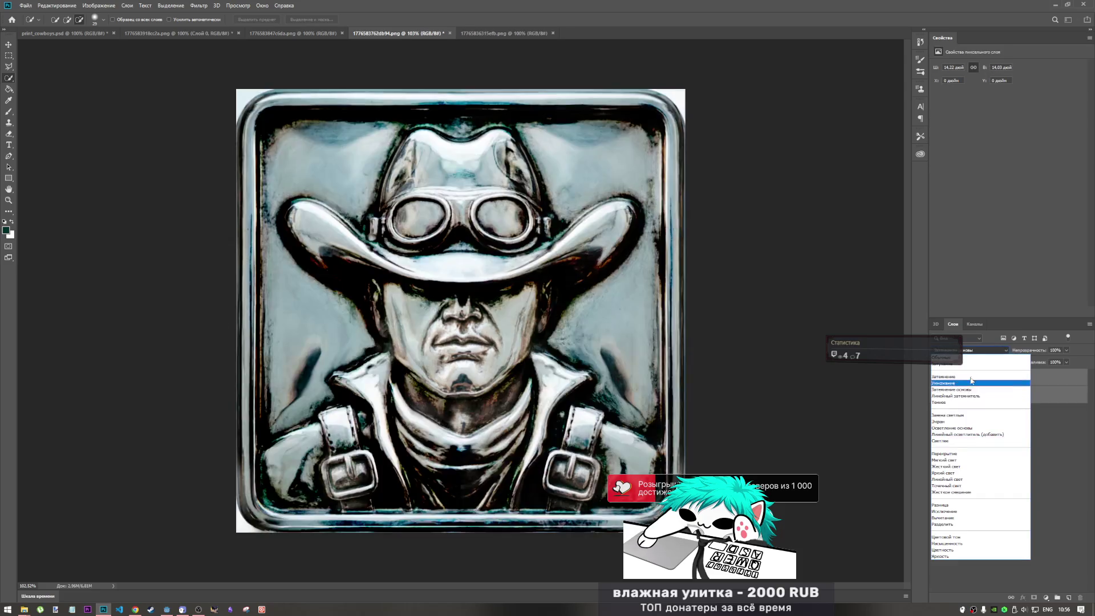
pyautogui.click(1021, 364)
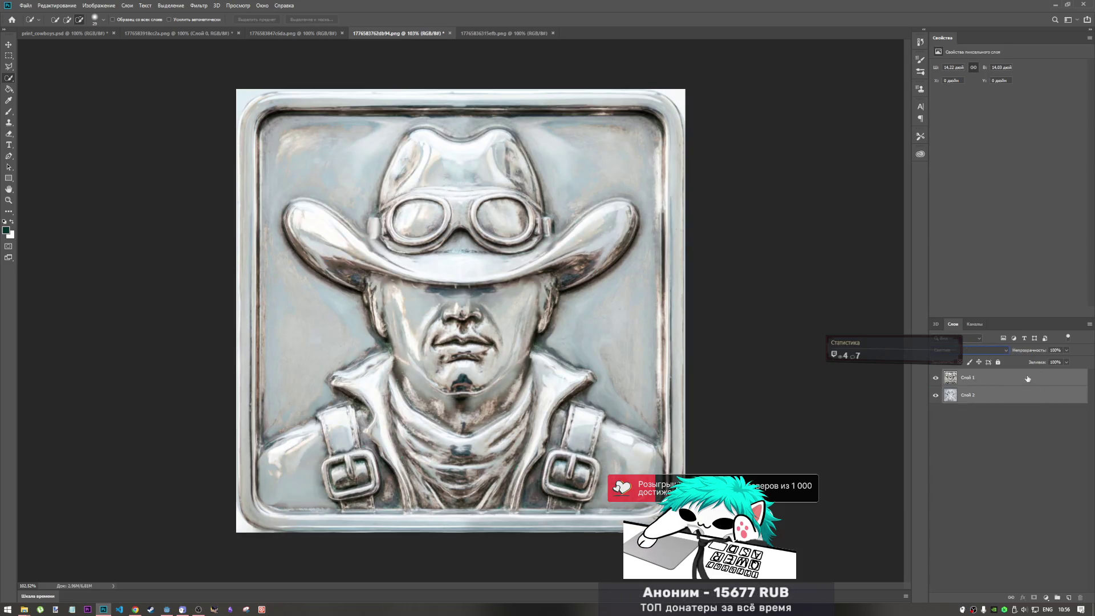
pyautogui.rightClick(1028, 378)
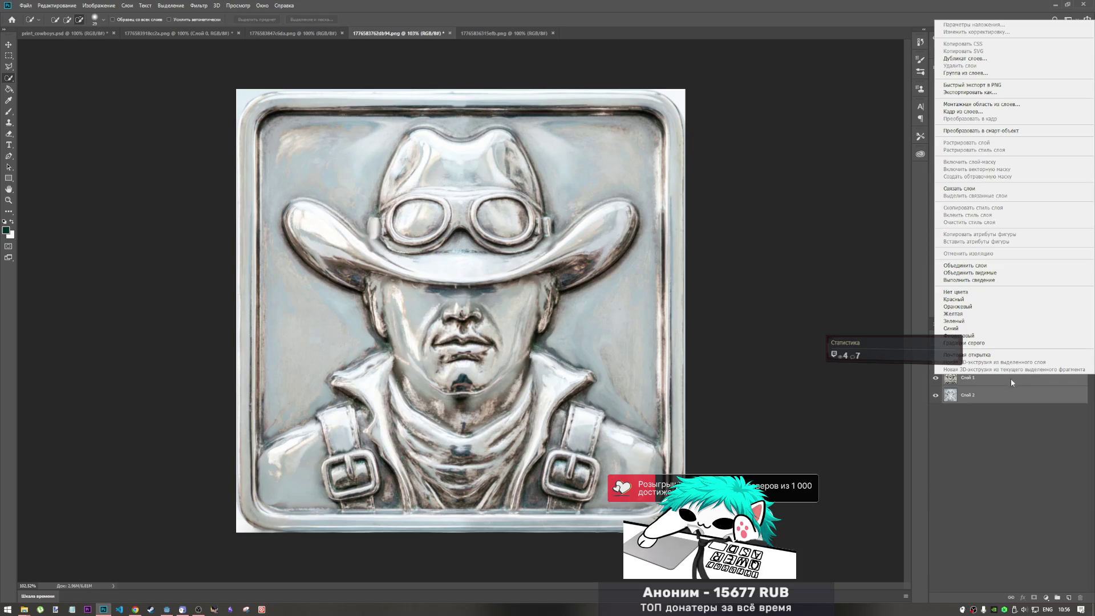
pyautogui.click(975, 266)
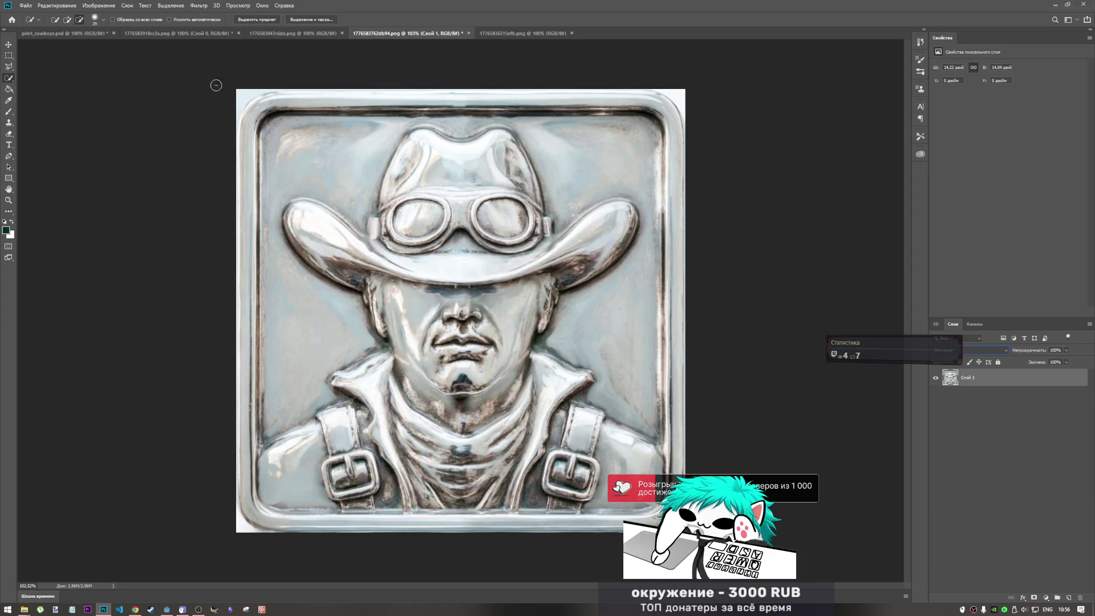
# Select the white top-right corner with the Magic Wand and delete it.
pyautogui.rightClick(9, 78)
pyautogui.click(51, 86)
pyautogui.click(568, 228)
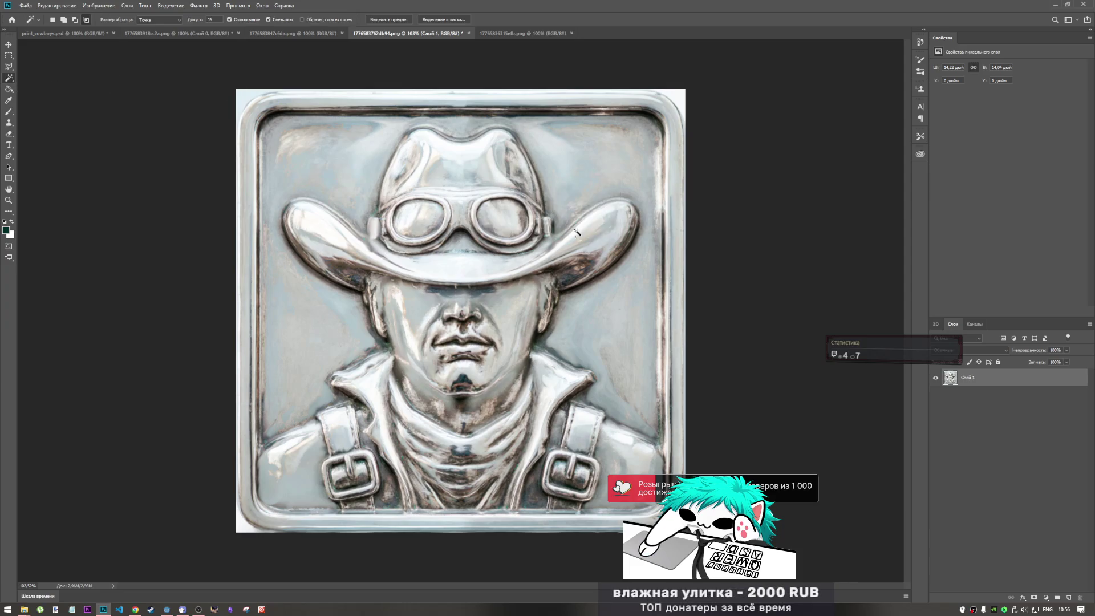
pyautogui.click(681, 102)
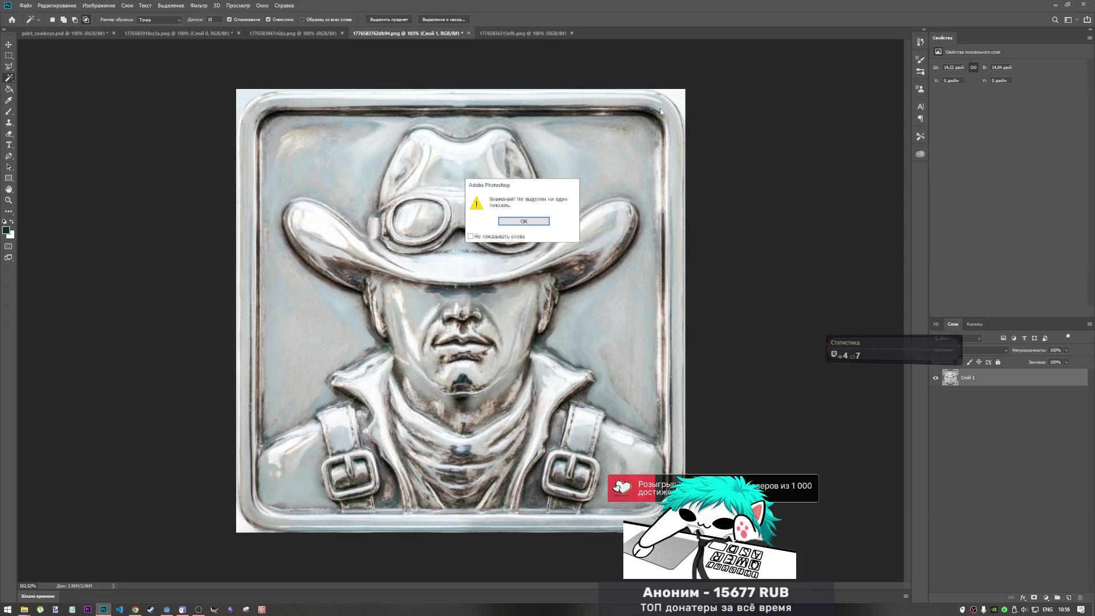
pyautogui.click(524, 221)
pyautogui.click(677, 100)
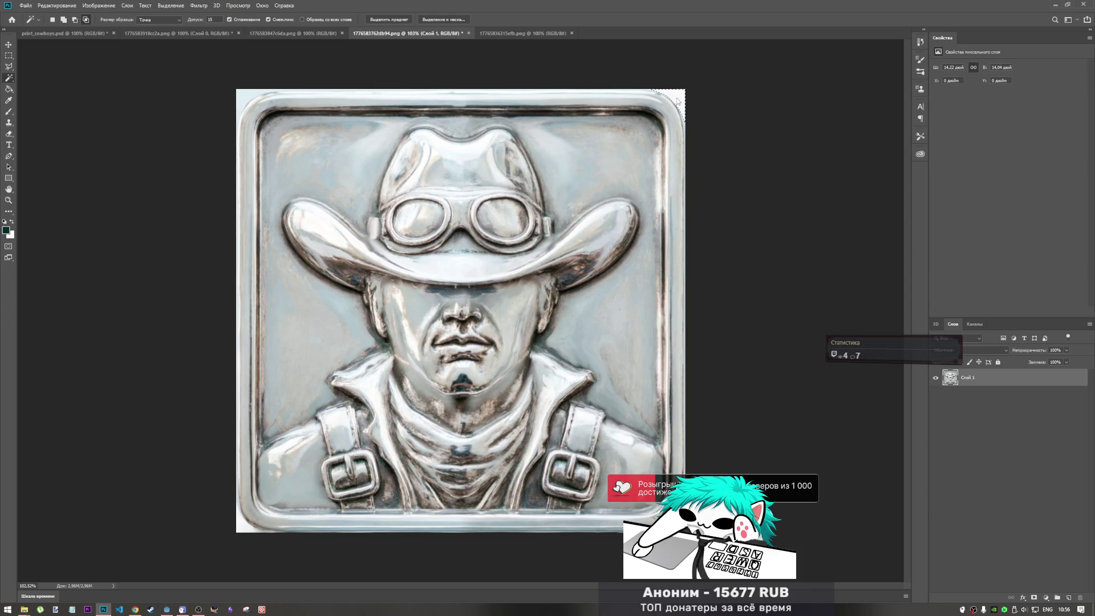
pyautogui.press('Delete')
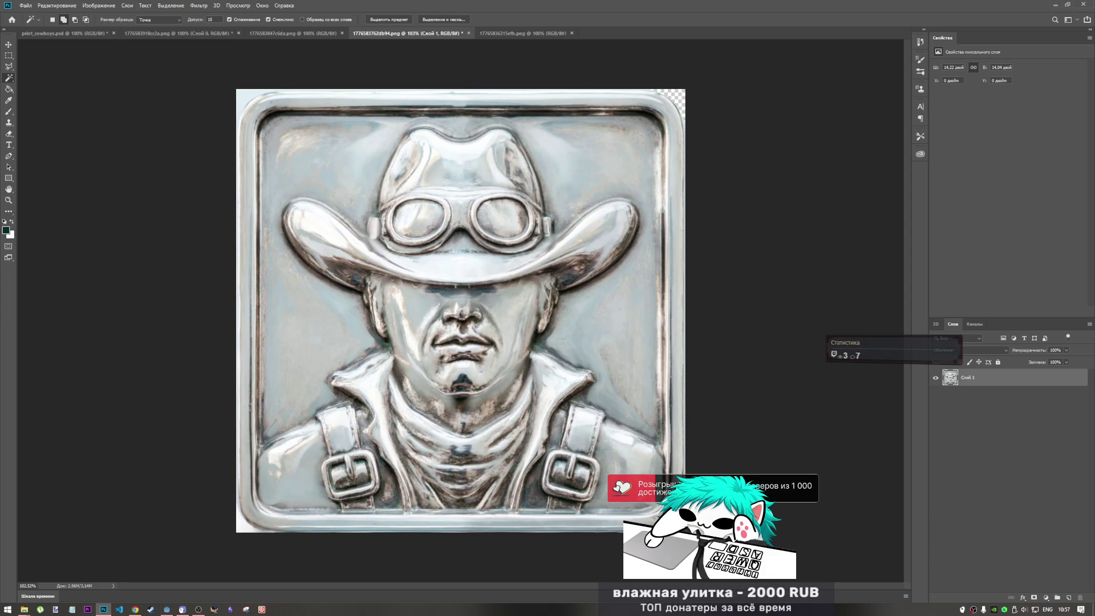
# Delete the white bottom-left corner pixels.
pyautogui.hotkey('shift', 'alt')
pyautogui.hotkey('shift', 'alt')
pyautogui.press('Delete')
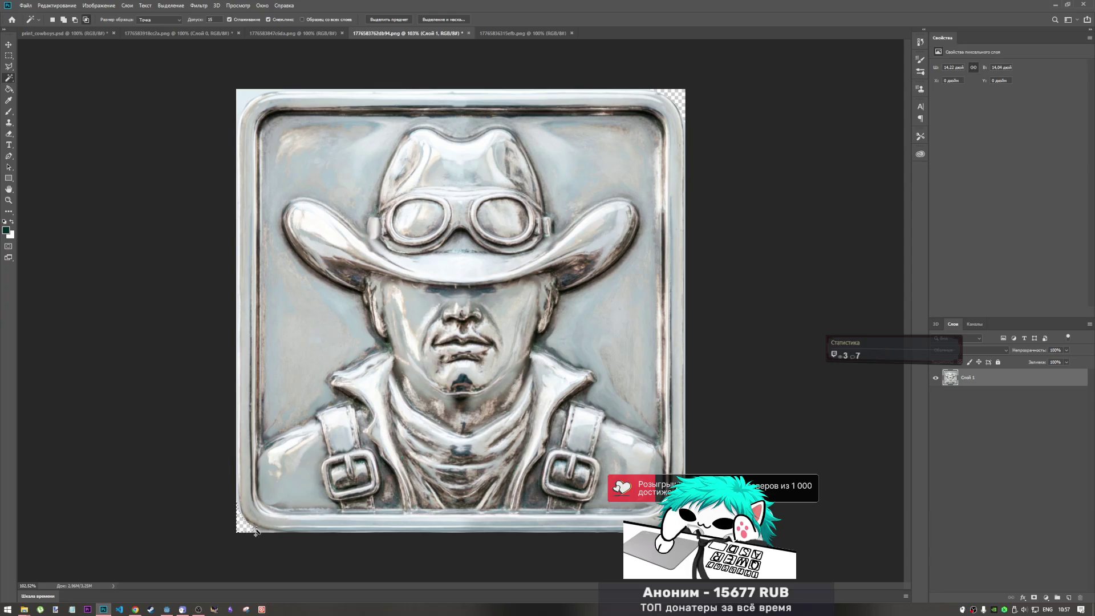
pyautogui.hotkey('shift', 'alt')
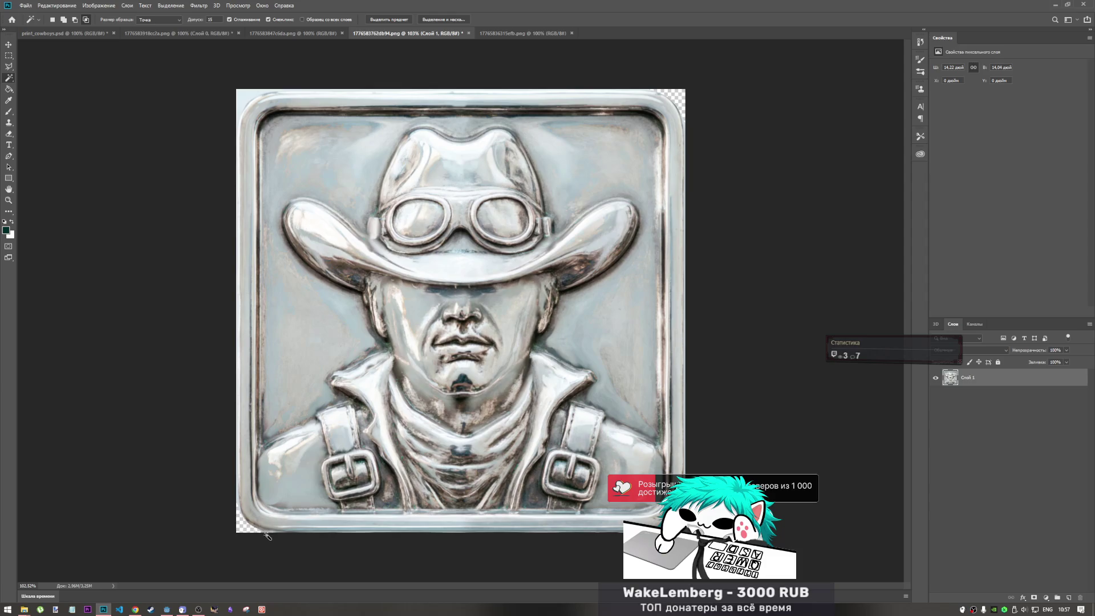
pyautogui.press('shift')
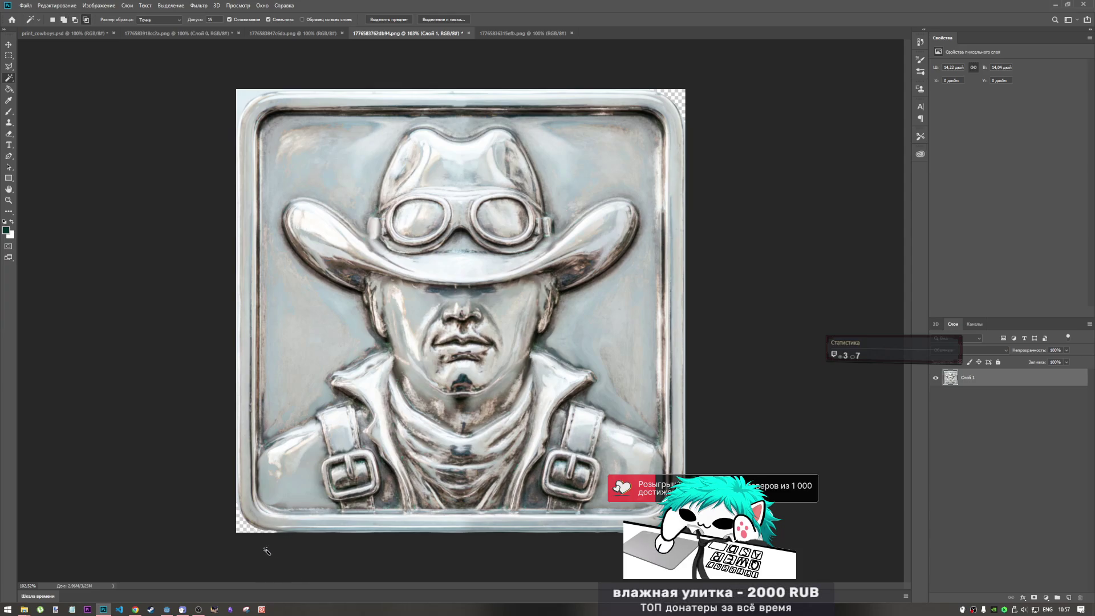
# Select the white border along the top and left edges, refining it with Quick Selection.
pyautogui.click(246, 101)
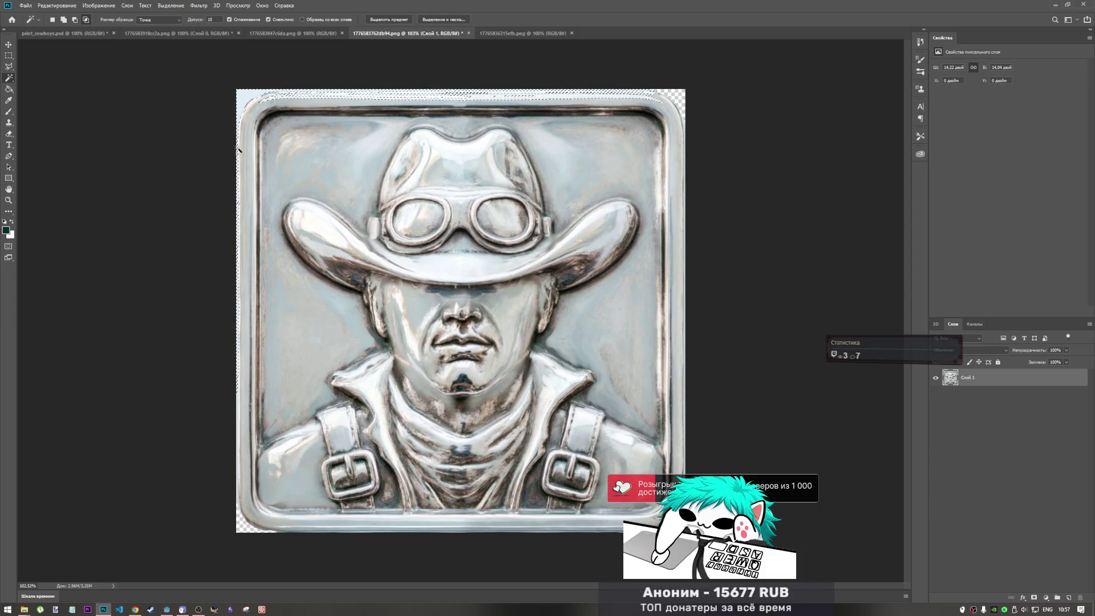
pyautogui.rightClick(13, 83)
pyautogui.click(46, 77)
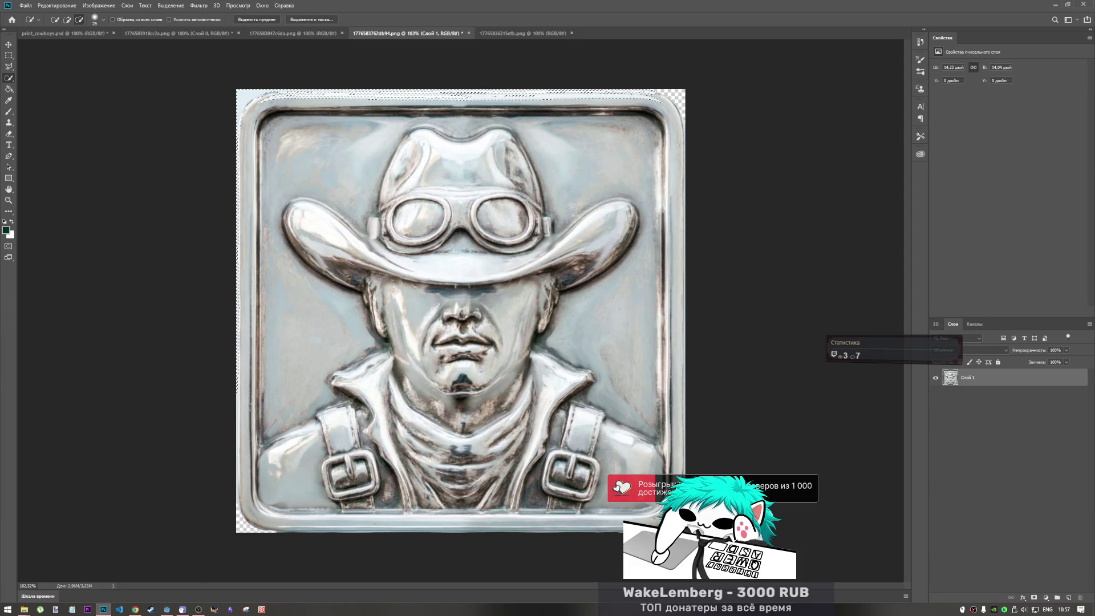
pyautogui.click(249, 95)
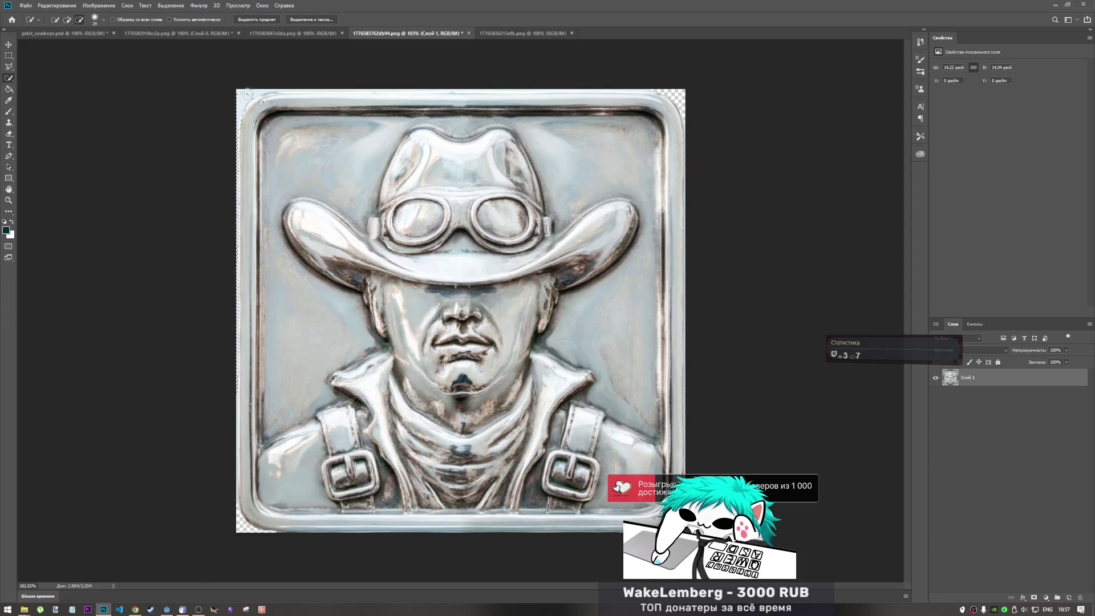
pyautogui.keyDown('alt'); pyautogui.click(230, 144); pyautogui.keyUp('alt')
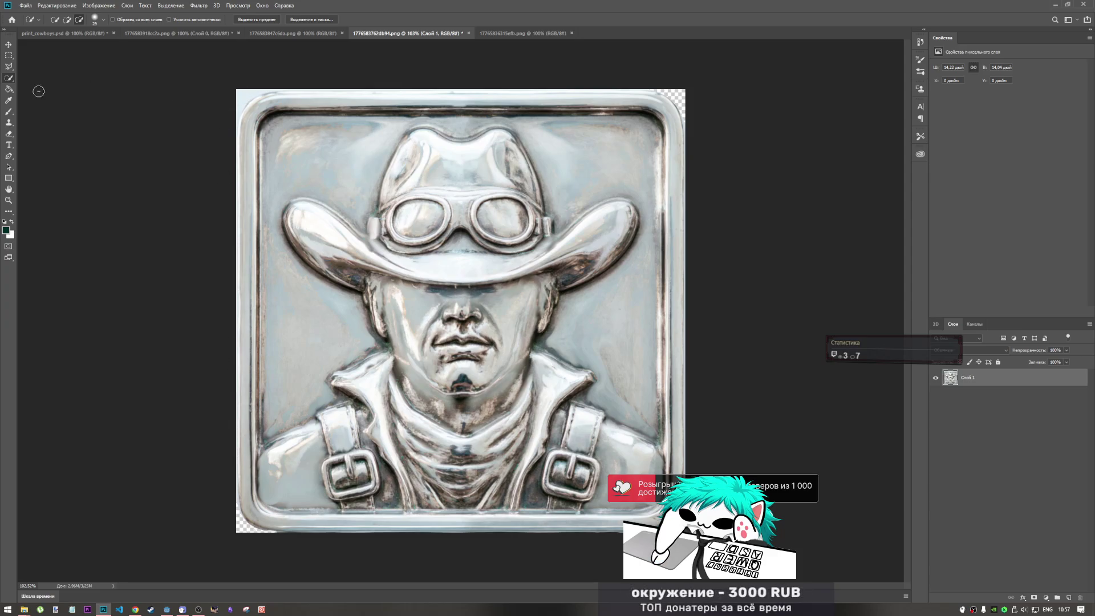
# Toggle between Magic Wand and Quick Selection and their add/subtract modes.
pyautogui.hotkey('shift', 'w')
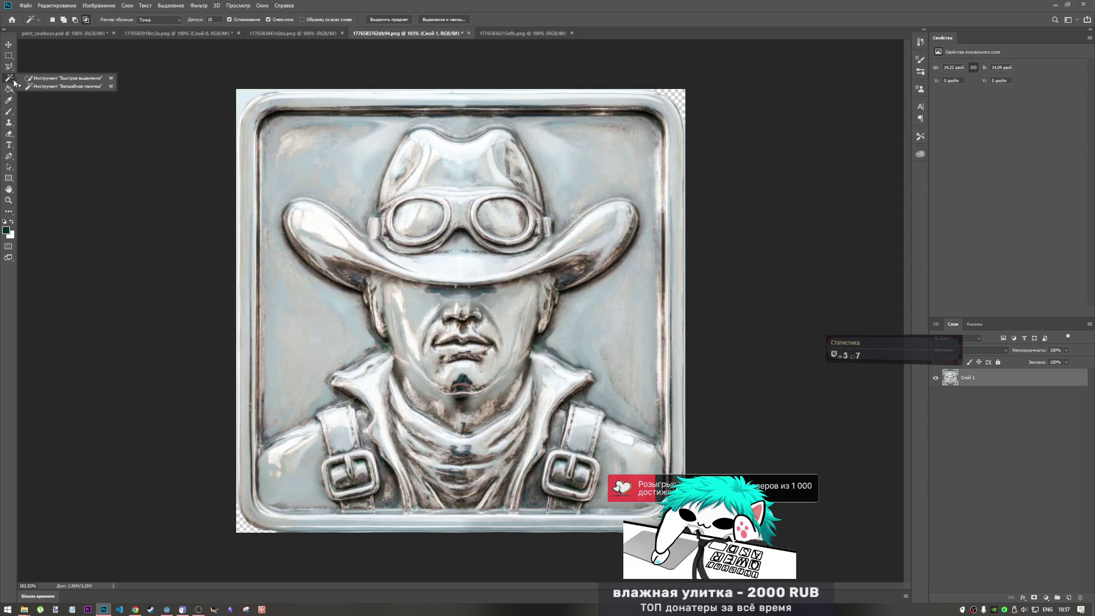
pyautogui.hotkey('shift', 'w')
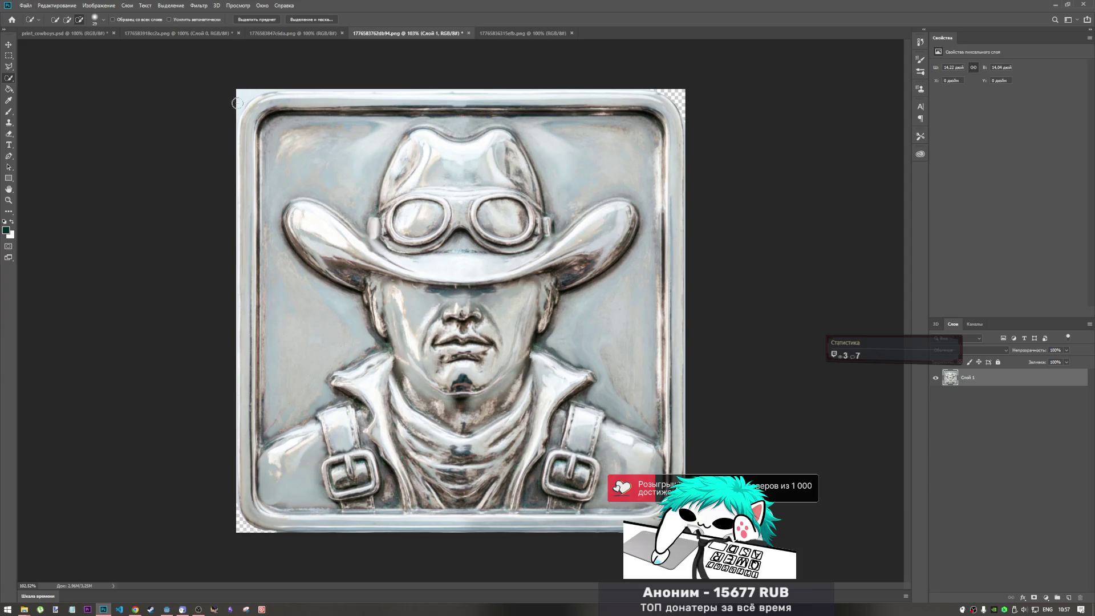
pyautogui.rightClick(309, 211)
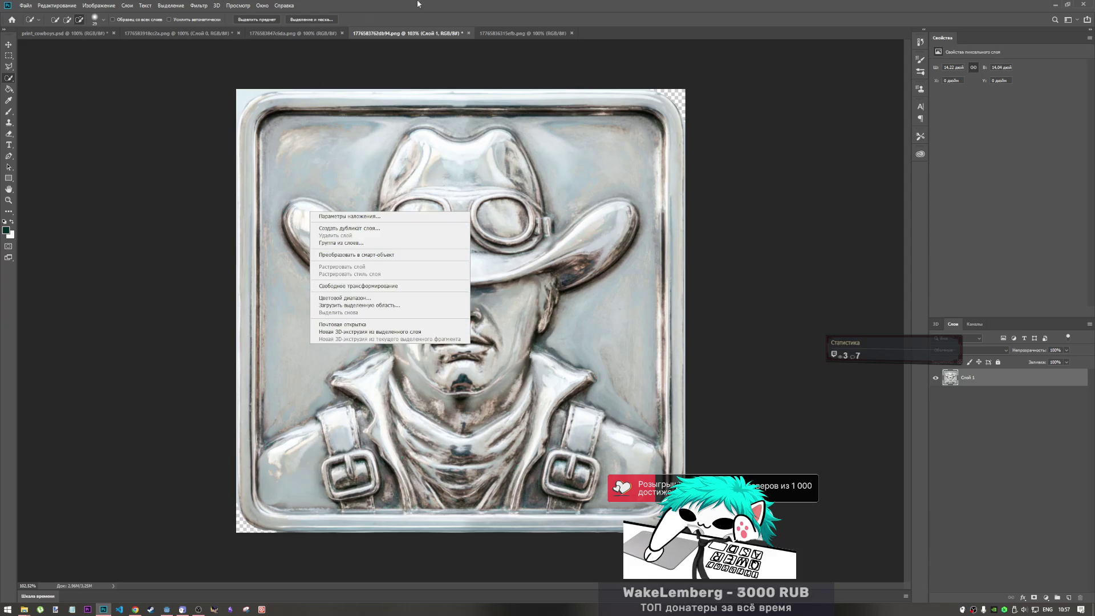
pyautogui.press('Escape')
pyautogui.click(67, 20)
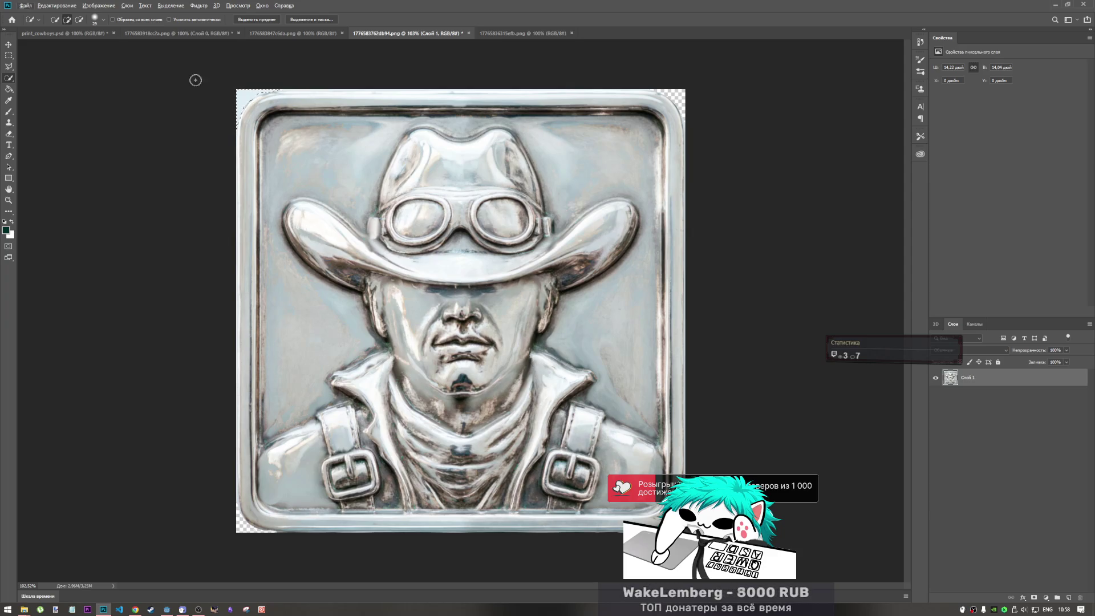
pyautogui.press('alt')
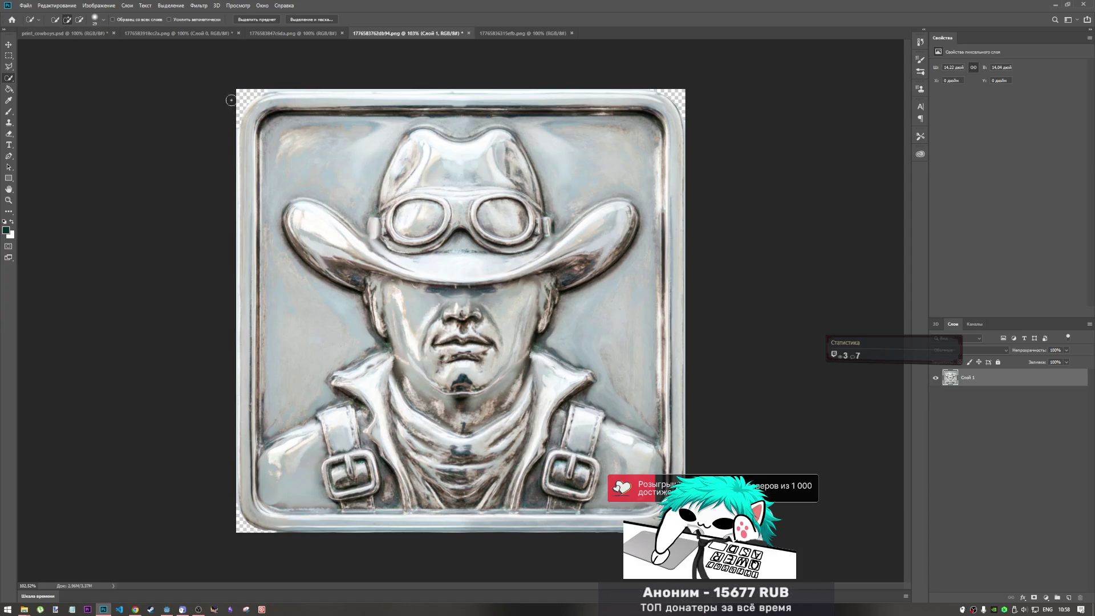
# Marquee-select the cowboy tile, delete it, then select all and clear the leftover pixels.
pyautogui.click(9, 55)
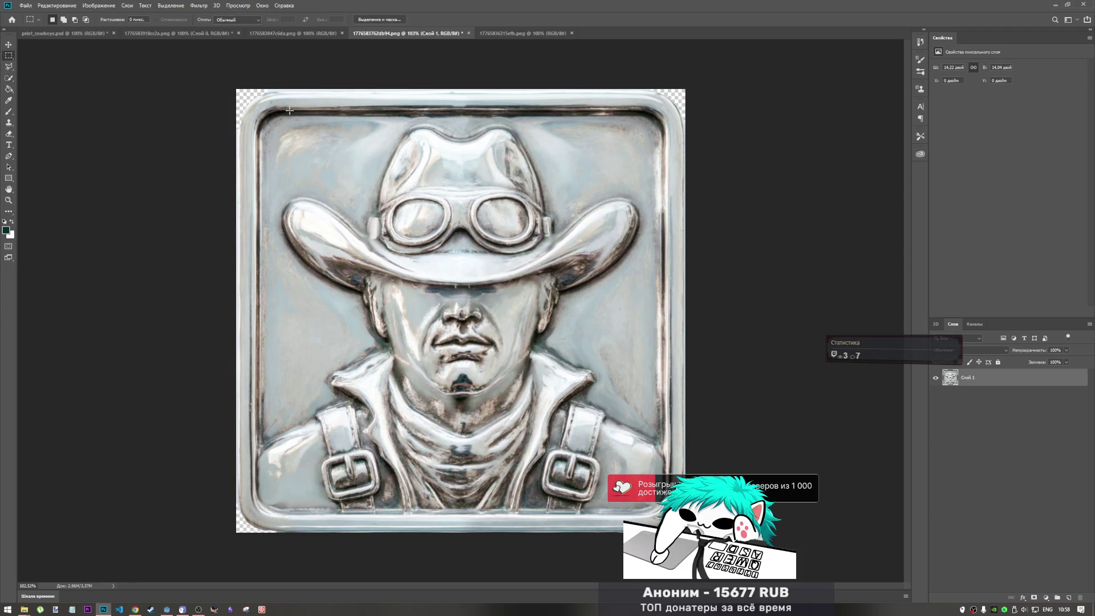
pyautogui.moveTo(240, 90)
pyautogui.mouseDown()
pyautogui.moveTo(274, 217)
pyautogui.moveTo(491, 544)
pyautogui.moveTo(687, 539)
pyautogui.mouseUp()
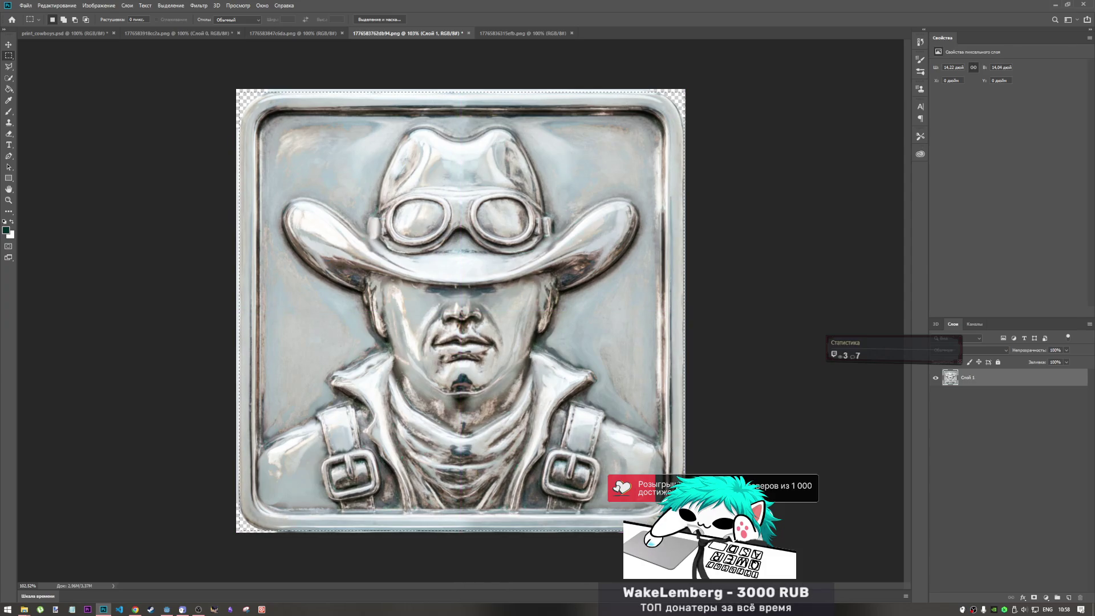
pyautogui.hotkey('ctrl', ';')
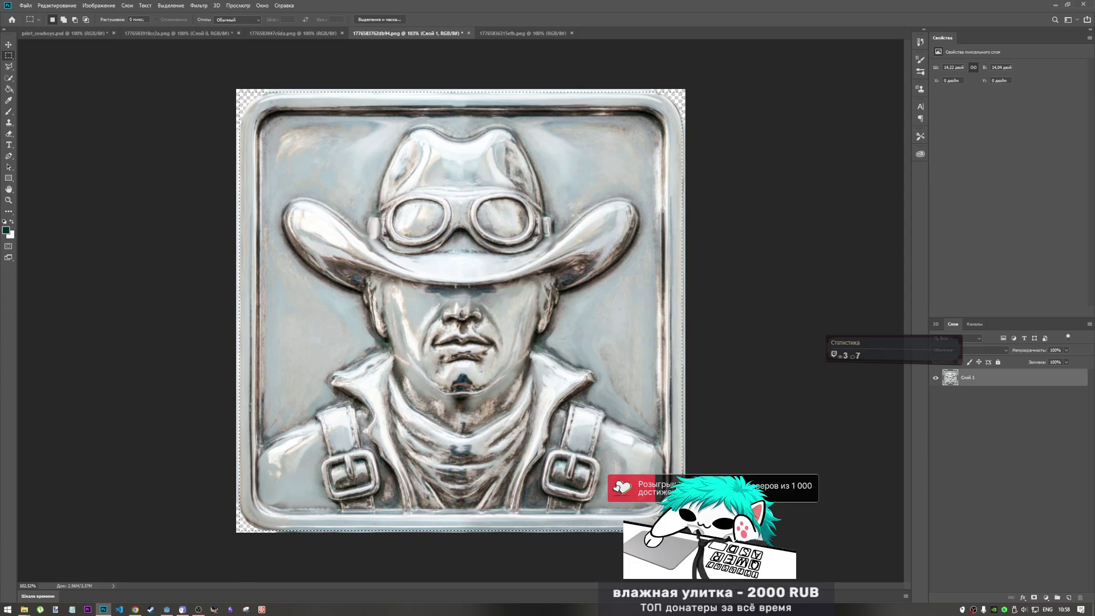
pyautogui.press('Delete')
pyautogui.hotkey('ctrl', 'a')
pyautogui.press('Delete')
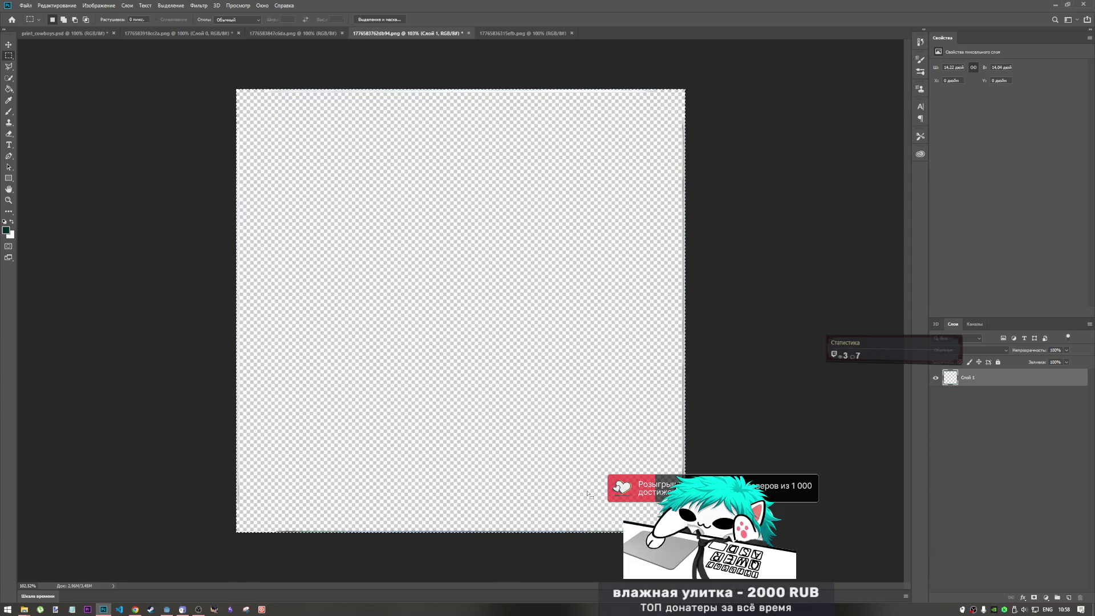
# In print_cowboys.psd, hide incognito and place the silver cowboy centred at about 71% size.
pyautogui.click(63, 33)
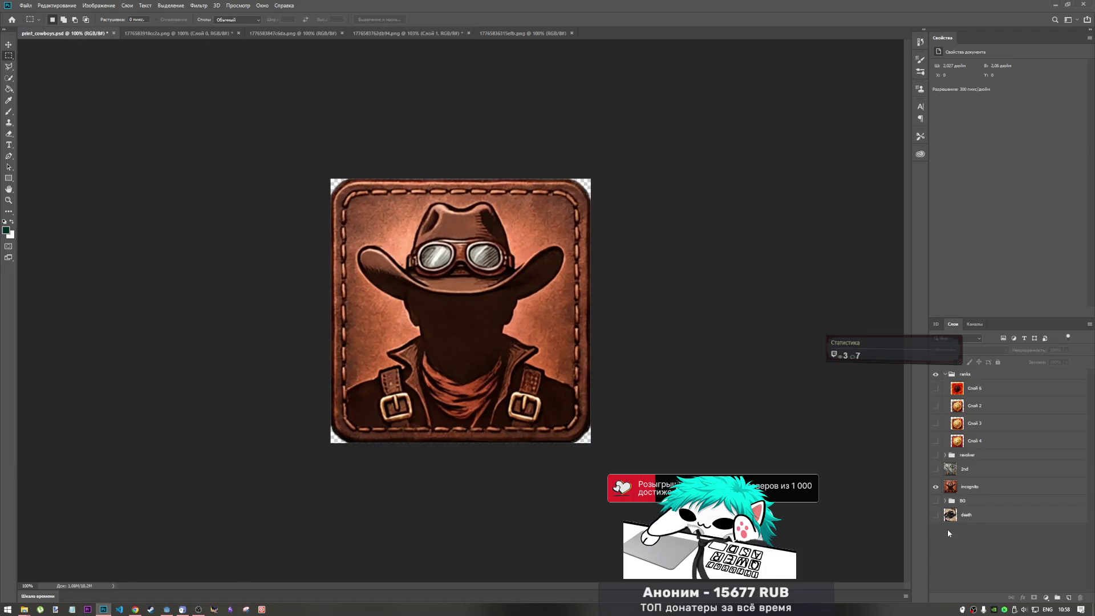
pyautogui.click(936, 487)
pyautogui.moveTo(821, 425); pyautogui.dragTo(817, 423)
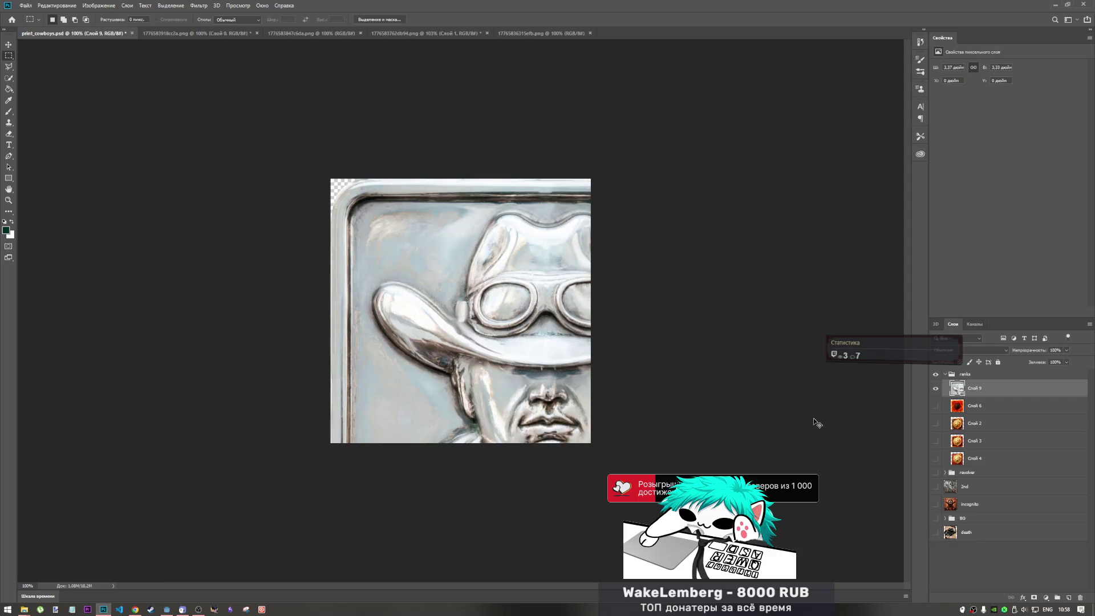
pyautogui.moveTo(589, 382)
pyautogui.mouseDown()
pyautogui.moveTo(434, 274)
pyautogui.moveTo(494, 317)
pyautogui.moveTo(460, 340)
pyautogui.moveTo(473, 330)
pyautogui.moveTo(465, 315)
pyautogui.moveTo(477, 314)
pyautogui.moveTo(469, 323)
pyautogui.moveTo(467, 306)
pyautogui.mouseUp()
pyautogui.moveTo(675, 98)
pyautogui.mouseDown()
pyautogui.moveTo(574, 190)
pyautogui.moveTo(588, 183)
pyautogui.mouseUp()
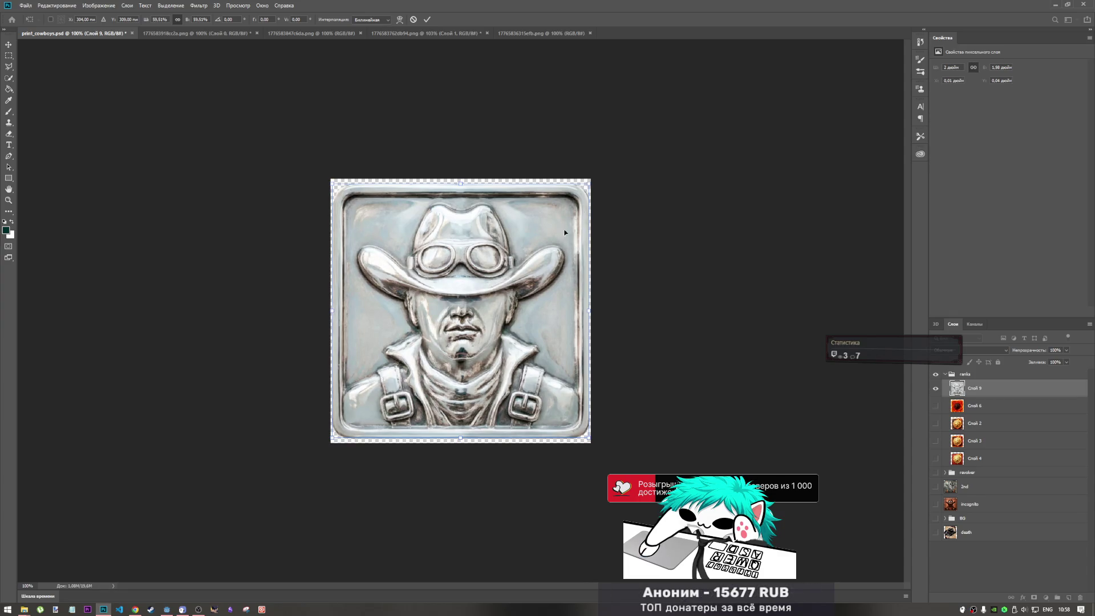
pyautogui.click(427, 20)
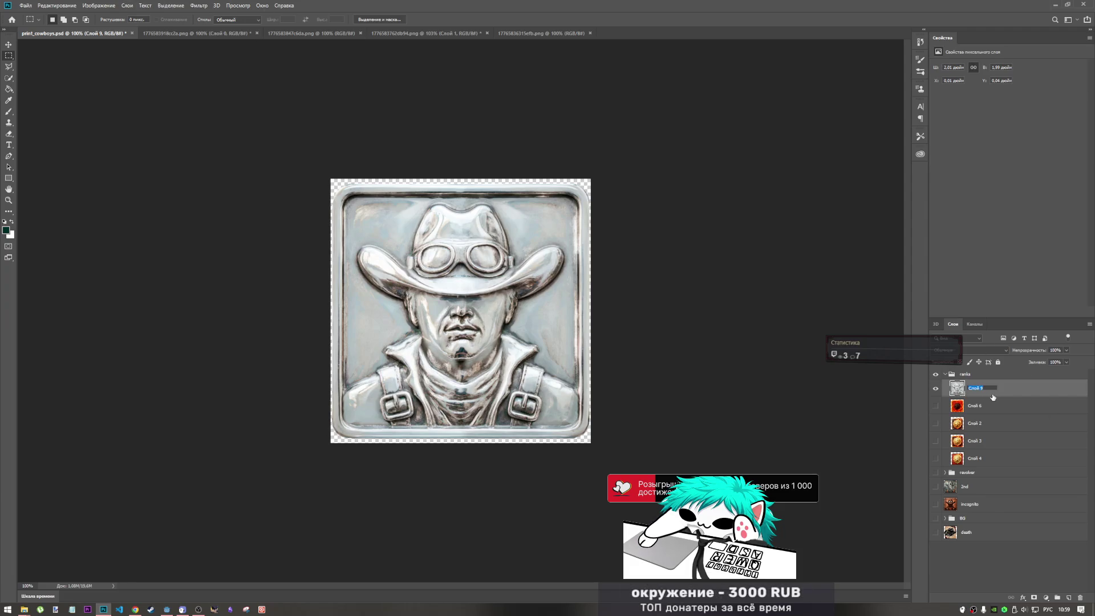
# Rename the silver layer 2nd and compare it against the older 2nd layer.
pyautogui.write('2nd')
pyautogui.hotkey('alt', 'shift')
pyautogui.write('nd')
pyautogui.click(972, 570)
pyautogui.click(960, 490)
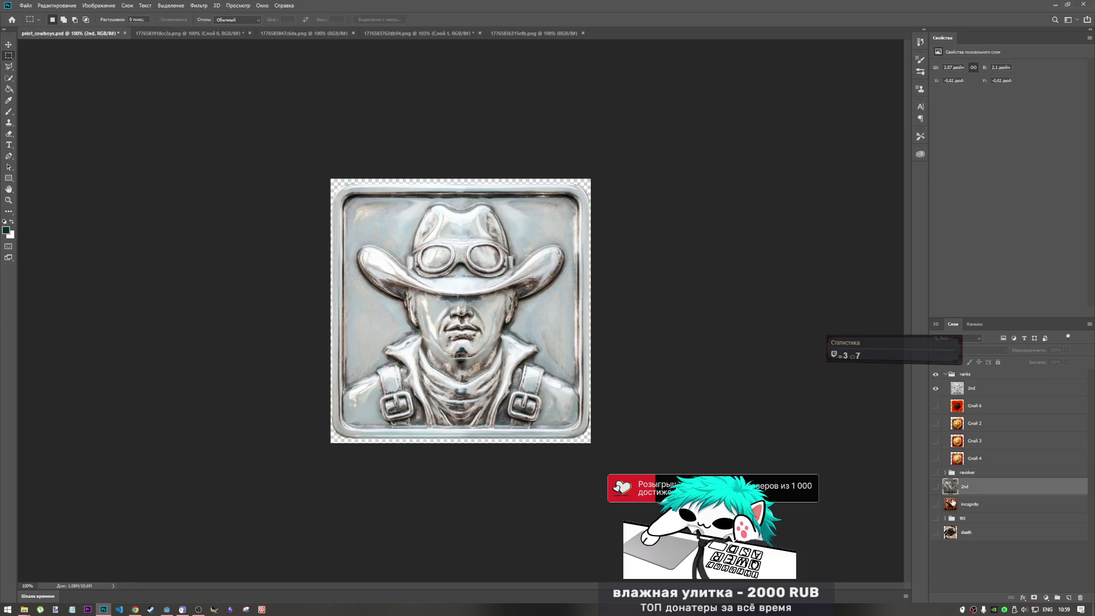
pyautogui.click(935, 487)
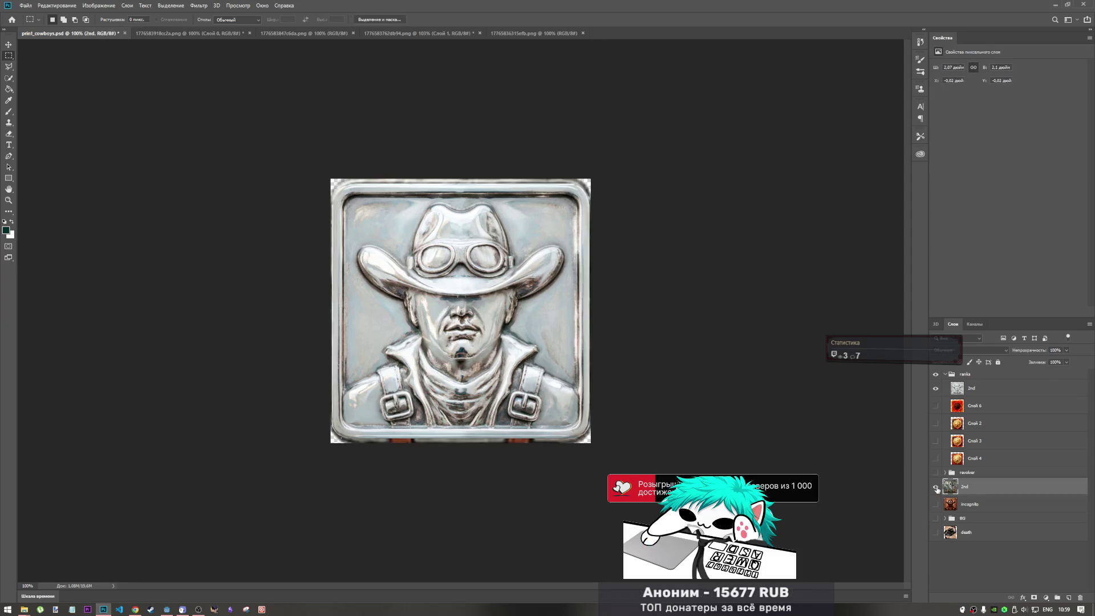
pyautogui.click(935, 388)
pyautogui.click(935, 389)
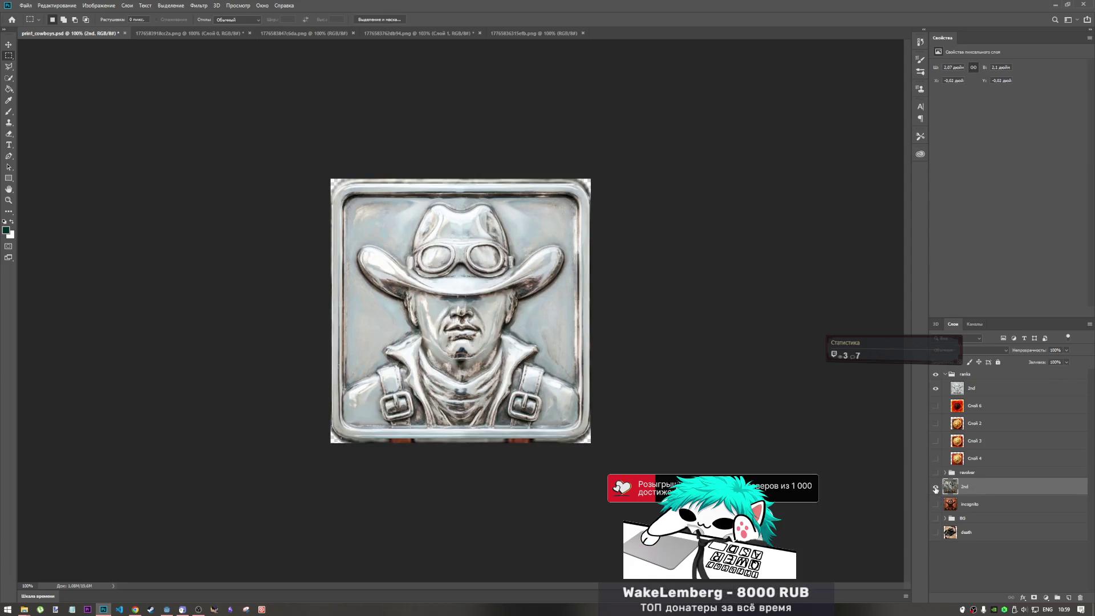
# Delete the older 2nd layer and move the silver 2nd layer below incognito.
pyautogui.click(936, 488)
pyautogui.press('Delete')
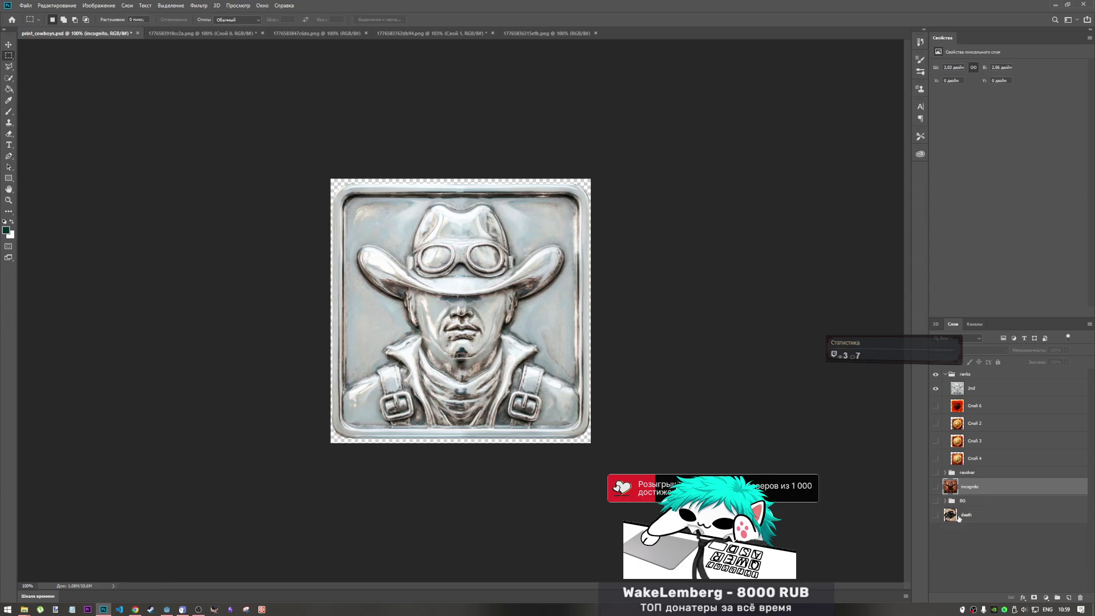
pyautogui.moveTo(969, 473)
pyautogui.mouseDown()
pyautogui.moveTo(978, 467)
pyautogui.moveTo(995, 515)
pyautogui.moveTo(973, 496)
pyautogui.mouseUp()
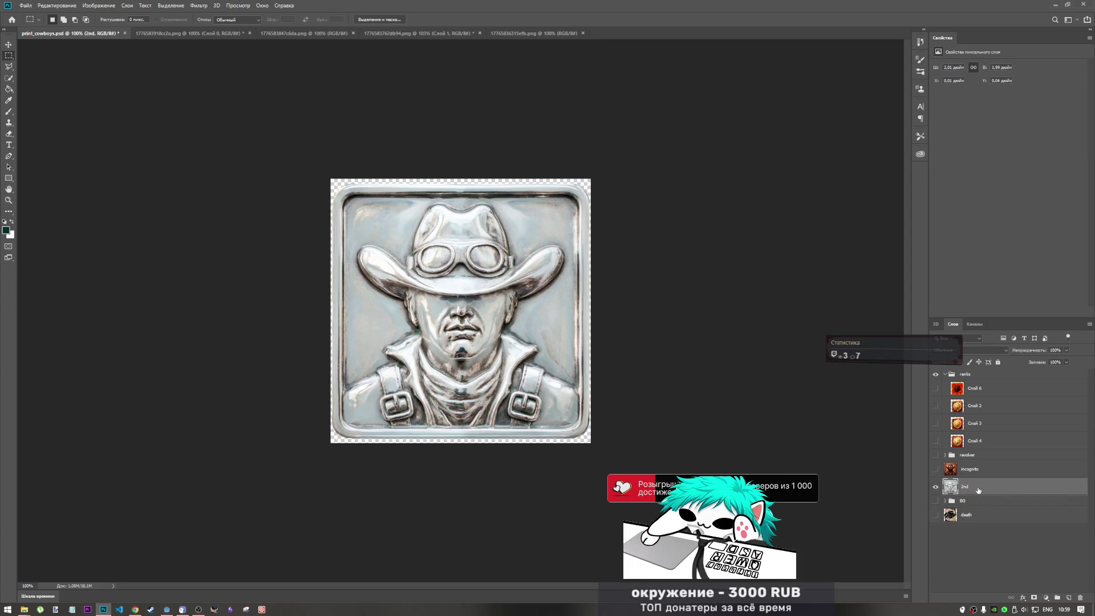
# Group the silver 2nd layer into a new group named Places.
pyautogui.hotkey('ctrl', 'g')
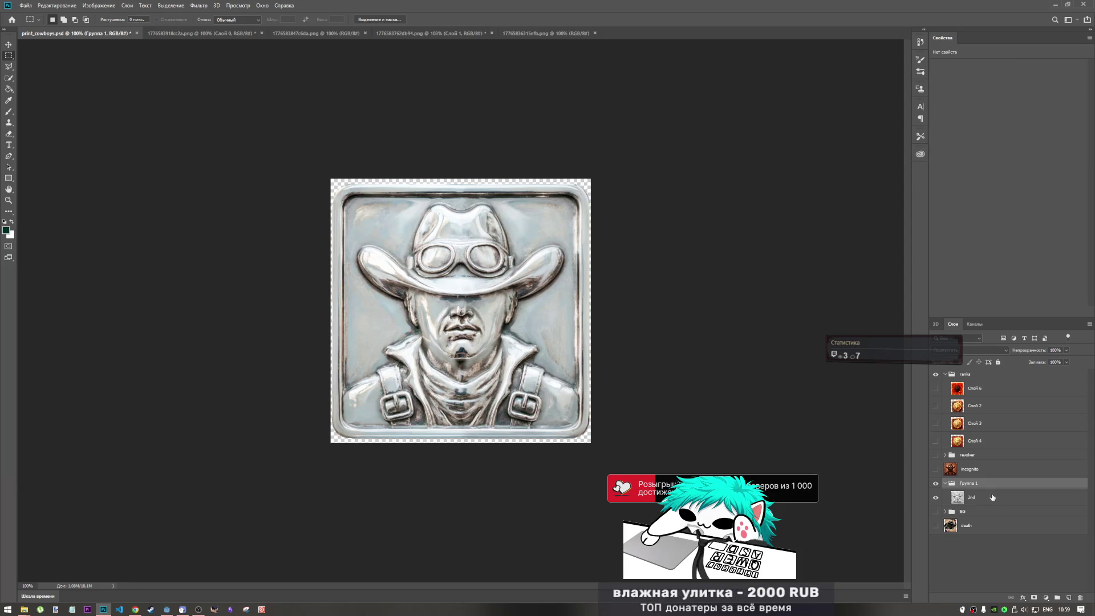
pyautogui.doubleClick(976, 484)
pyautogui.write('Places')
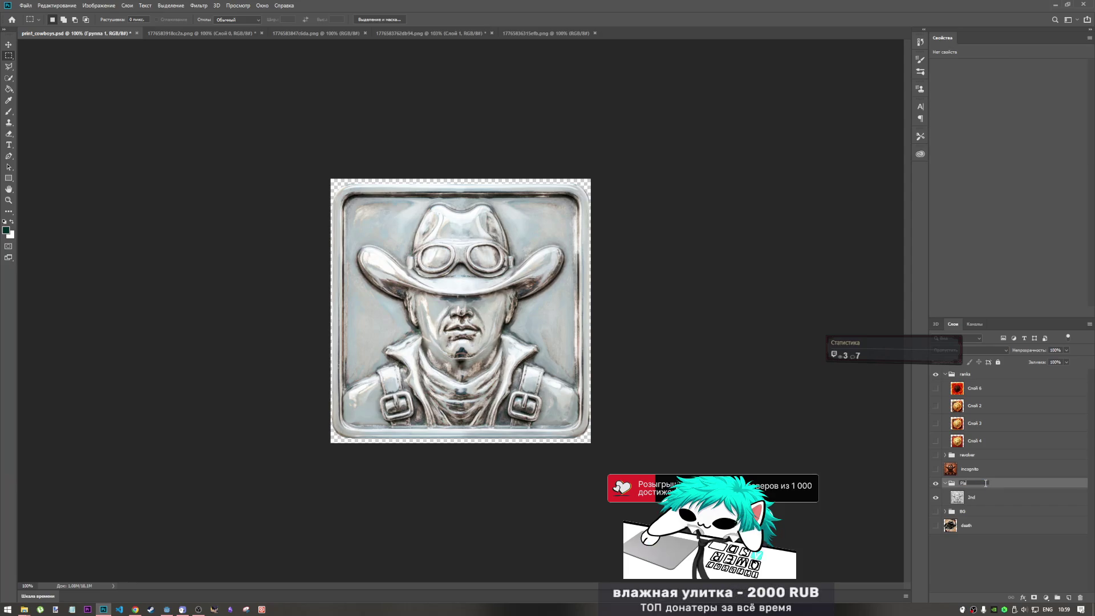
pyautogui.press('Return')
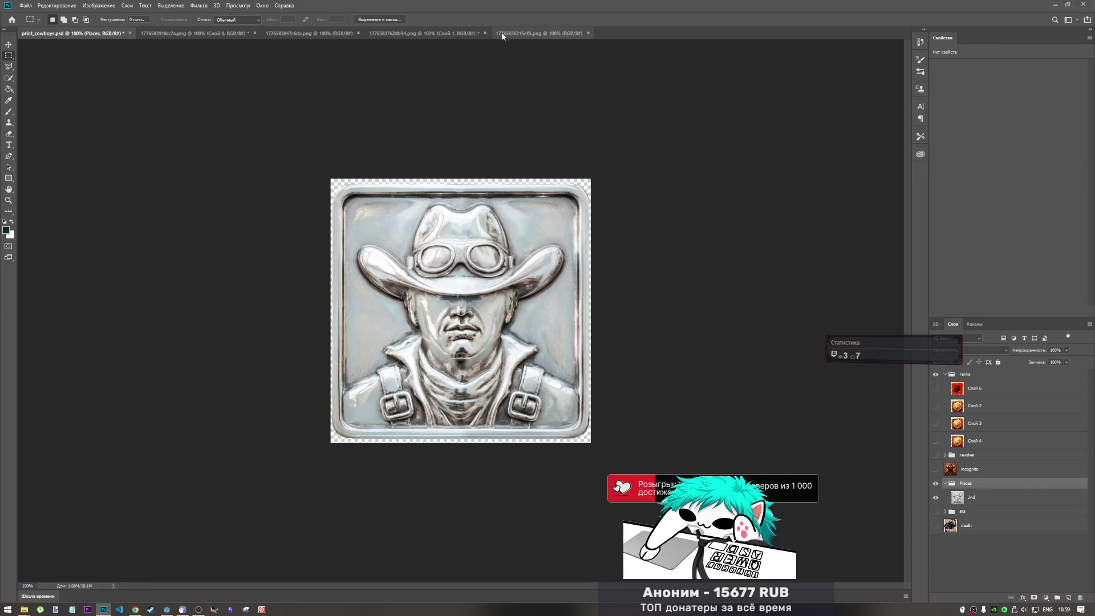
pyautogui.click(298, 32)
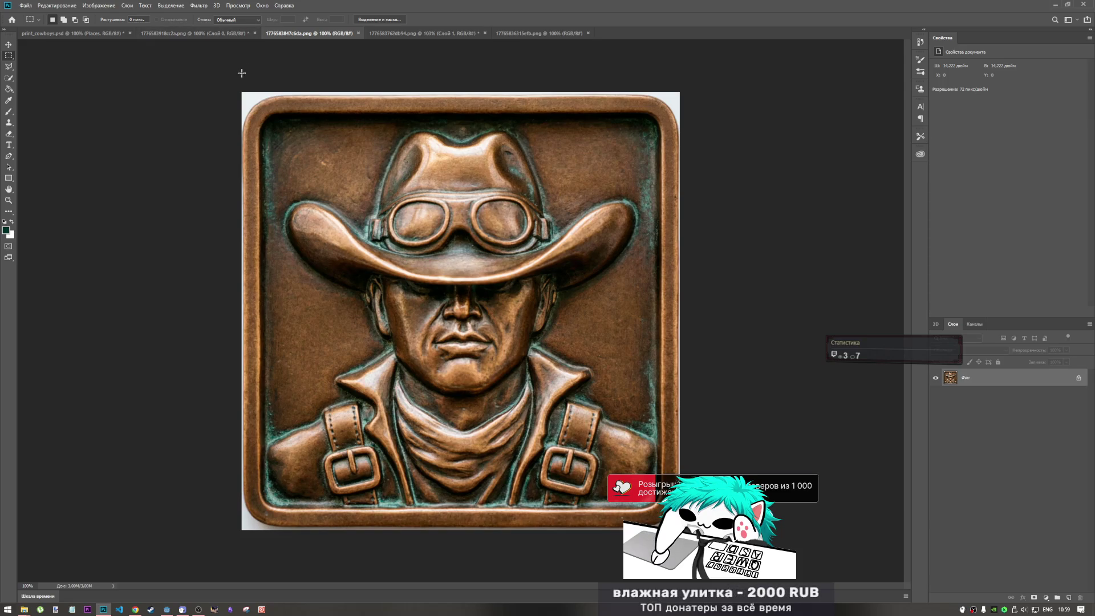
# Unlock the copper cowboy's Background layer so it becomes Слой 0.
pyautogui.hotkey('ctrl', 'a')
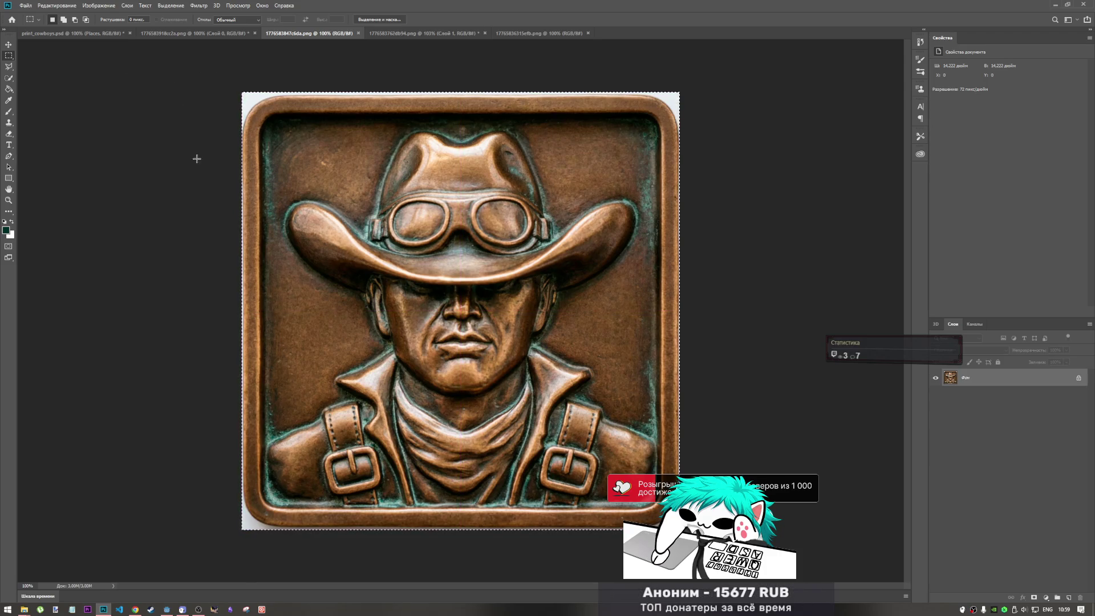
pyautogui.hotkey('ctrl', 'd')
pyautogui.click(1080, 382)
pyautogui.hotkey('ctrl', 'a')
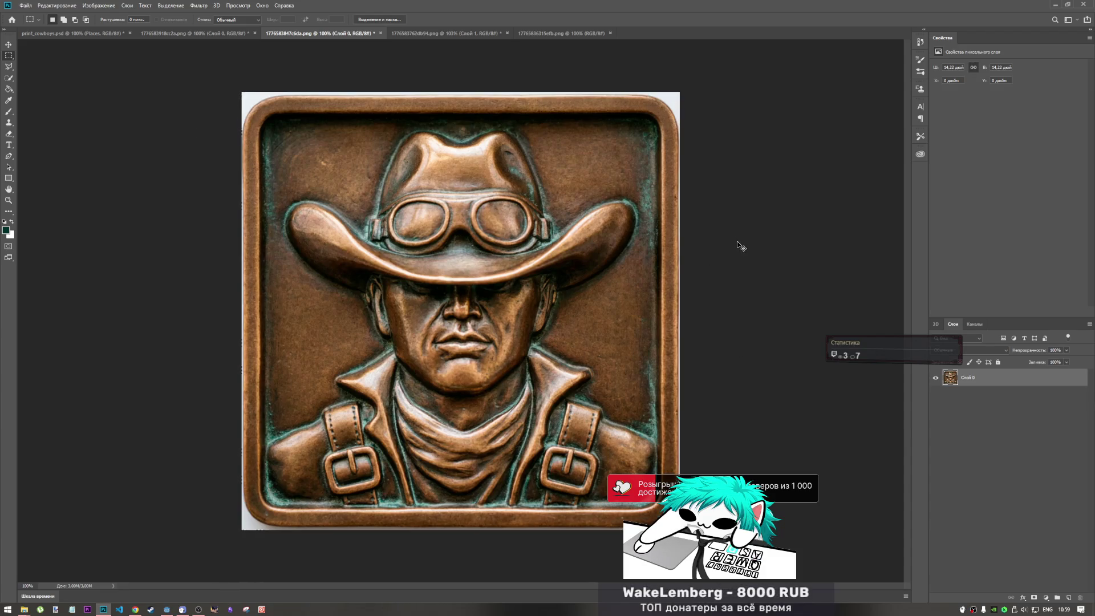
pyautogui.hotkey('ctrl', 'd')
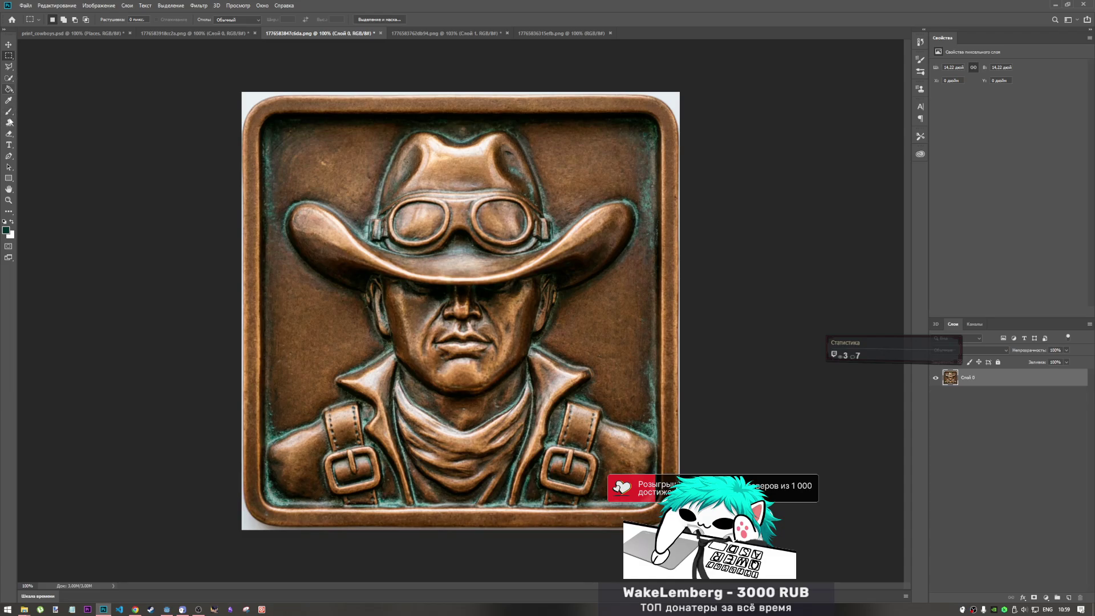
pyautogui.click(9, 80)
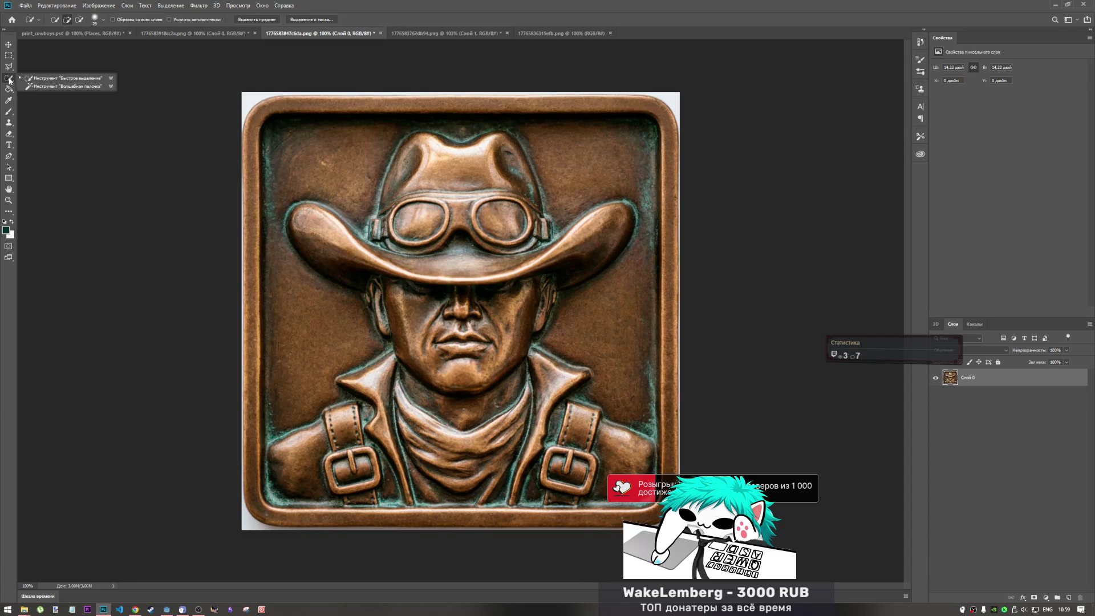
pyautogui.click(62, 86)
pyautogui.click(249, 98)
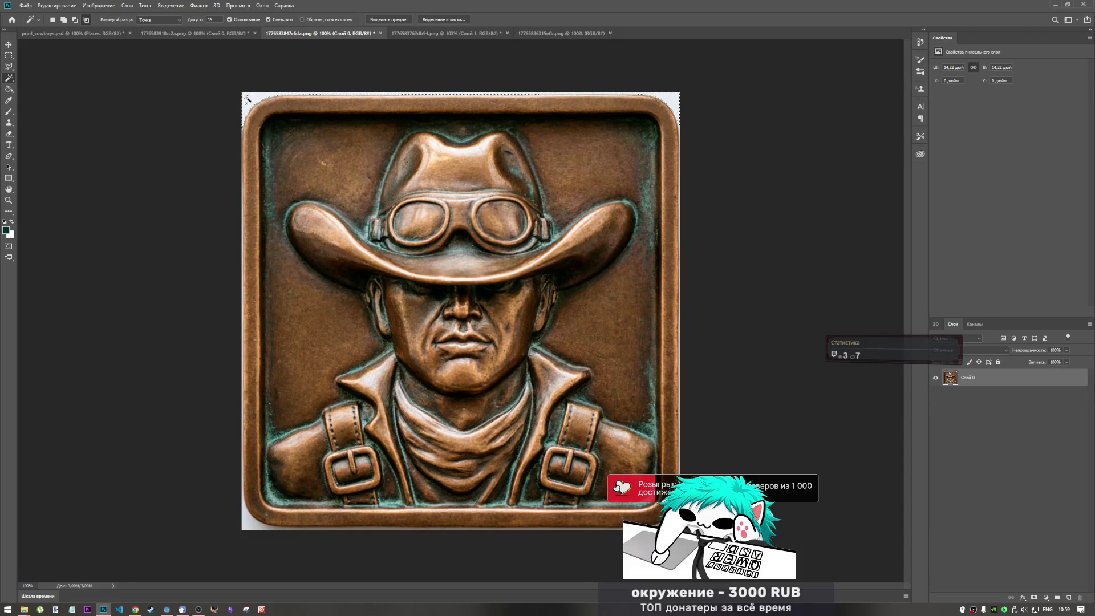
pyautogui.press('Delete')
pyautogui.press('Delete')
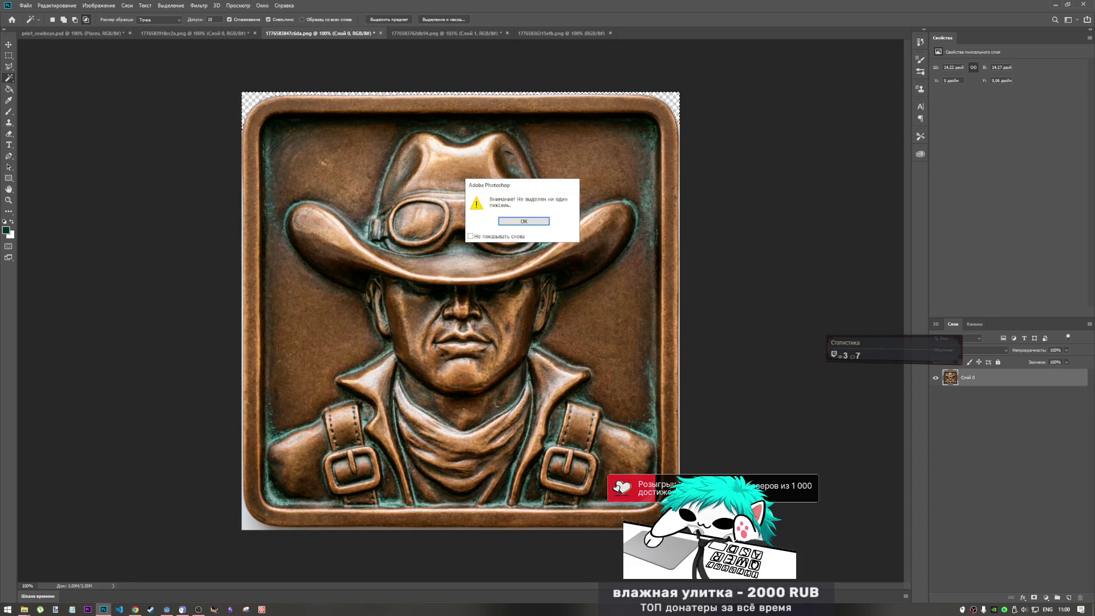
pyautogui.press('Return')
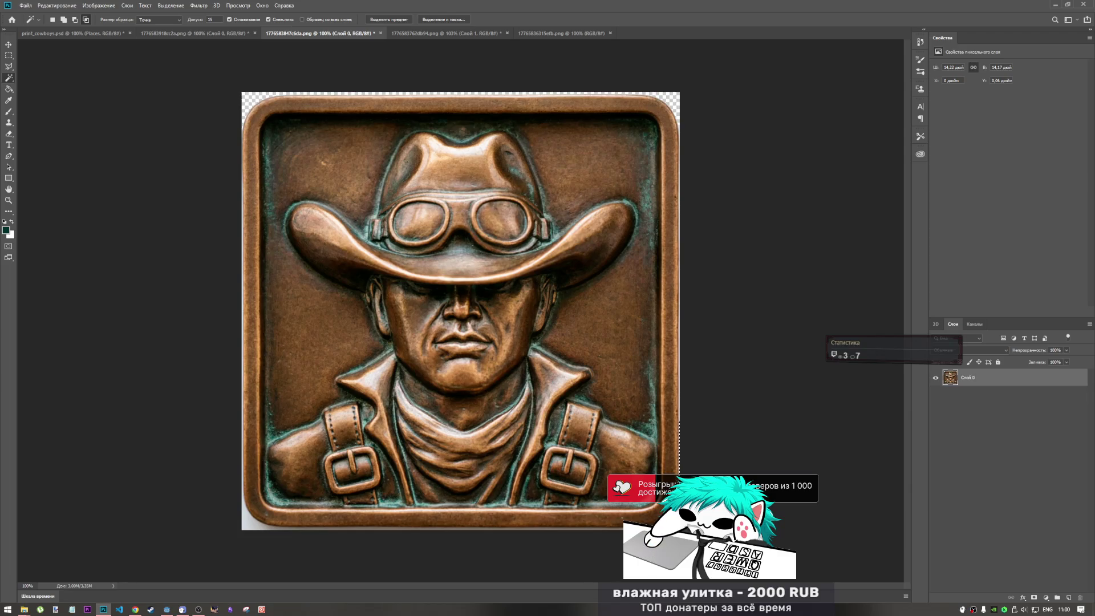
pyautogui.press('Delete')
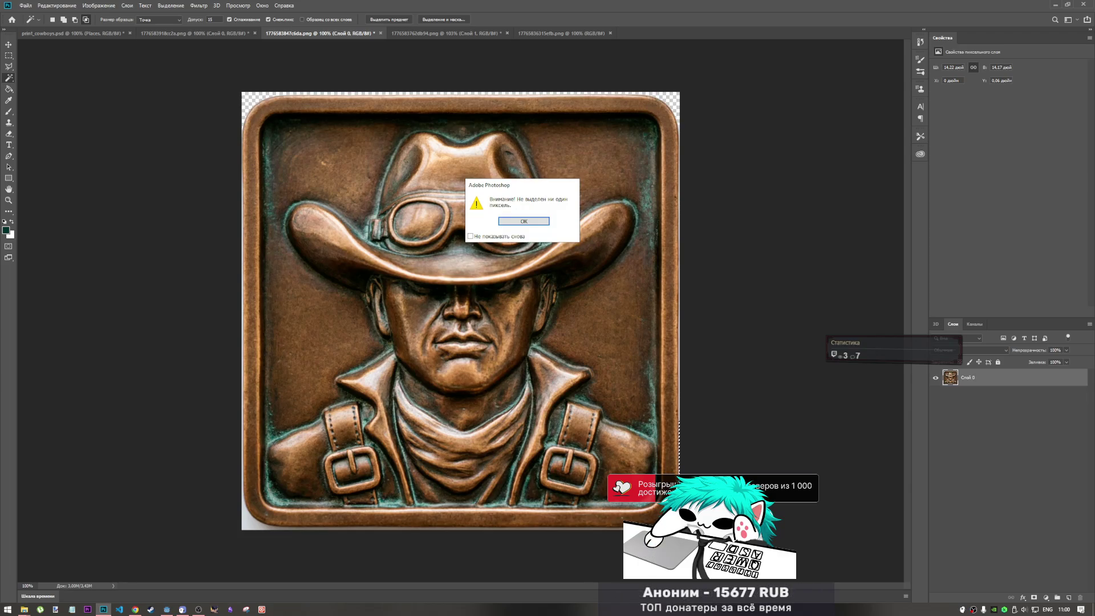
pyautogui.press('Return')
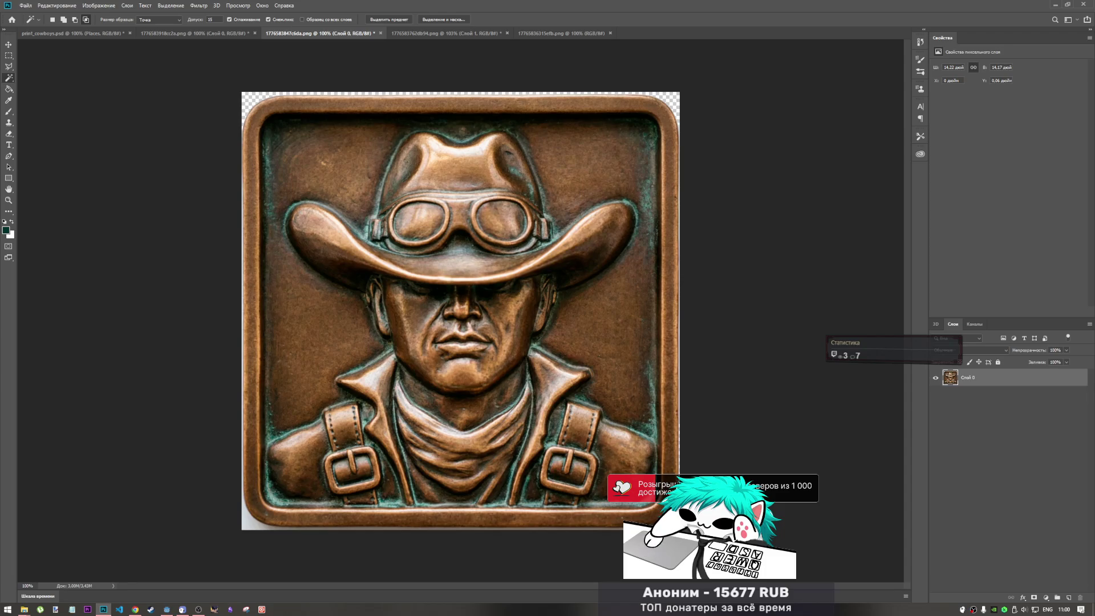
pyautogui.press('Delete')
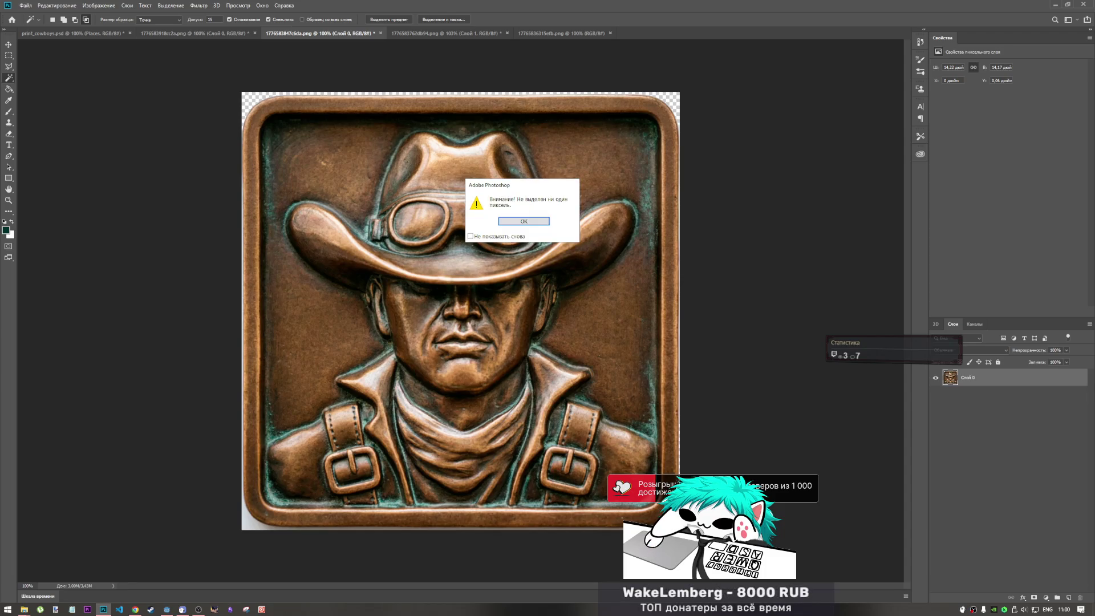
pyautogui.press('Return')
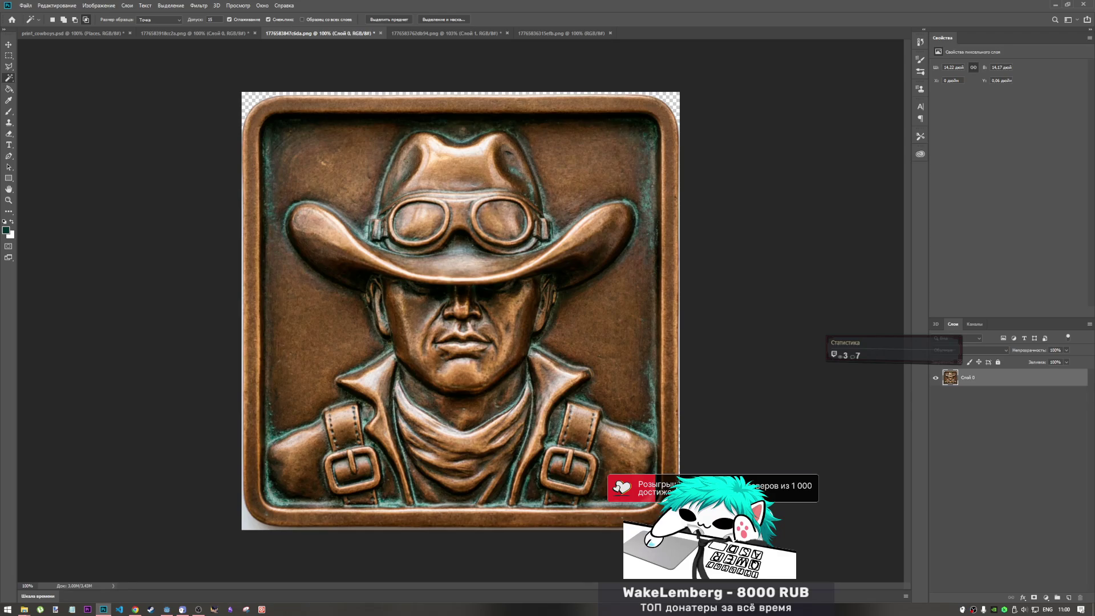
pyautogui.press('Delete')
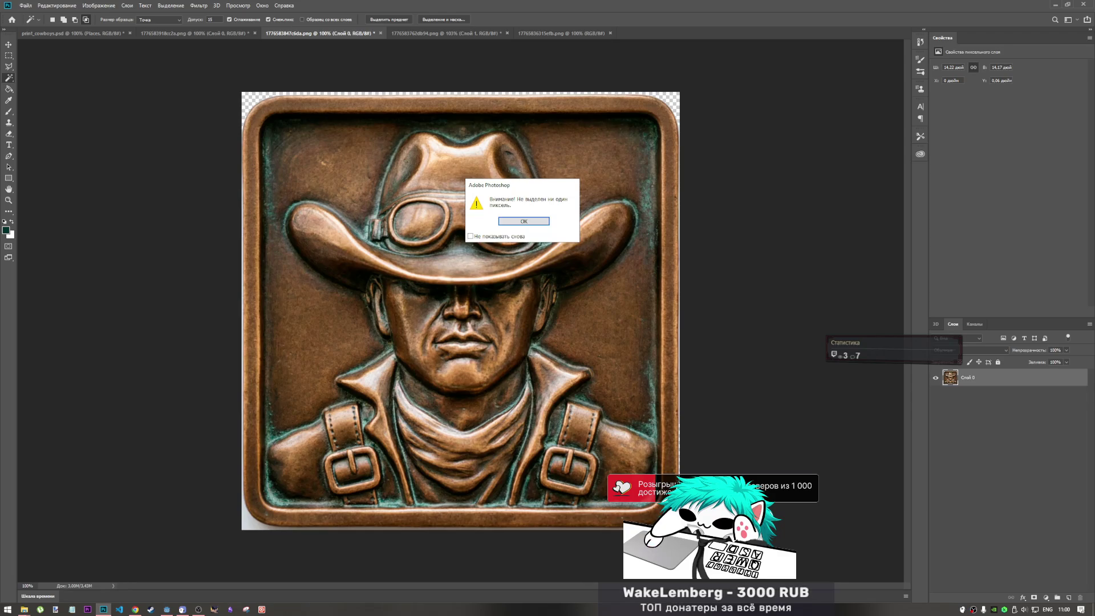
pyautogui.press('Return')
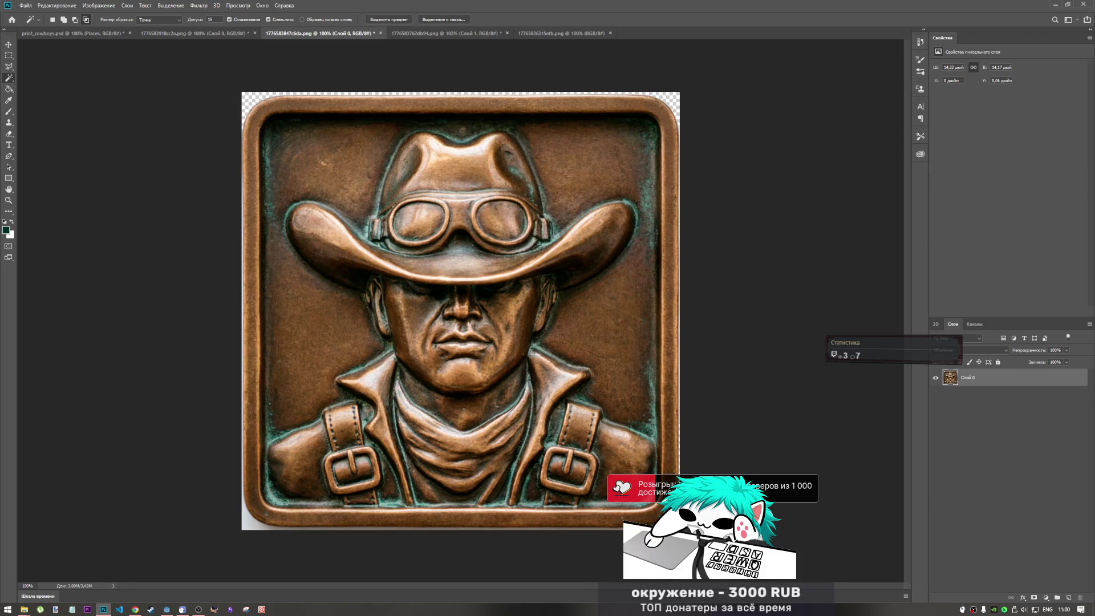
pyautogui.press('Delete')
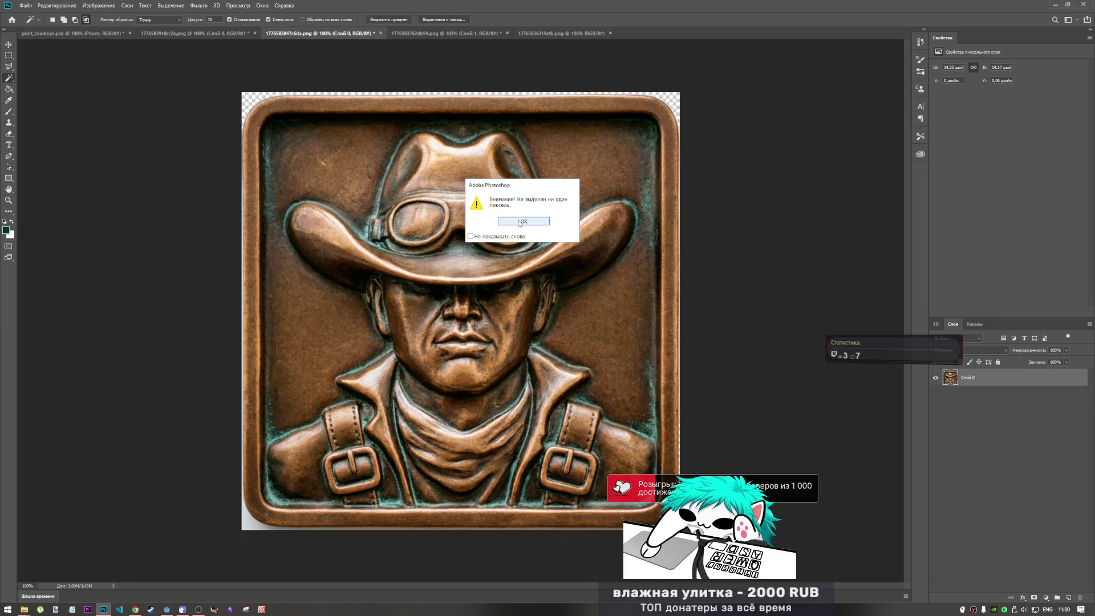
pyautogui.press('Return')
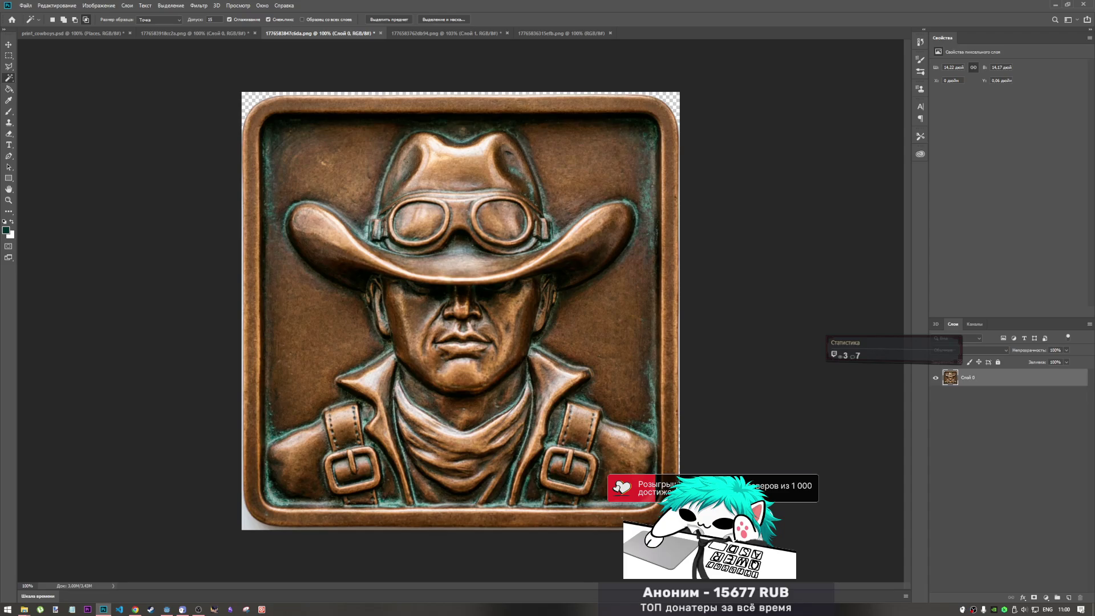
pyautogui.press('Delete')
pyautogui.press('Return')
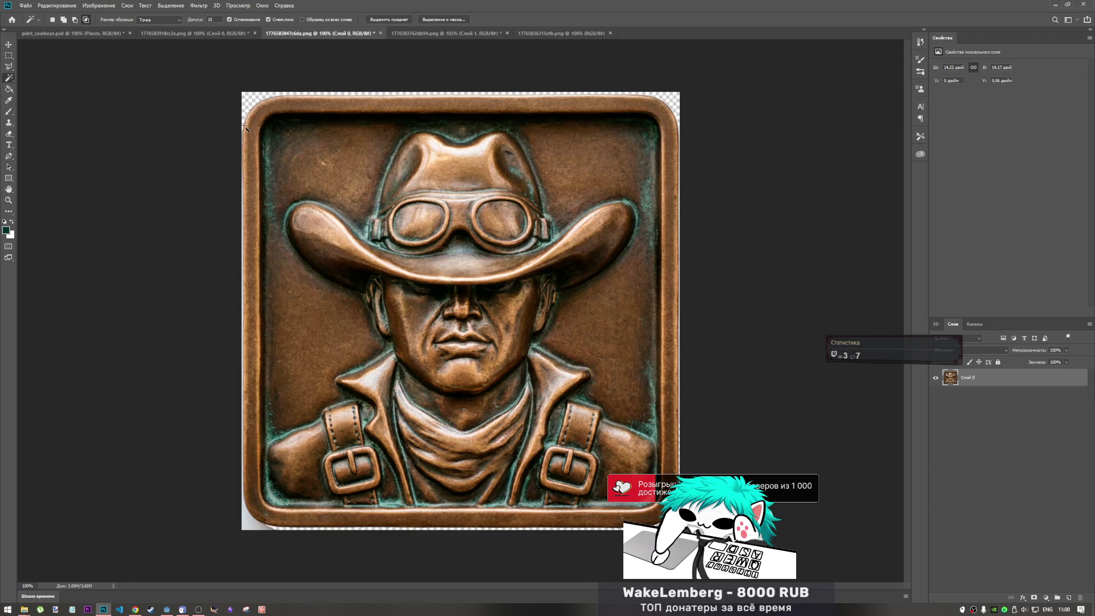
pyautogui.click(264, 531)
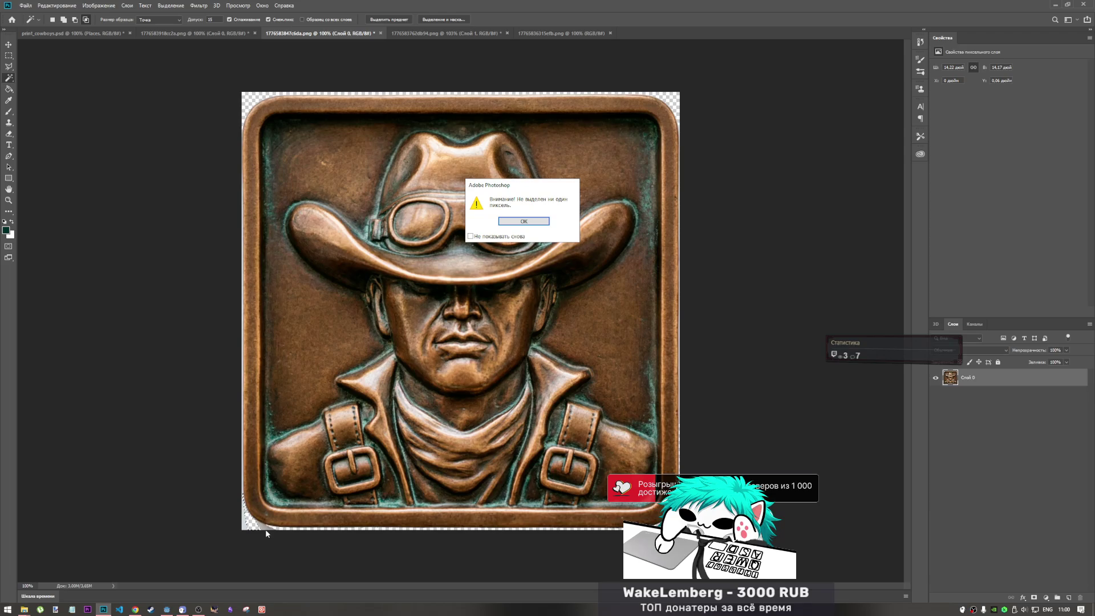
pyautogui.click(523, 221)
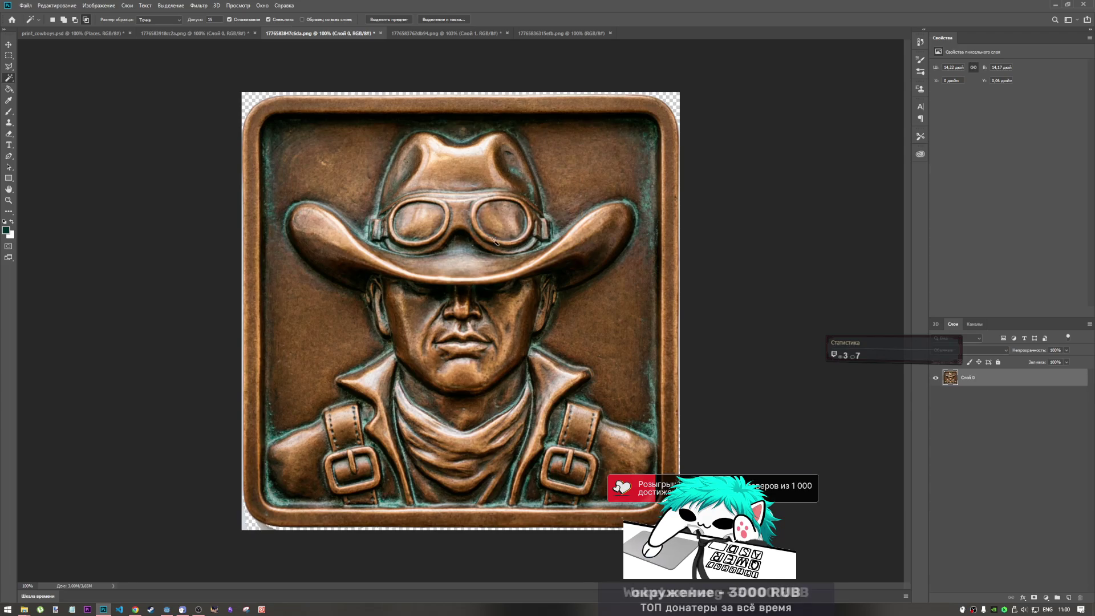
pyautogui.click(245, 524)
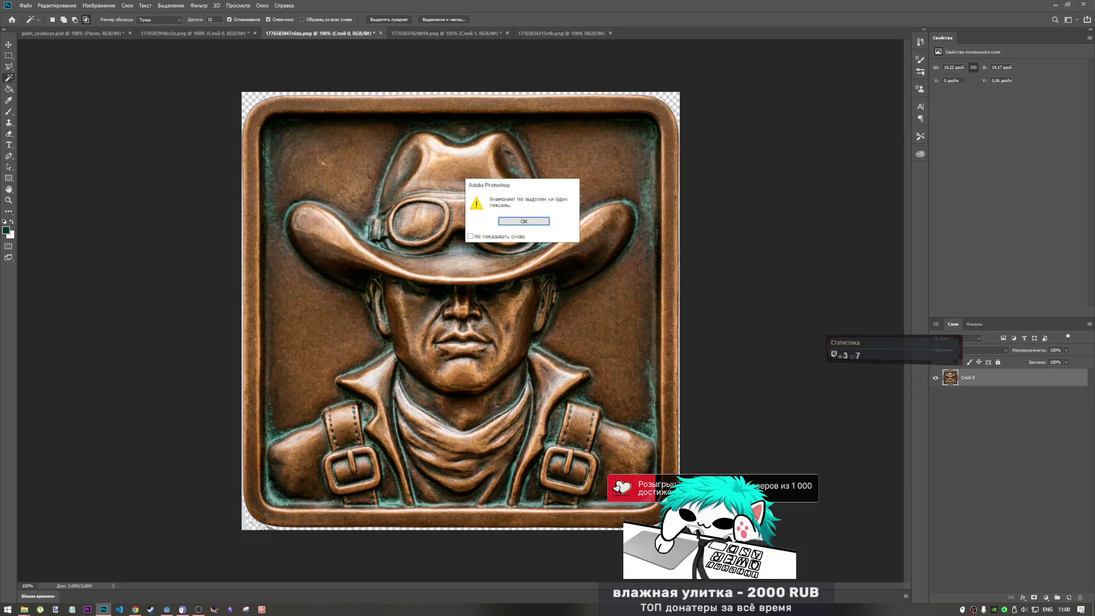
pyautogui.press('Return')
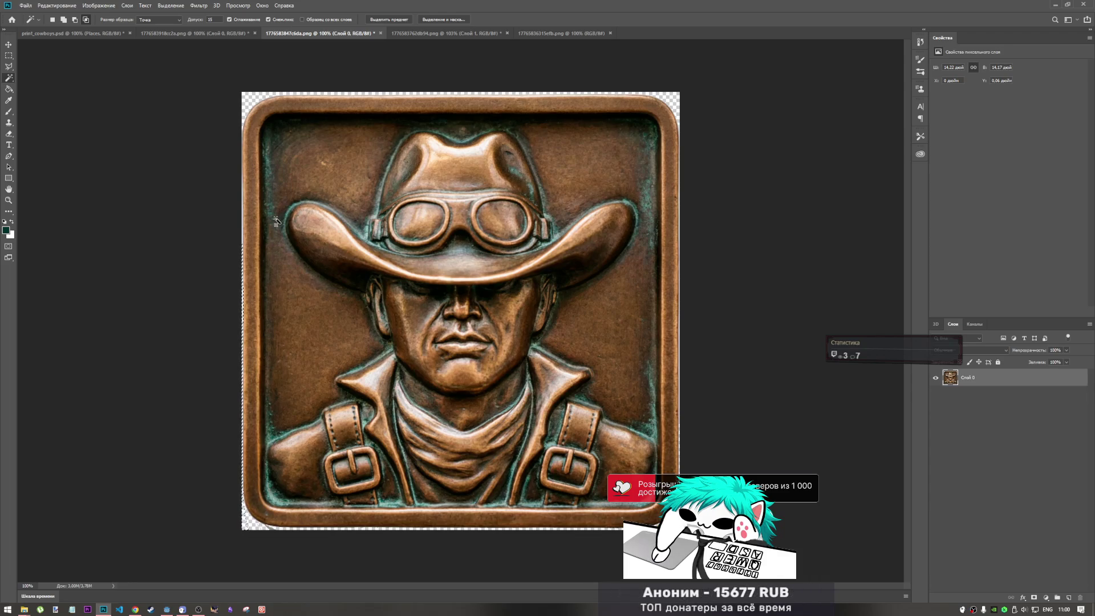
pyautogui.click(9, 55)
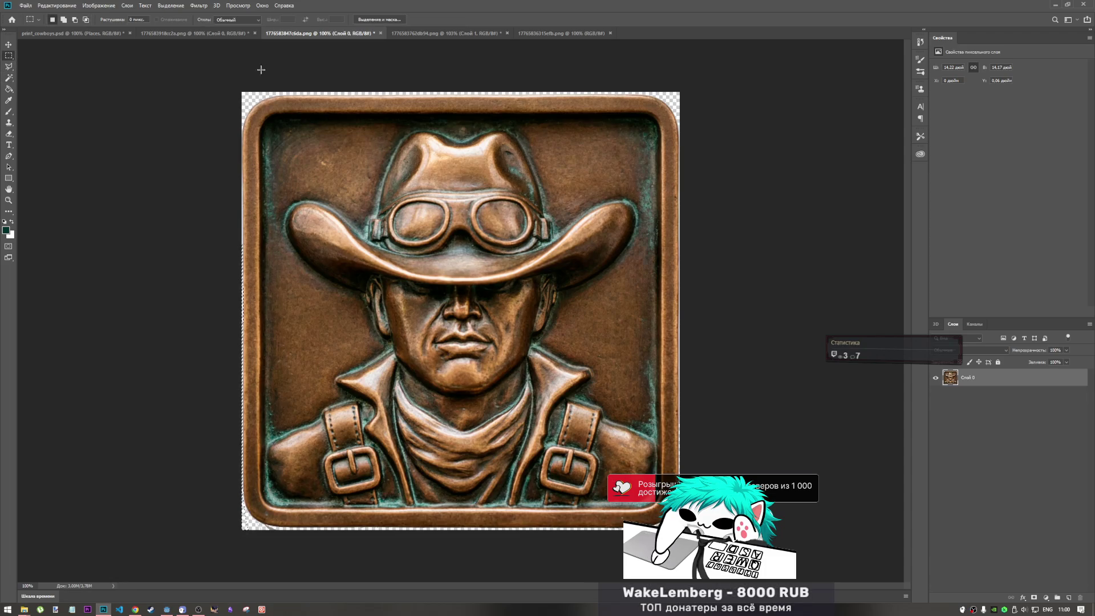
pyautogui.click(8, 133)
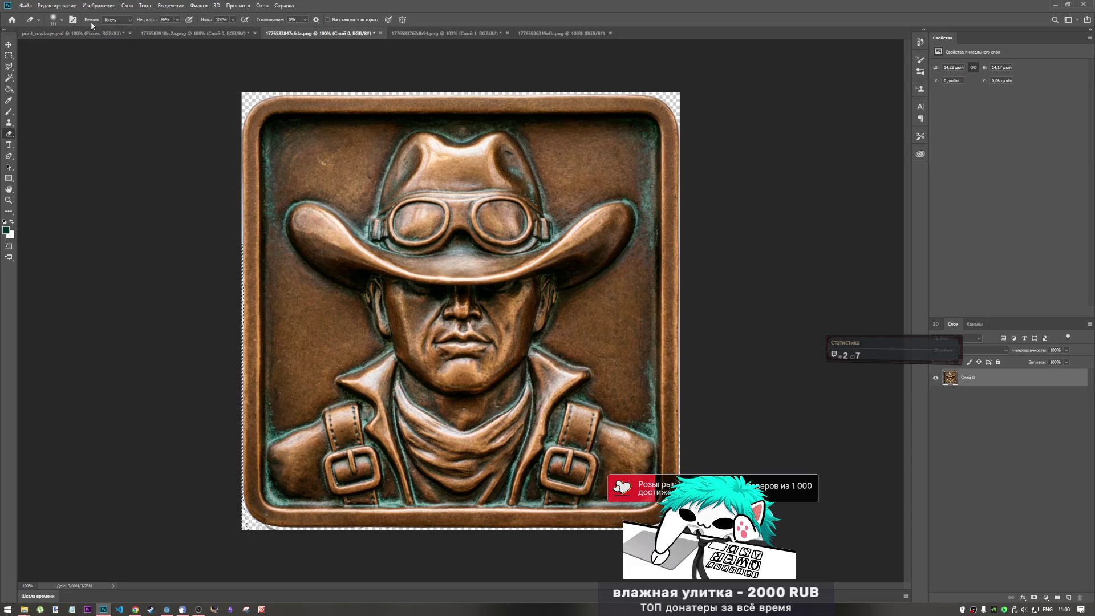
# Raise the eraser opacity to 100% and reselect layer Слой 0.
pyautogui.moveTo(177, 19); pyautogui.dragTo(197, 18)
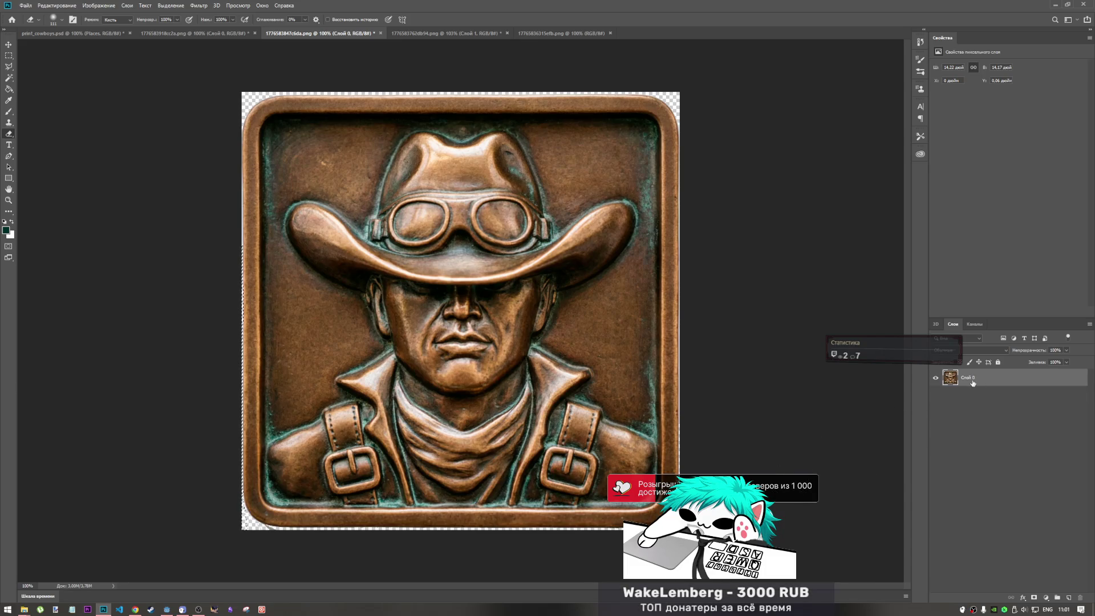
pyautogui.click(961, 404)
pyautogui.click(981, 377)
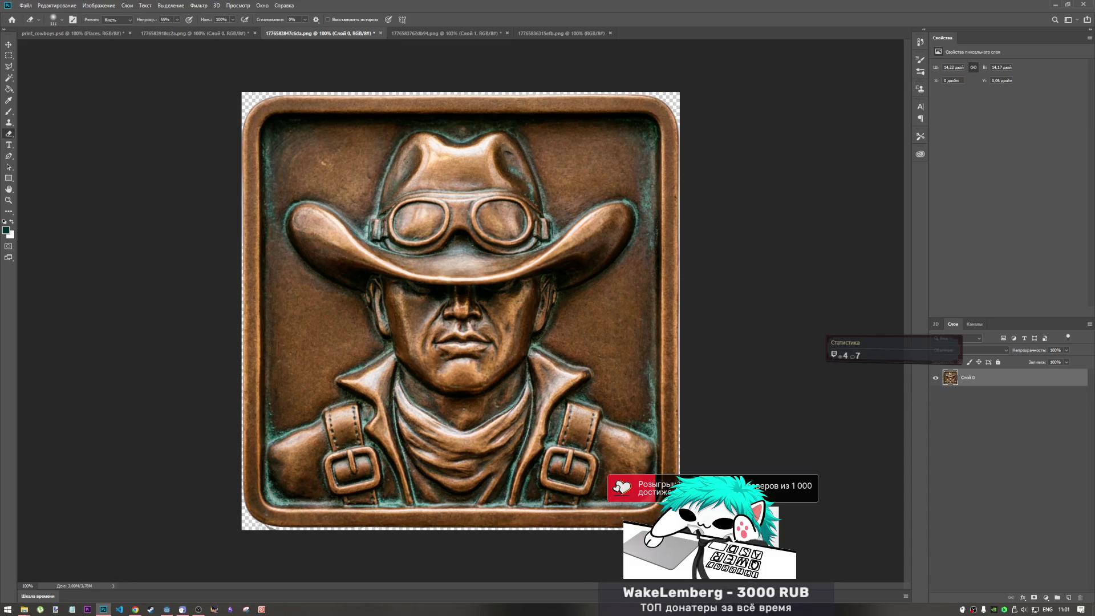
# Set eraser opacity to 100% and erase the fringe along the bottom-left corner edge.
pyautogui.rightClick(676, 465)
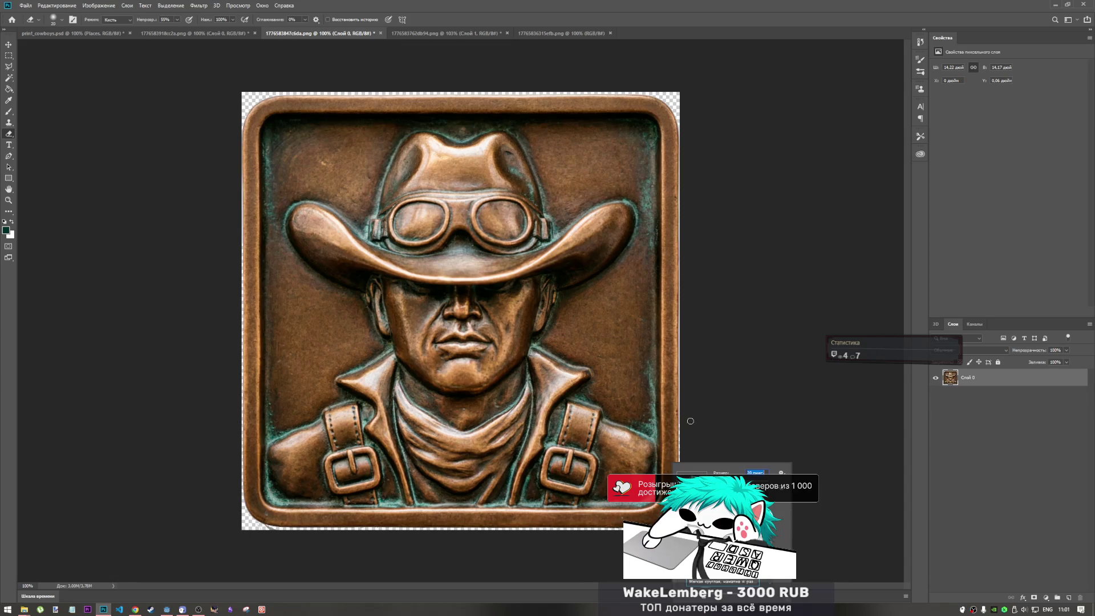
pyautogui.press('Escape')
pyautogui.keyDown('alt'); pyautogui.scroll(5, 690, 419); pyautogui.keyUp('alt')
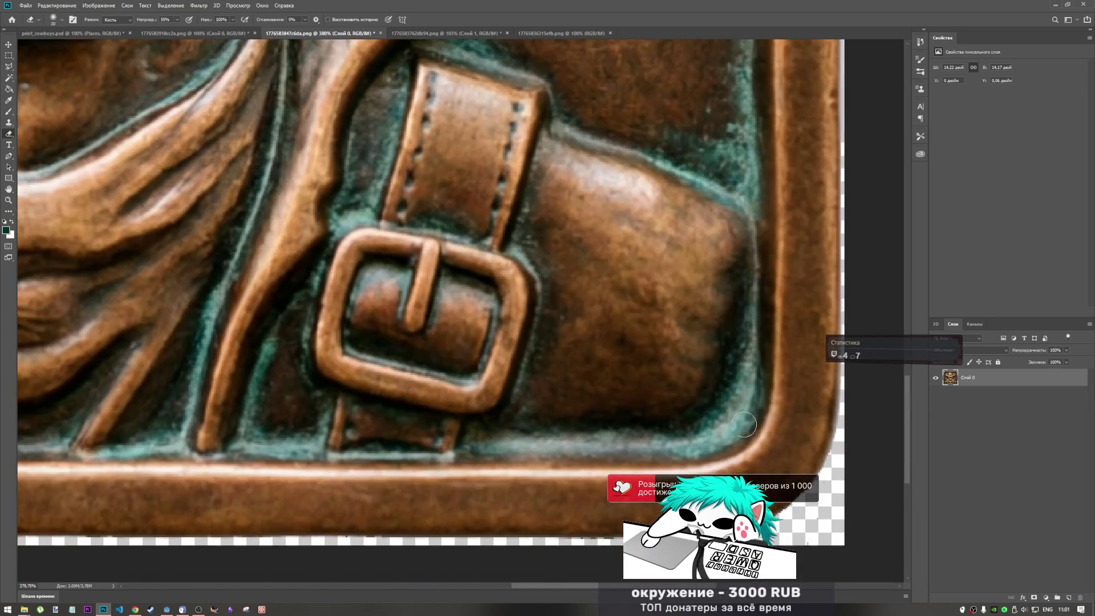
pyautogui.scroll(-2, 737, 422)
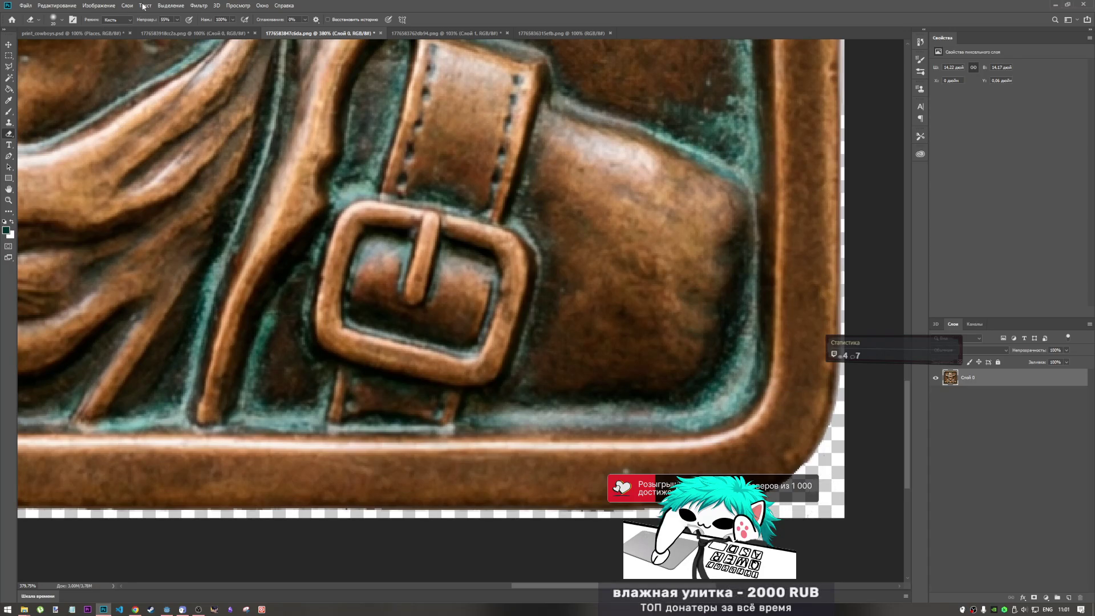
pyautogui.press('0')
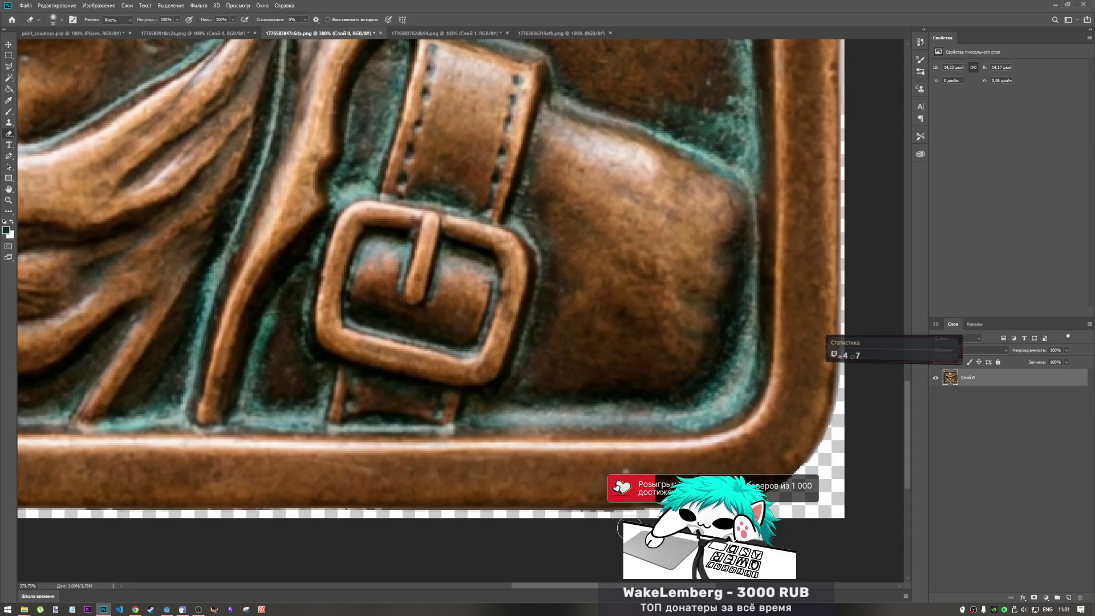
pyautogui.hotkey('ctrl', '0')
pyautogui.scroll(2, 263, 476)
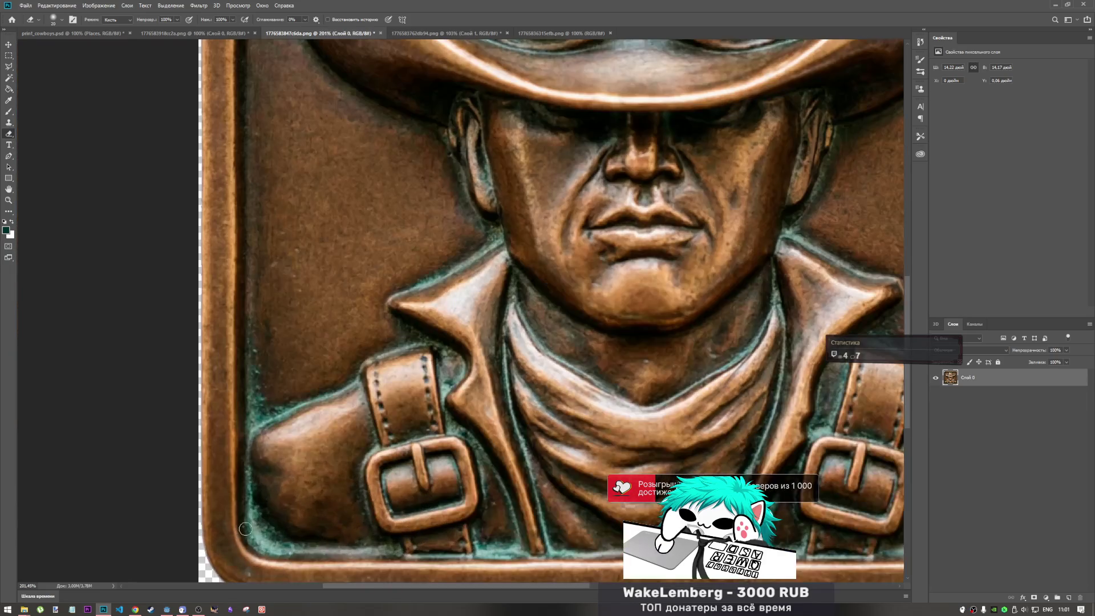
pyautogui.scroll(-2, 264, 477)
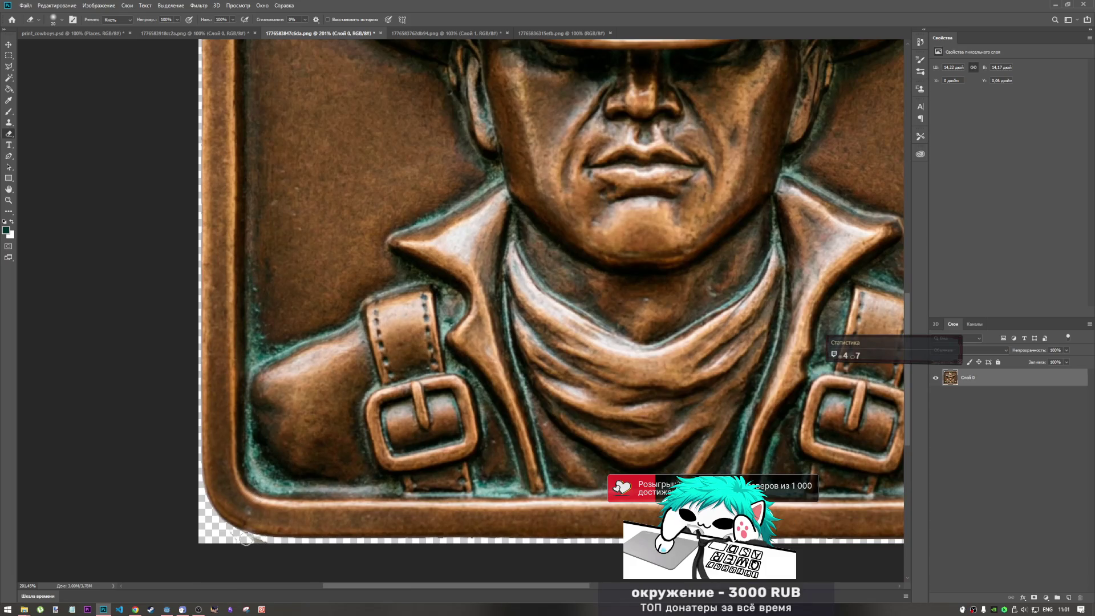
pyautogui.moveTo(240, 538); pyautogui.dragTo(257, 544)
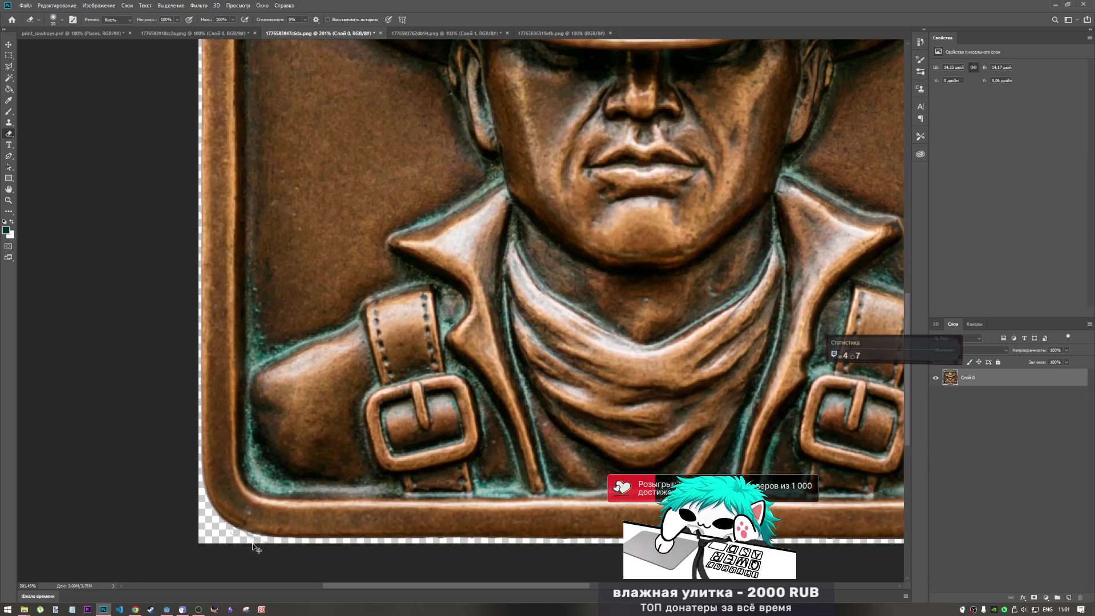
# Switch the eraser to a hard round brush.
pyautogui.click(62, 19)
pyautogui.click(50, 119)
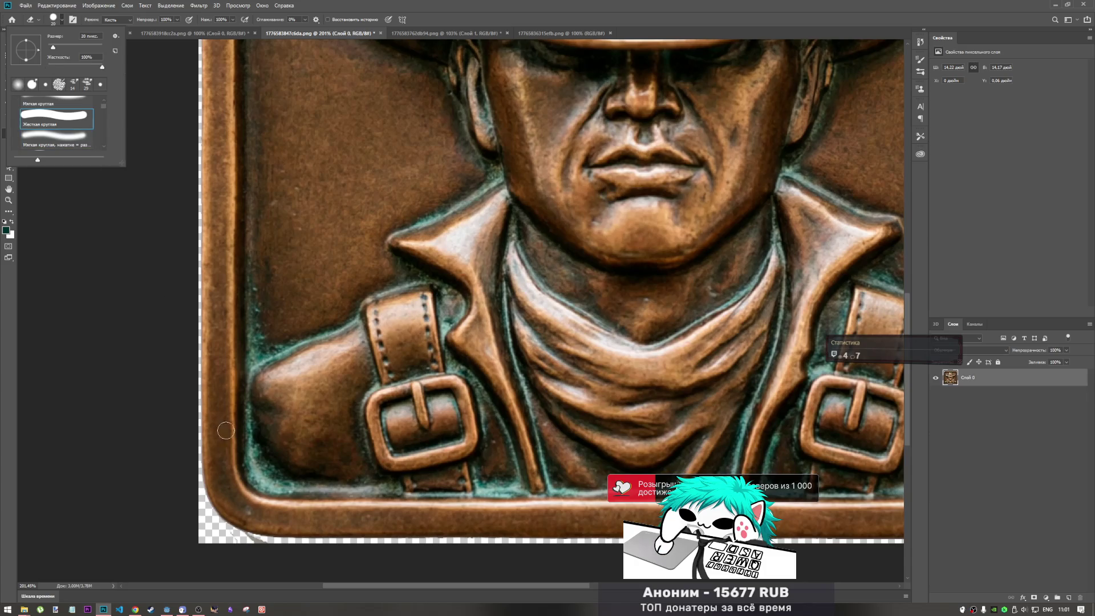
pyautogui.click(248, 545)
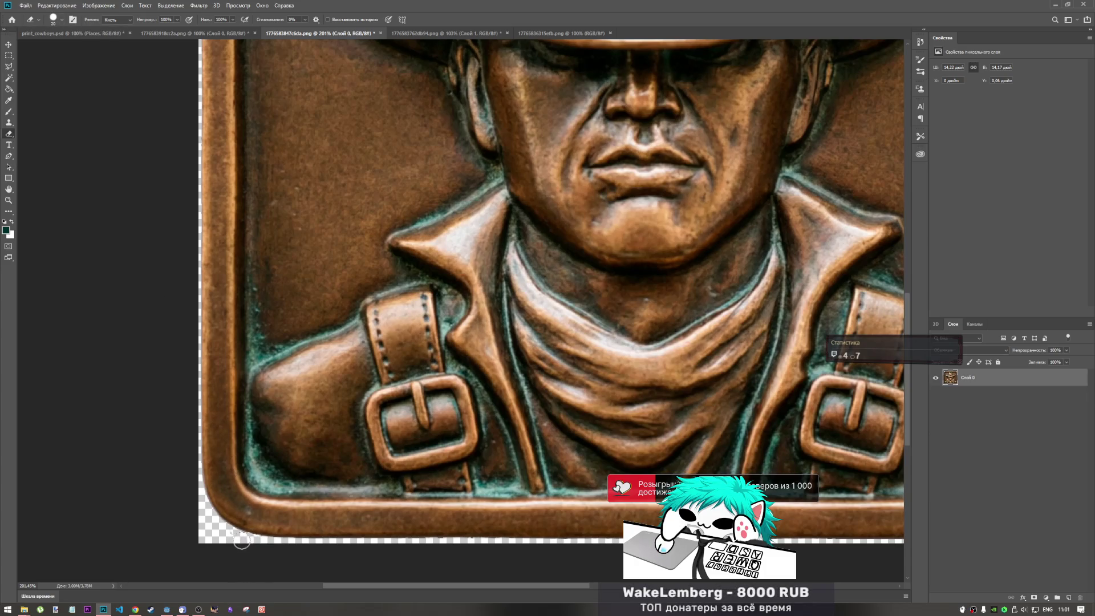
pyautogui.scroll(-5, 398, 532)
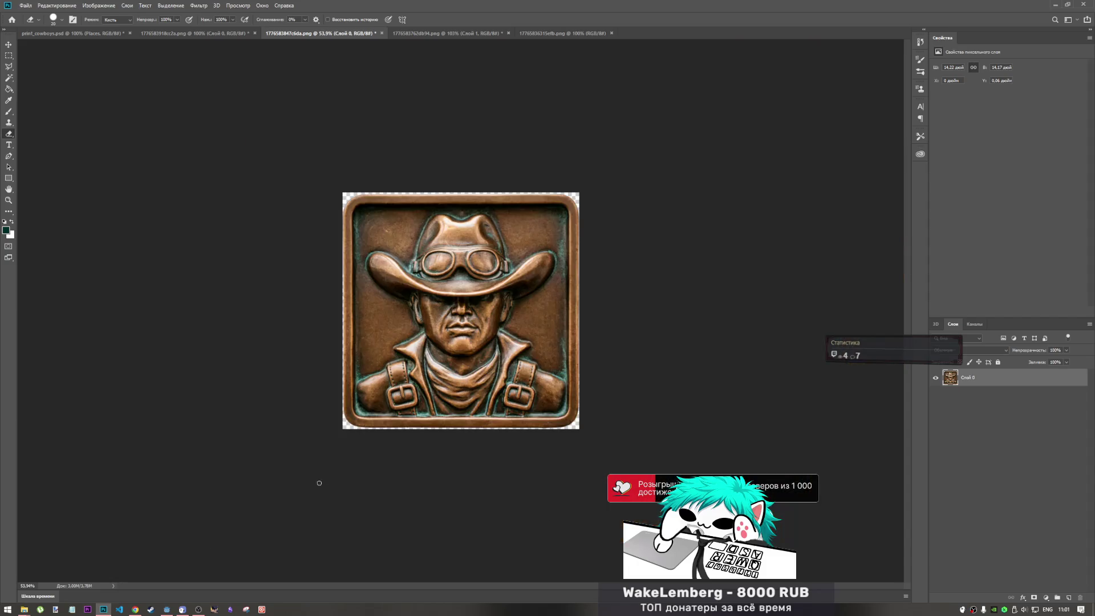
pyautogui.scroll(4, 481, 258)
pyautogui.scroll(3, 668, 314)
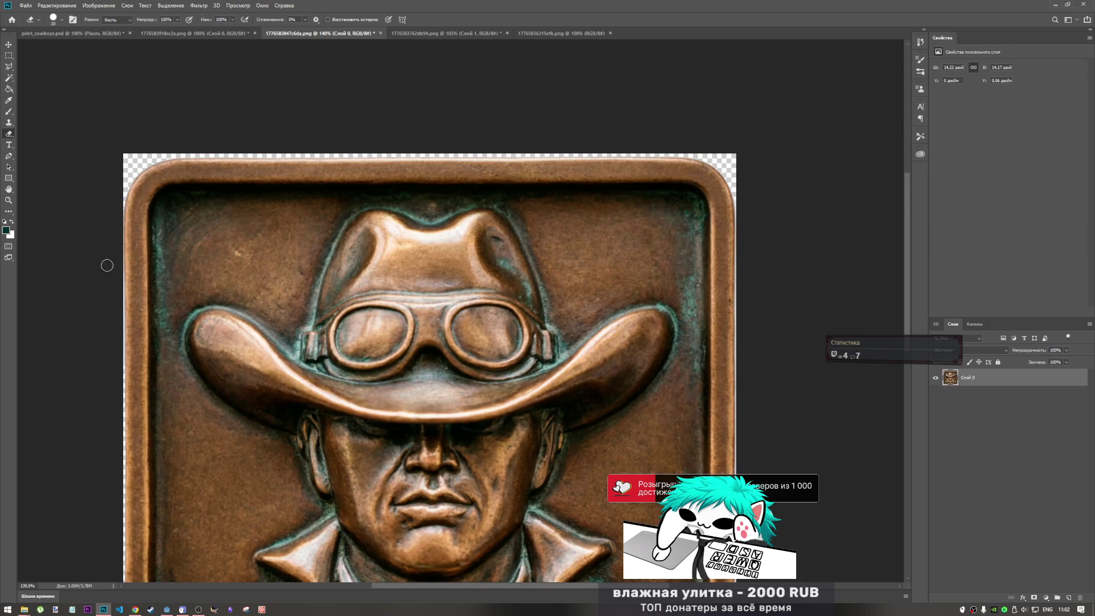
# Marquee-select the whole copper cowboy tile and delete it from the image.
pyautogui.press('m')
pyautogui.scroll(-3, 507, 242)
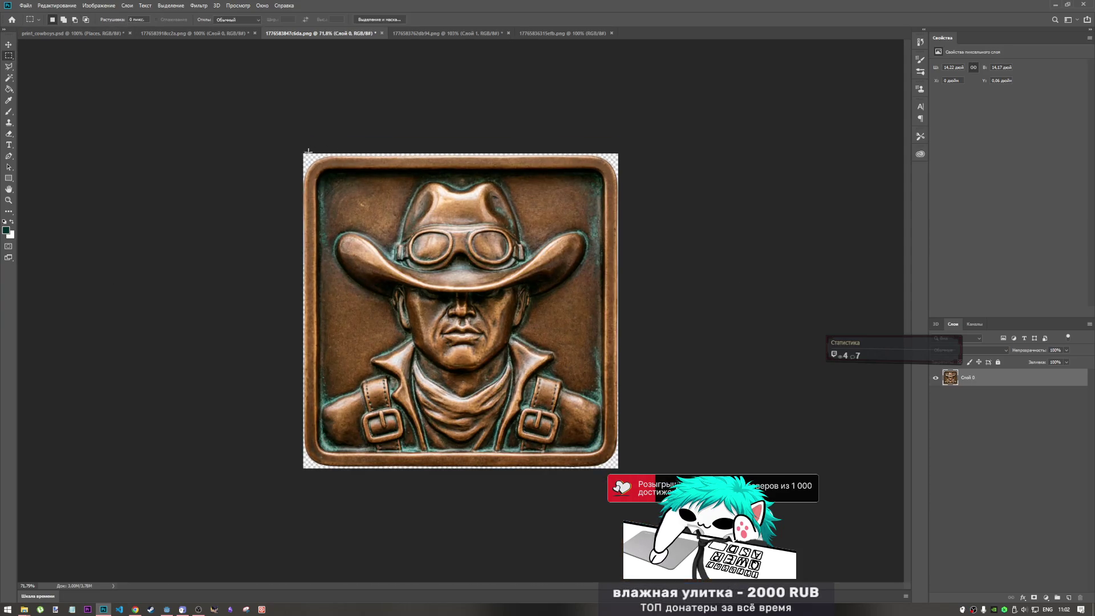
pyautogui.scroll(2, 304, 158)
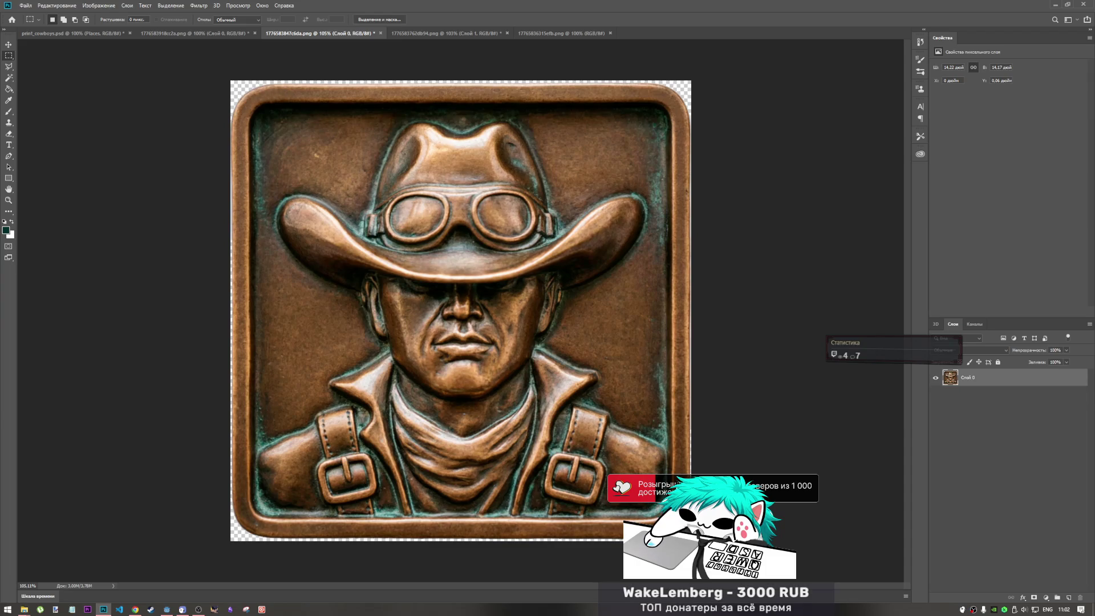
pyautogui.moveTo(661, 548)
pyautogui.mouseDown()
pyautogui.moveTo(232, 59)
pyautogui.moveTo(231, 83)
pyautogui.mouseUp()
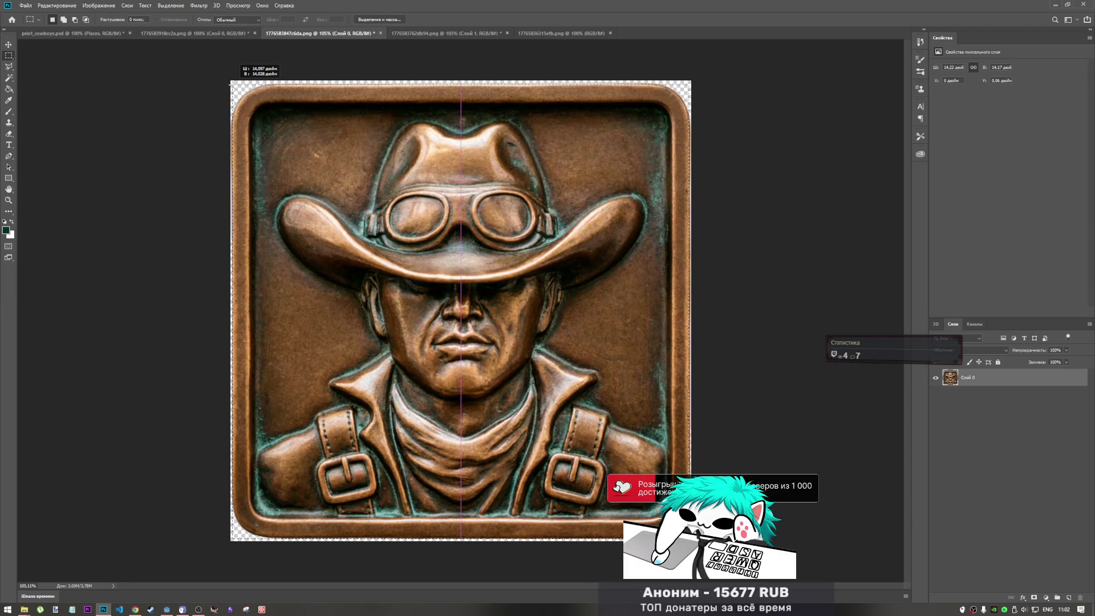
pyautogui.moveTo(231, 84); pyautogui.dragTo(231, 83)
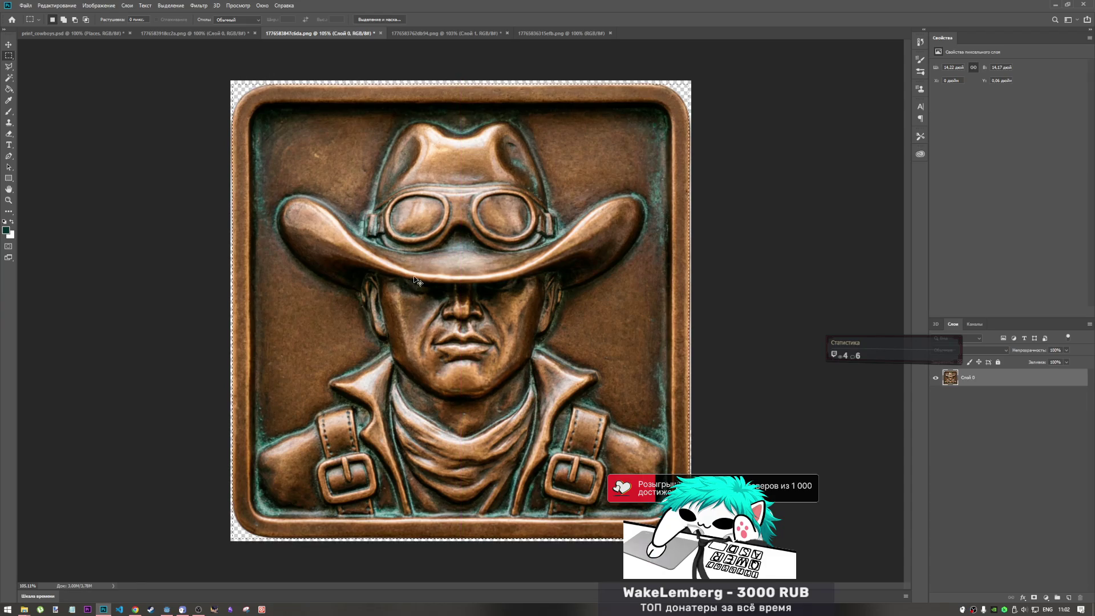
pyautogui.press('Delete')
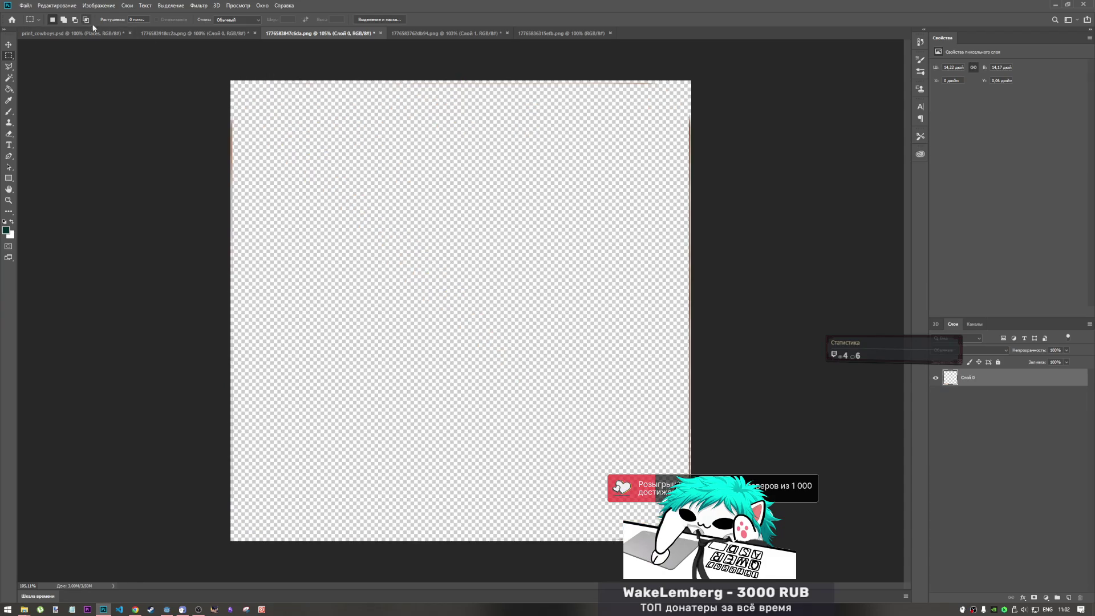
pyautogui.click(73, 33)
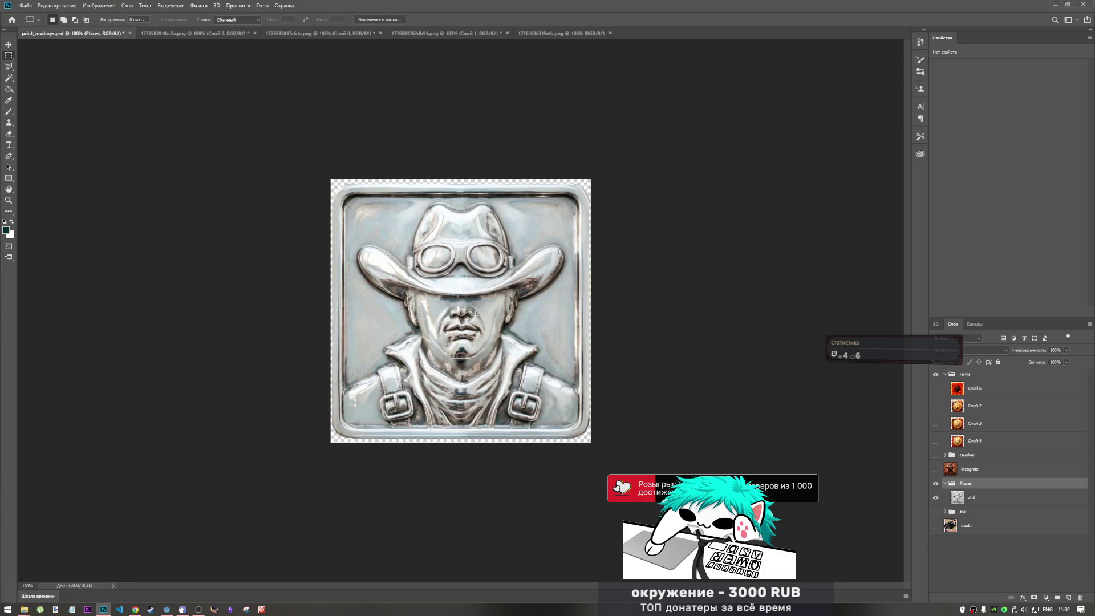
# Paste the copper cowboy into print_cowboys.psd and scale it to about 58%.
pyautogui.hotkey('ctrl', 'v')
pyautogui.hotkey('ctrl', 't')
pyautogui.moveTo(545, 365)
pyautogui.mouseDown()
pyautogui.moveTo(496, 269)
pyautogui.moveTo(478, 297)
pyautogui.moveTo(489, 341)
pyautogui.mouseUp()
pyautogui.moveTo(680, 114); pyautogui.dragTo(599, 193)
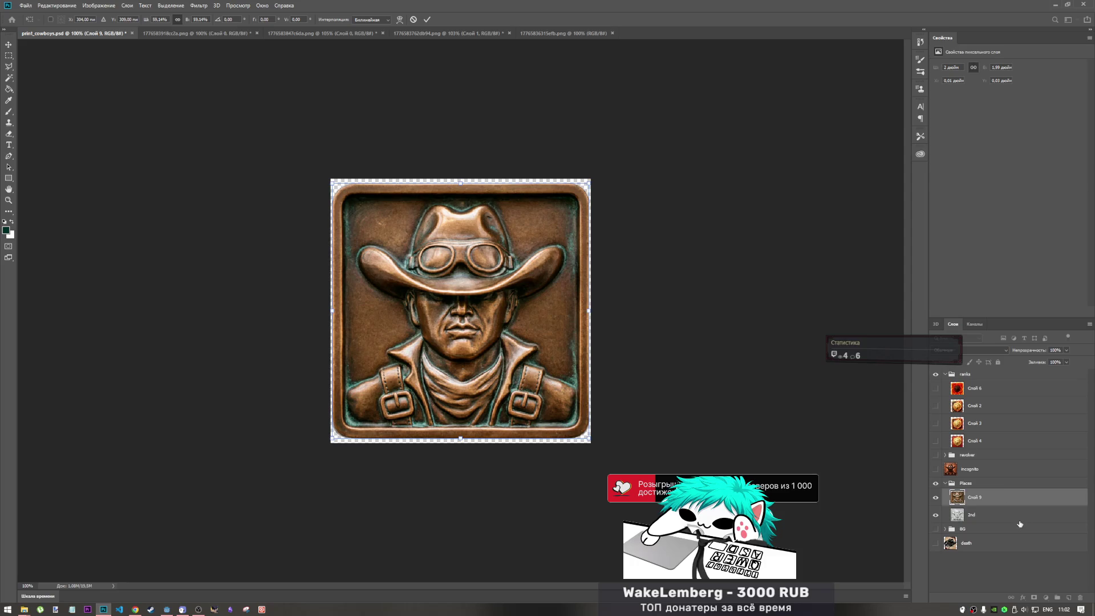
pyautogui.press('Return')
# Move the copper layer below 2nd, rename it 3rd, and save print_cowboys.psd.
pyautogui.moveTo(976, 498); pyautogui.dragTo(984, 509)
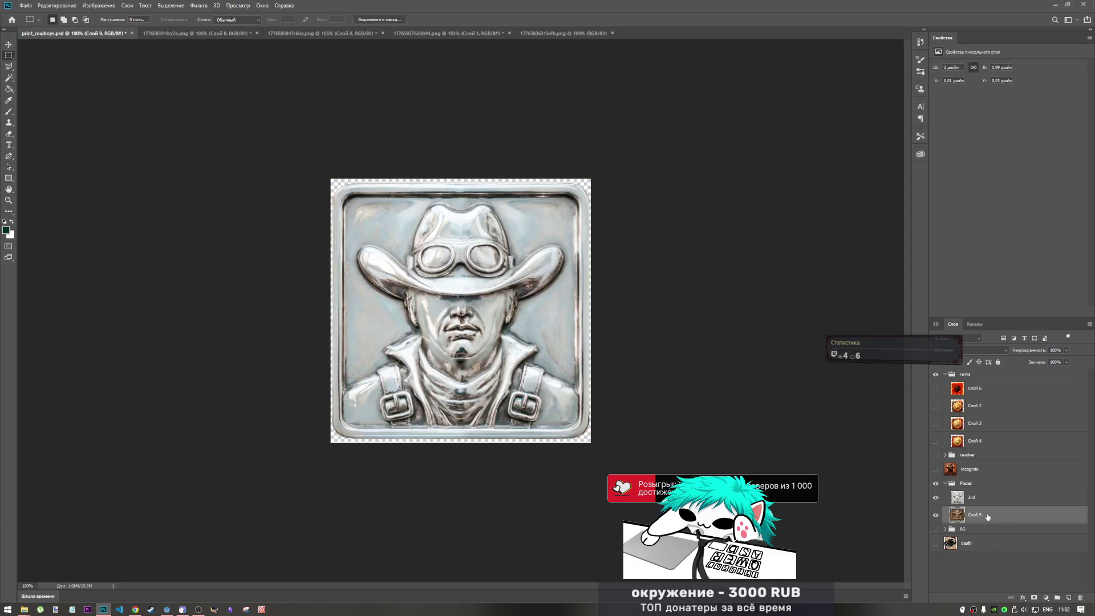
pyautogui.doubleClick(981, 516)
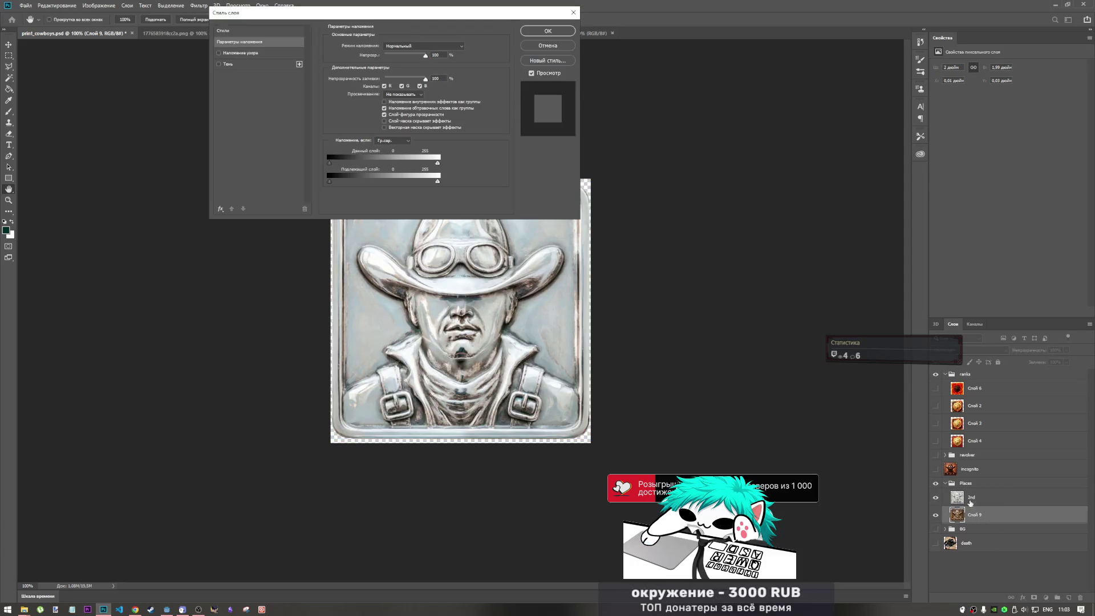
pyautogui.click(538, 45)
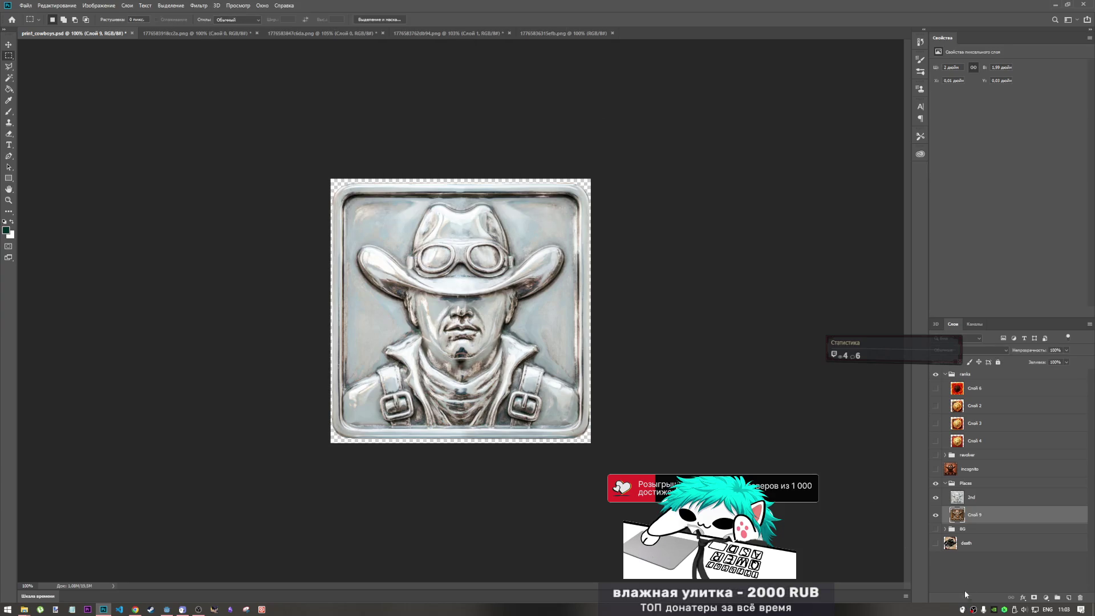
pyautogui.doubleClick(973, 516)
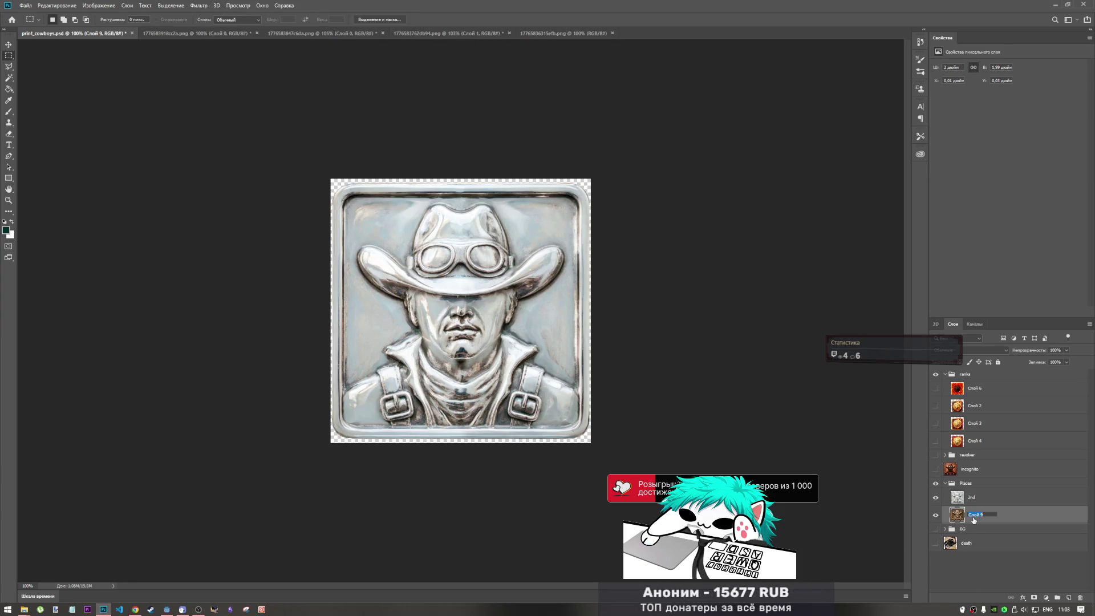
pyautogui.write('3rd')
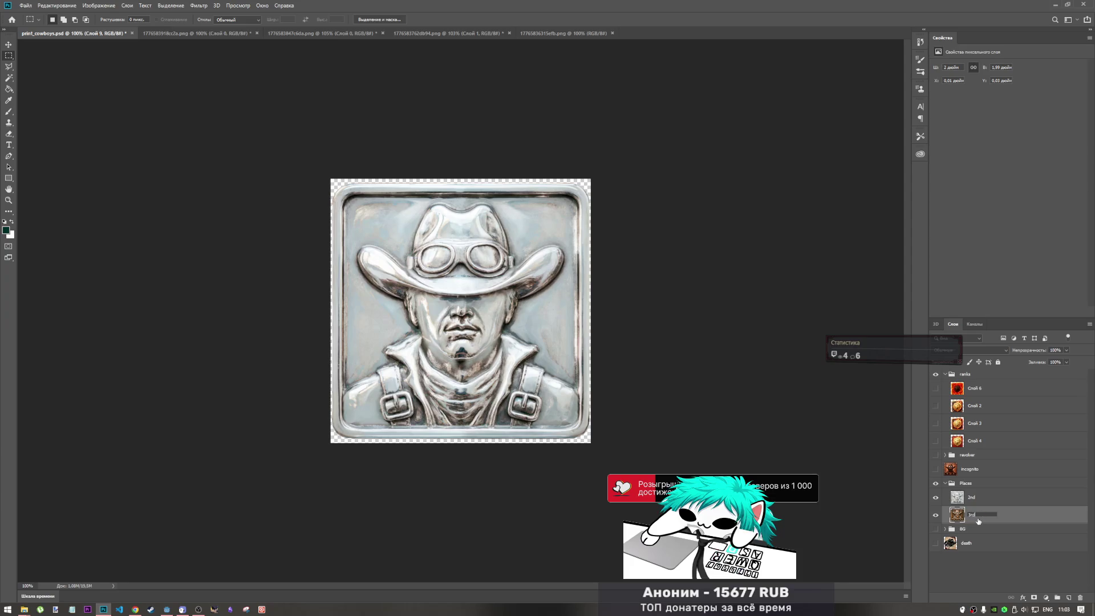
pyautogui.click(956, 567)
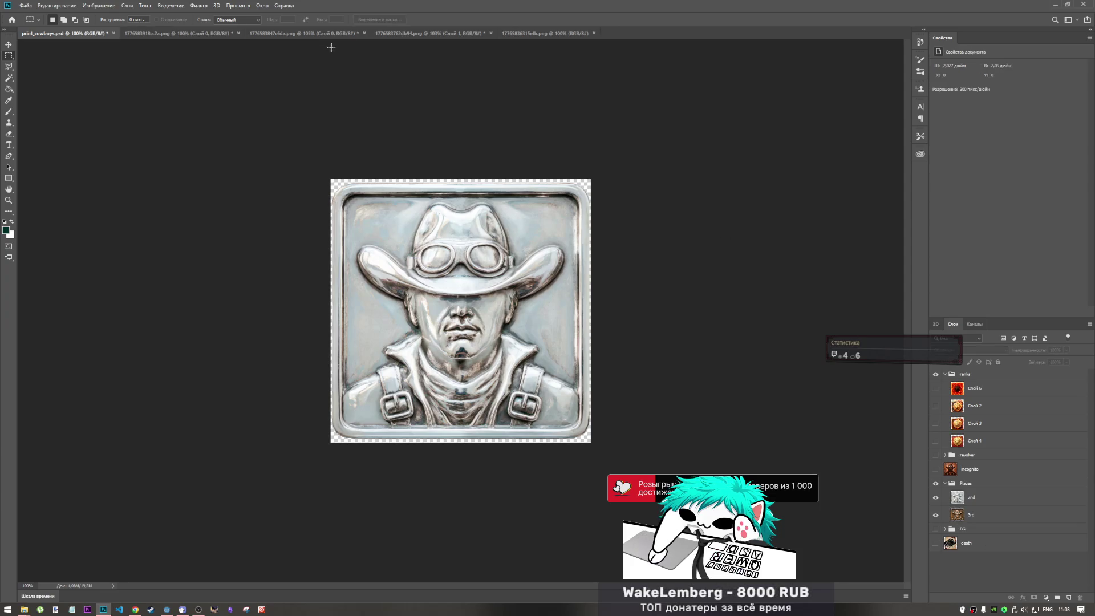
pyautogui.hotkey('ctrl', 's')
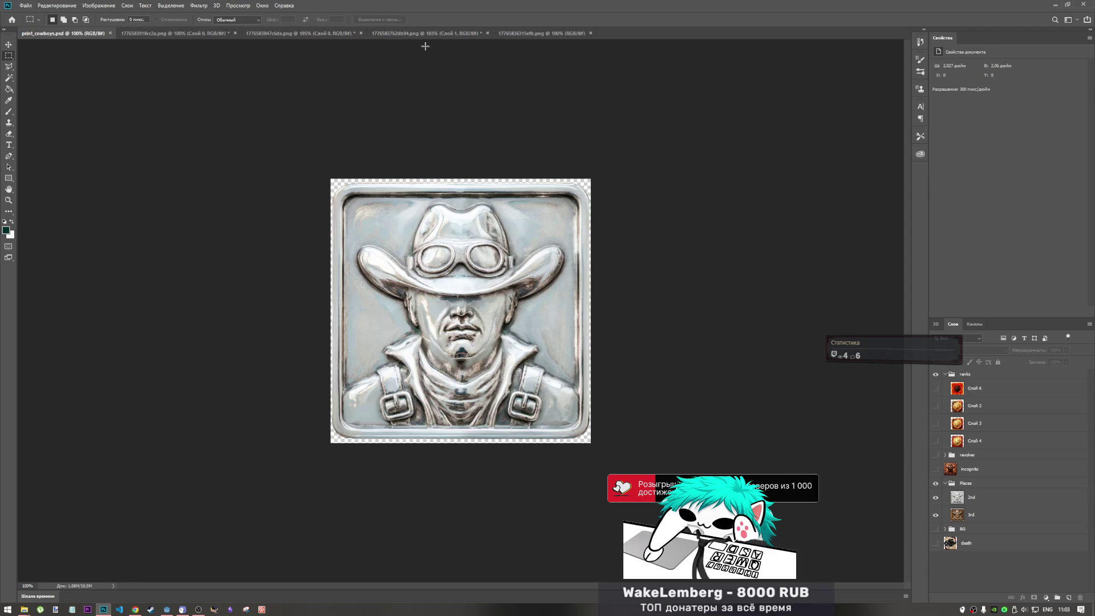
pyautogui.click(520, 33)
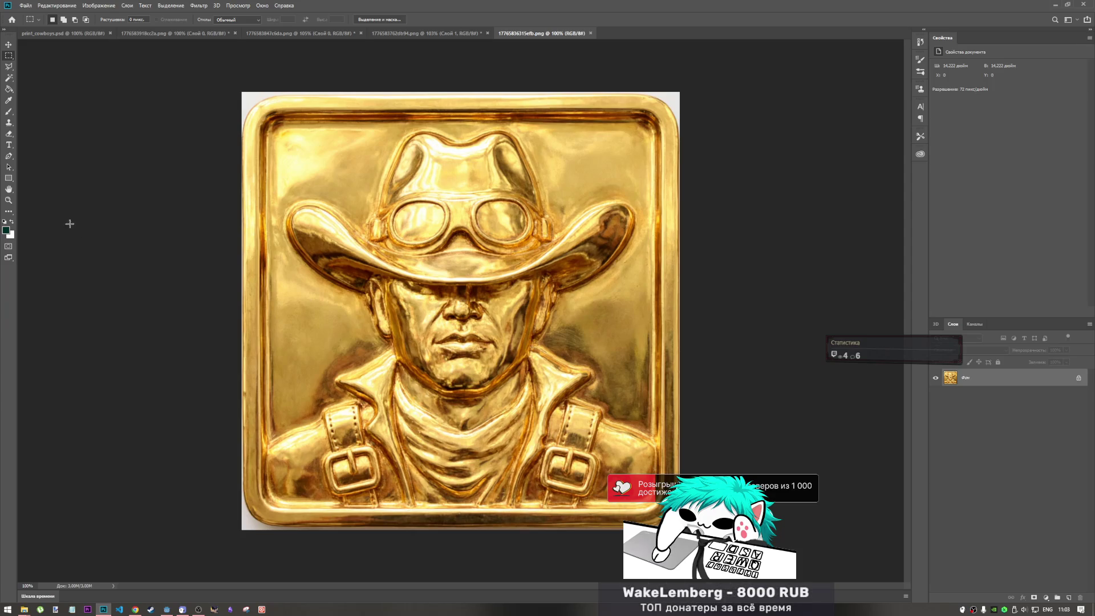
# Unlock the gold cowboy image's Фон background so it becomes the editable layer Слой 0.
pyautogui.click(8, 211)
pyautogui.click(18, 214)
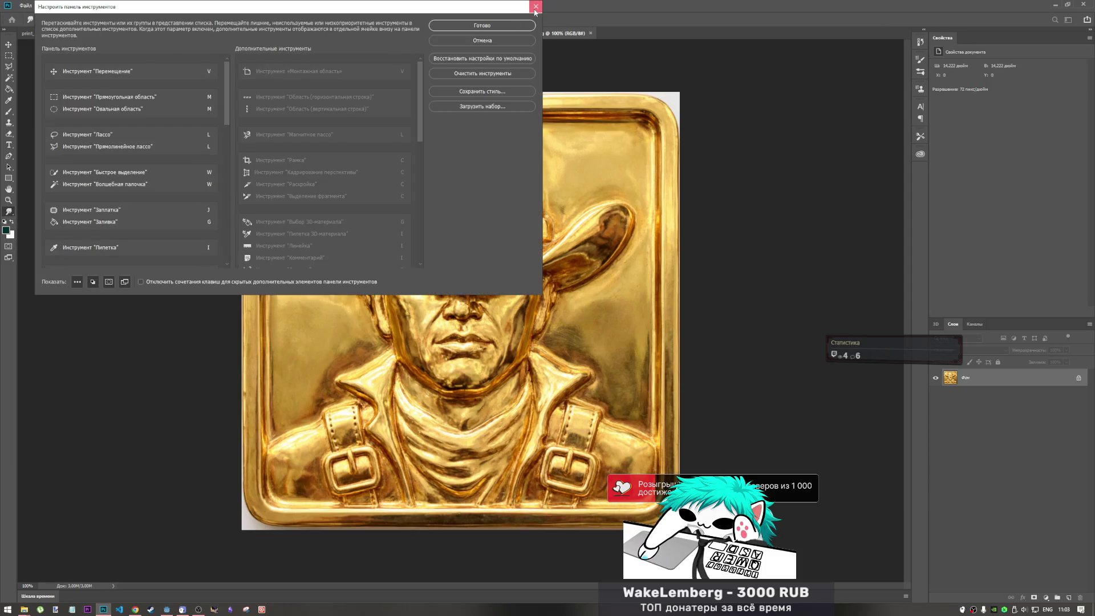
pyautogui.click(536, 6)
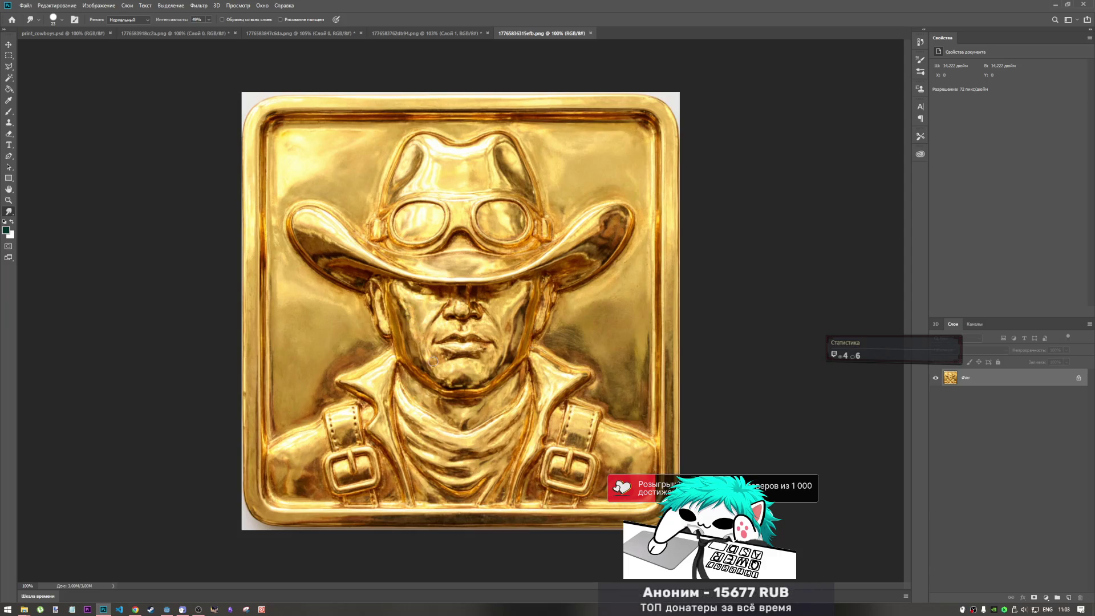
pyautogui.click(1078, 377)
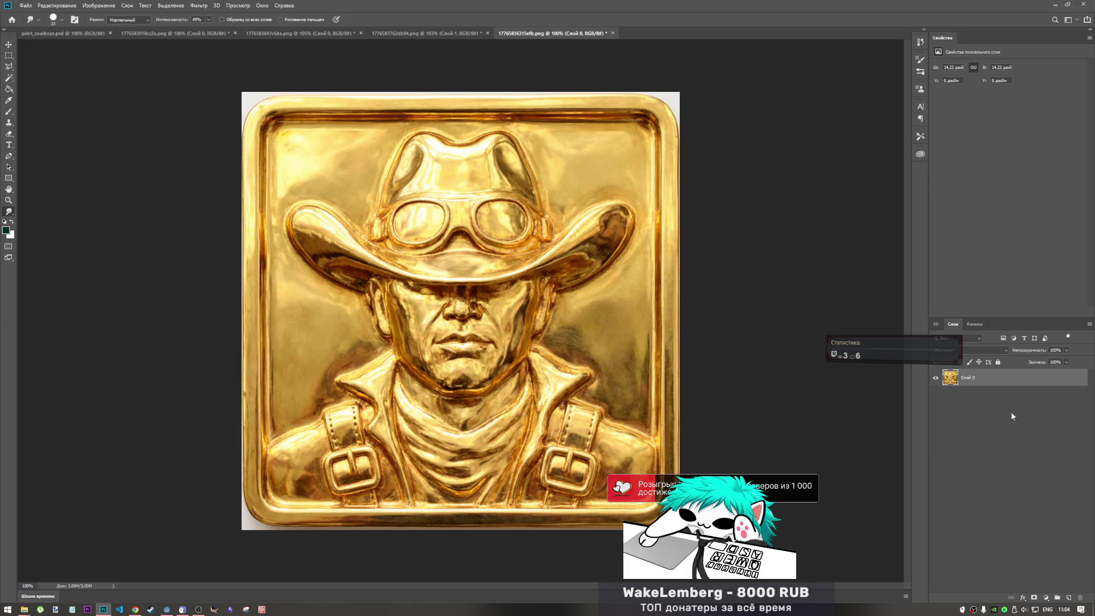
# Duplicate the gold cowboy layer and place the copy, Слой 0 копия, above Слой 0.
pyautogui.rightClick(984, 398)
pyautogui.click(969, 54)
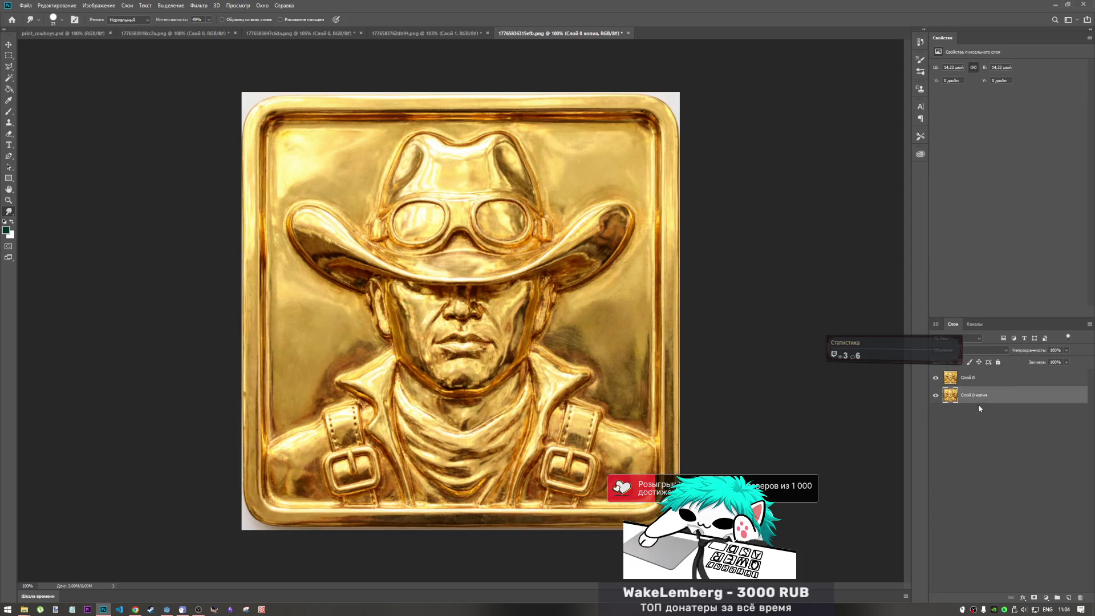
pyautogui.click(989, 350)
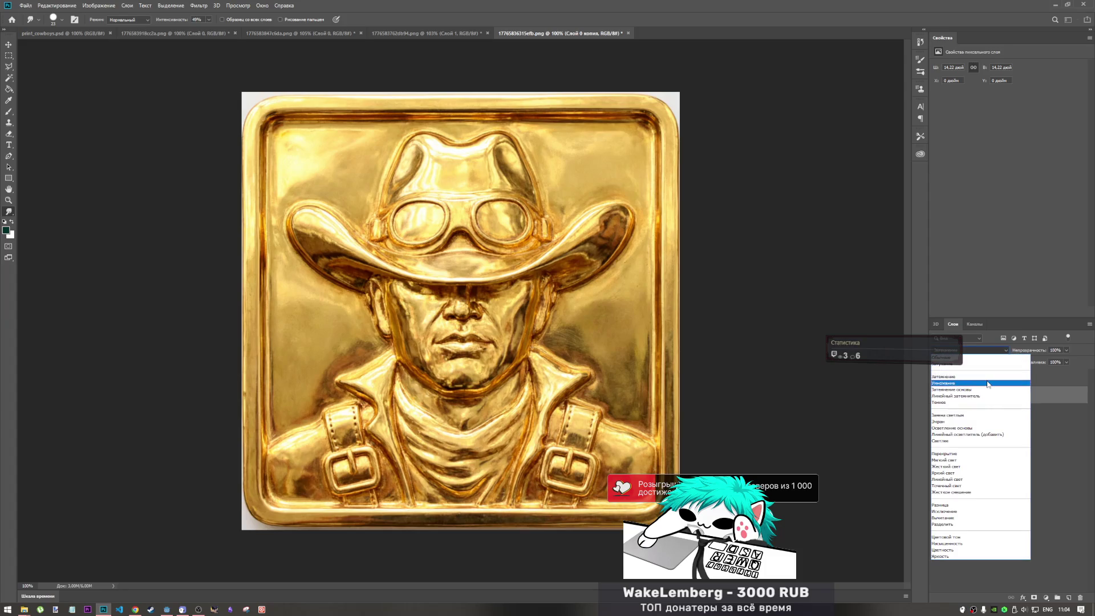
pyautogui.click(989, 350)
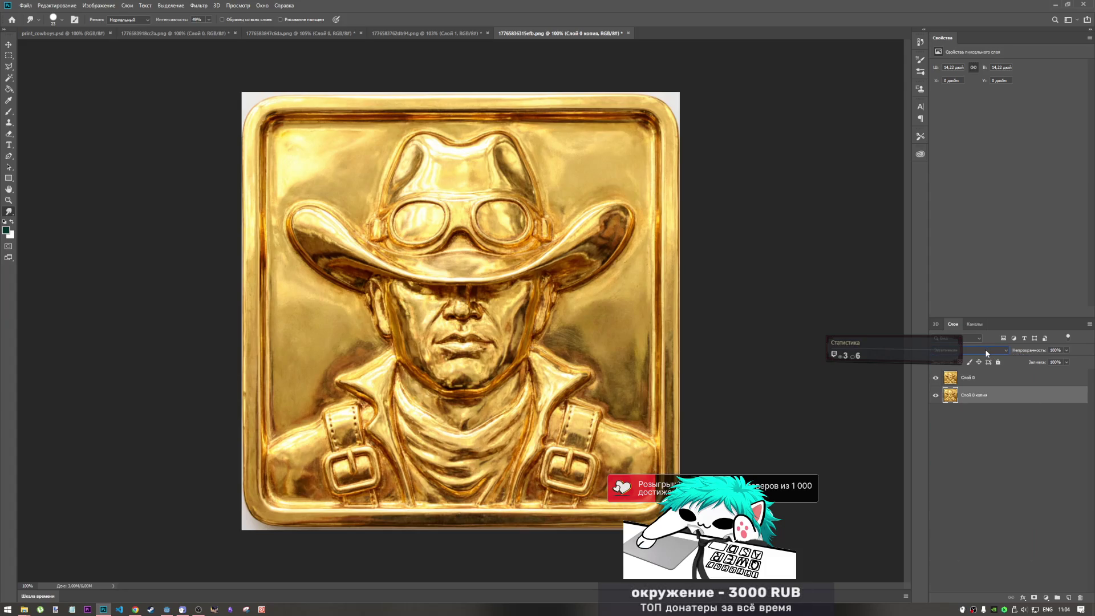
pyautogui.moveTo(986, 395); pyautogui.dragTo(980, 368)
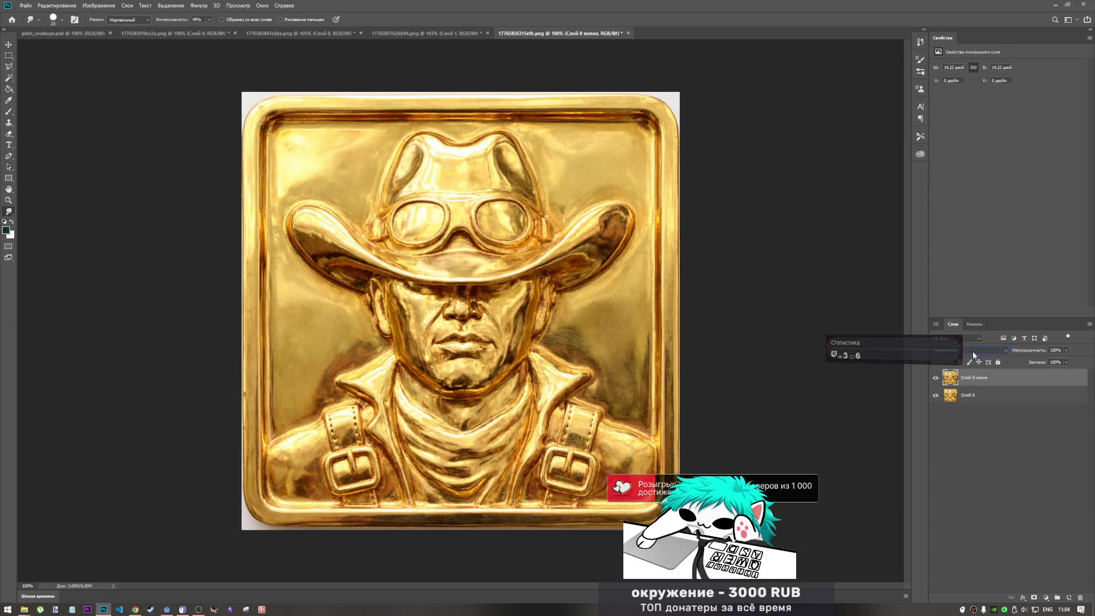
# Scroll through the blend modes on the copy to preview their effect on the tile.
pyautogui.scroll(-4, 972, 354)
pyautogui.scroll(-3, 971, 353)
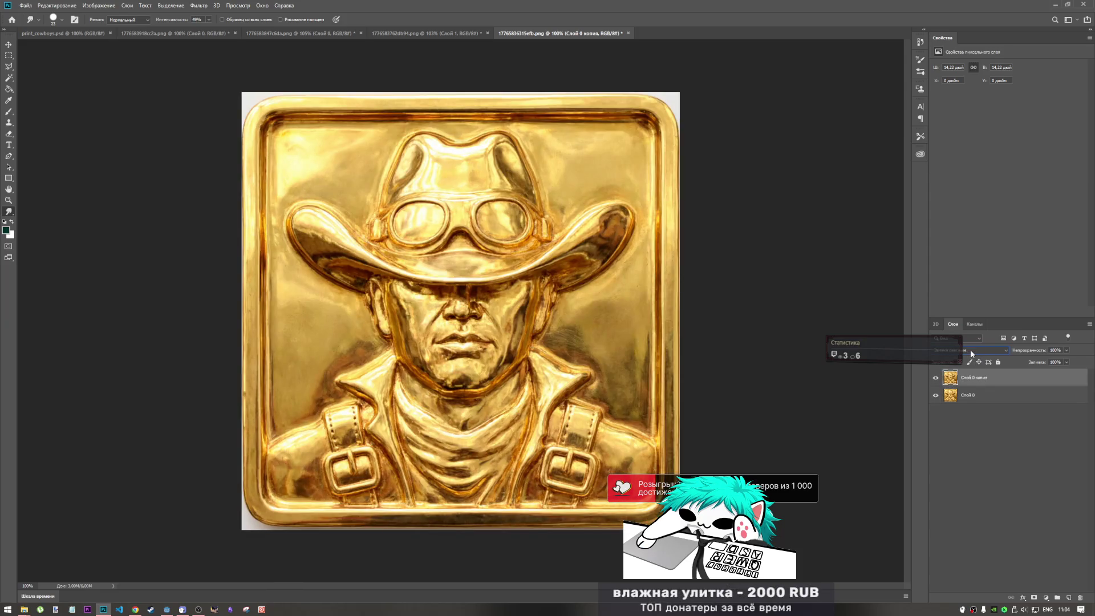
pyautogui.scroll(-1, 971, 352)
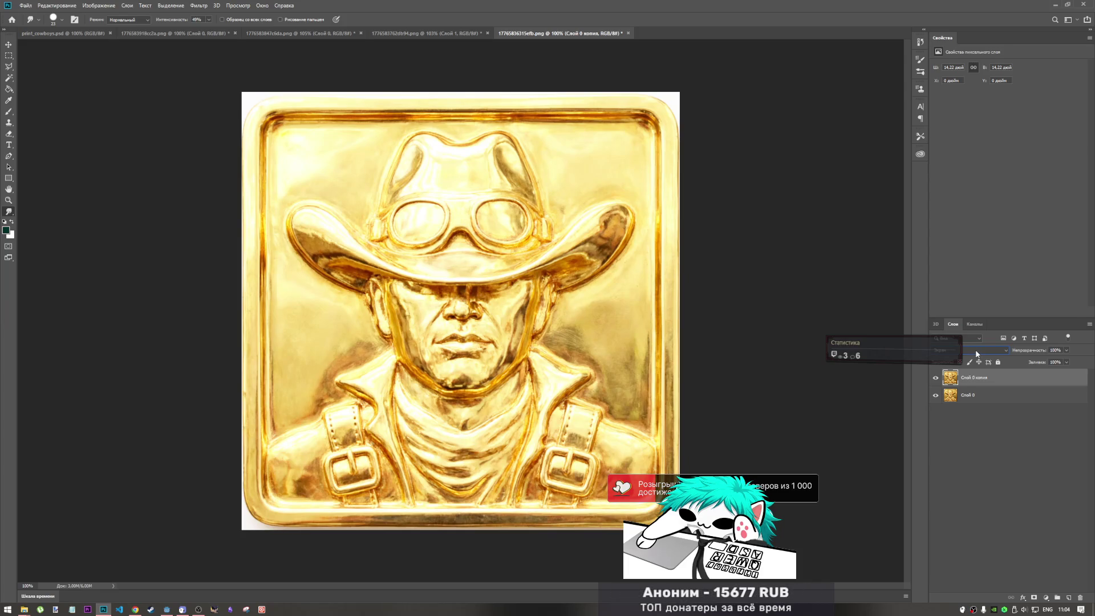
pyautogui.scroll(-4, 976, 352)
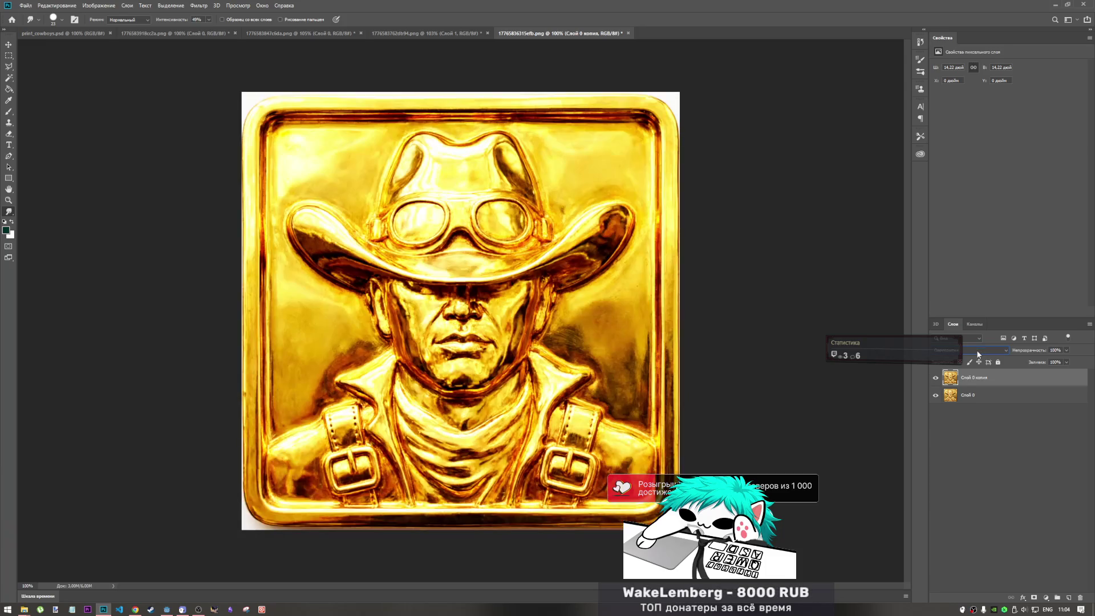
pyautogui.scroll(-1, 978, 355)
pyautogui.scroll(-4, 978, 354)
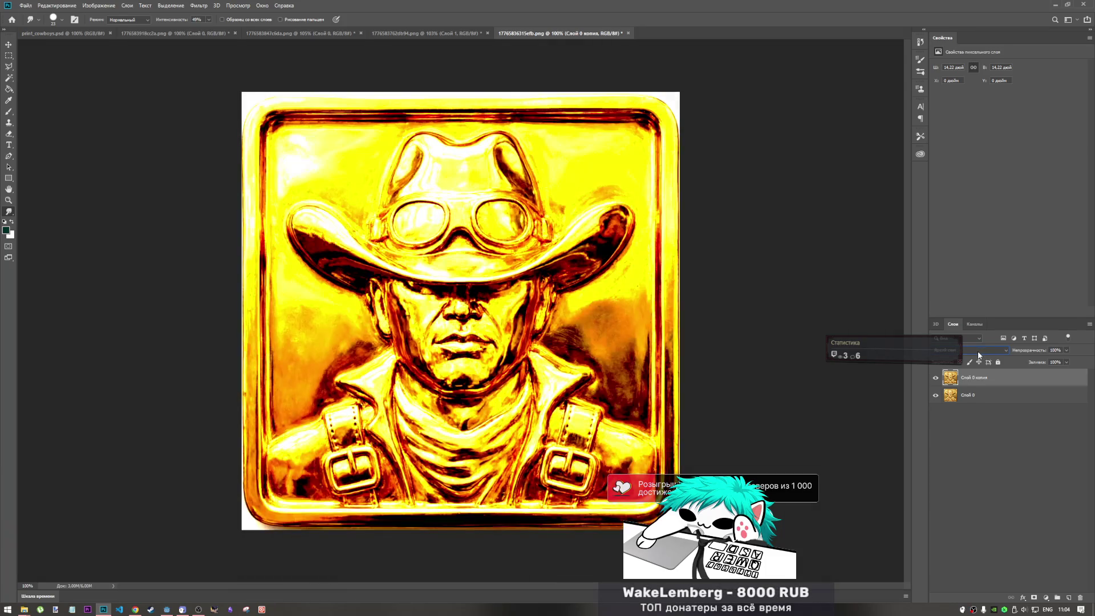
pyautogui.scroll(-3, 978, 355)
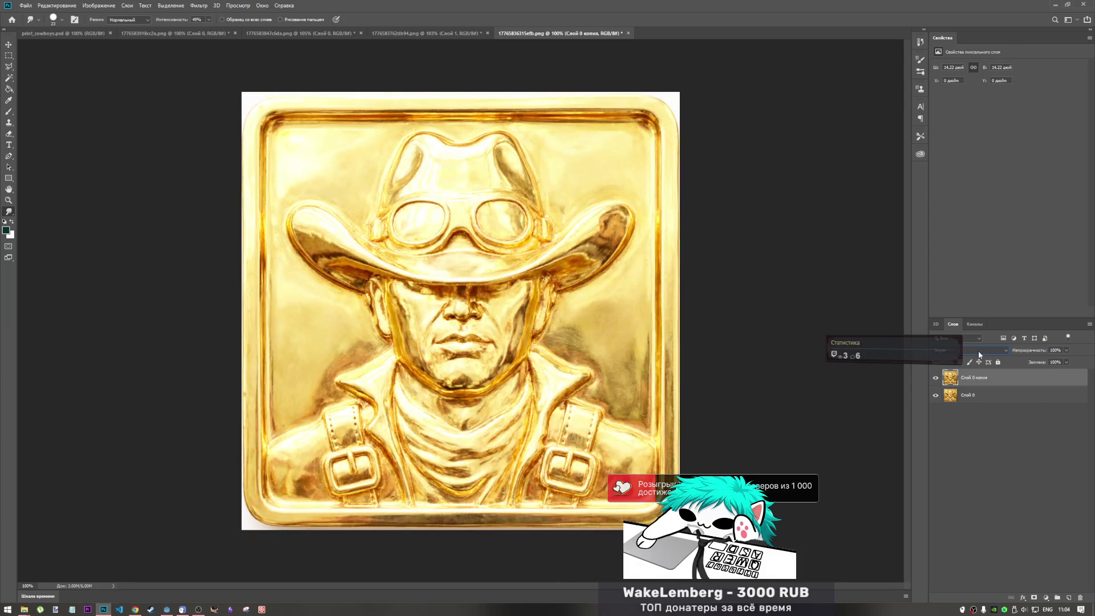
pyautogui.click(978, 355)
pyautogui.click(978, 355)
pyautogui.click(980, 354)
pyautogui.click(980, 354)
pyautogui.scroll(-2, 980, 354)
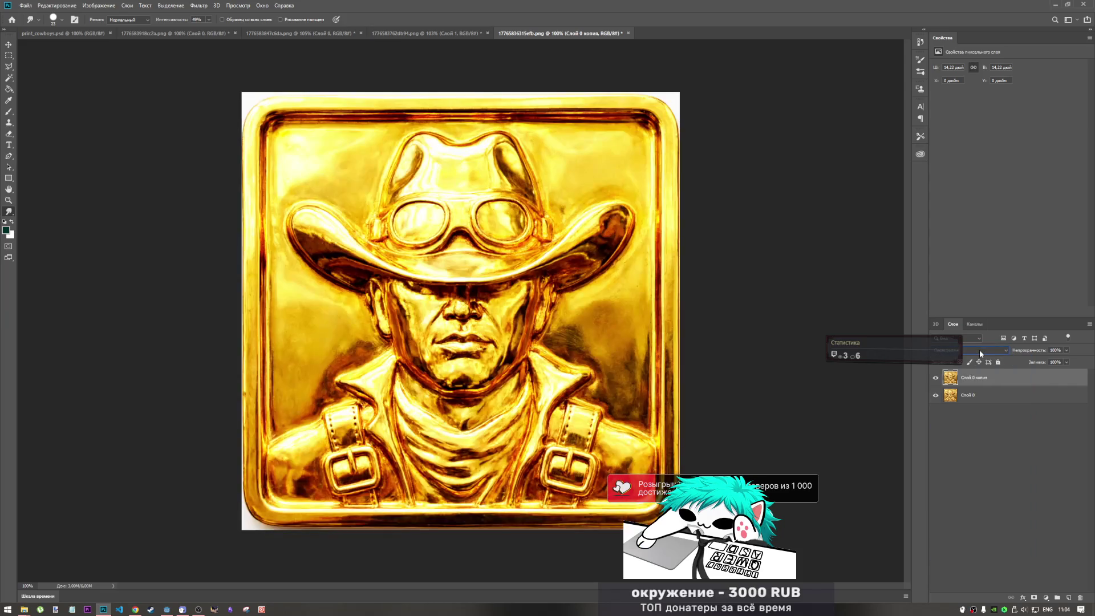
pyautogui.scroll(-4, 980, 354)
pyautogui.scroll(-4, 980, 354)
pyautogui.scroll(-3, 980, 354)
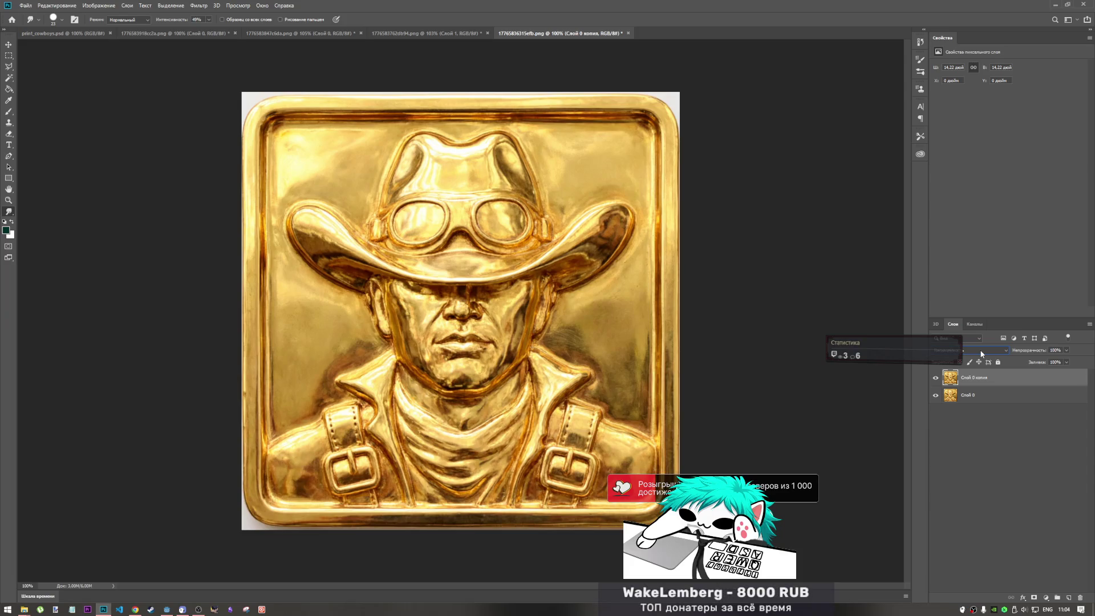
# Give the copy a brightening blend mode, trying 48% fill and 74% opacity before returning opacity to 100%.
pyautogui.click(980, 353)
pyautogui.click(972, 418)
pyautogui.click(1063, 362)
pyautogui.click(1047, 373)
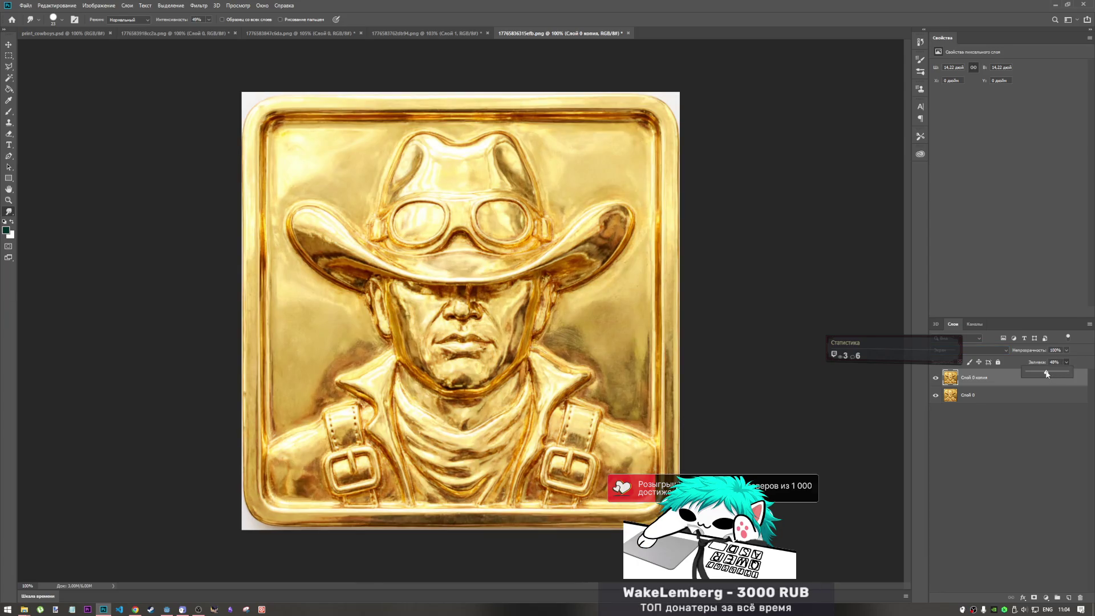
pyautogui.click(1071, 352)
pyautogui.moveTo(1048, 360); pyautogui.dragTo(1056, 360)
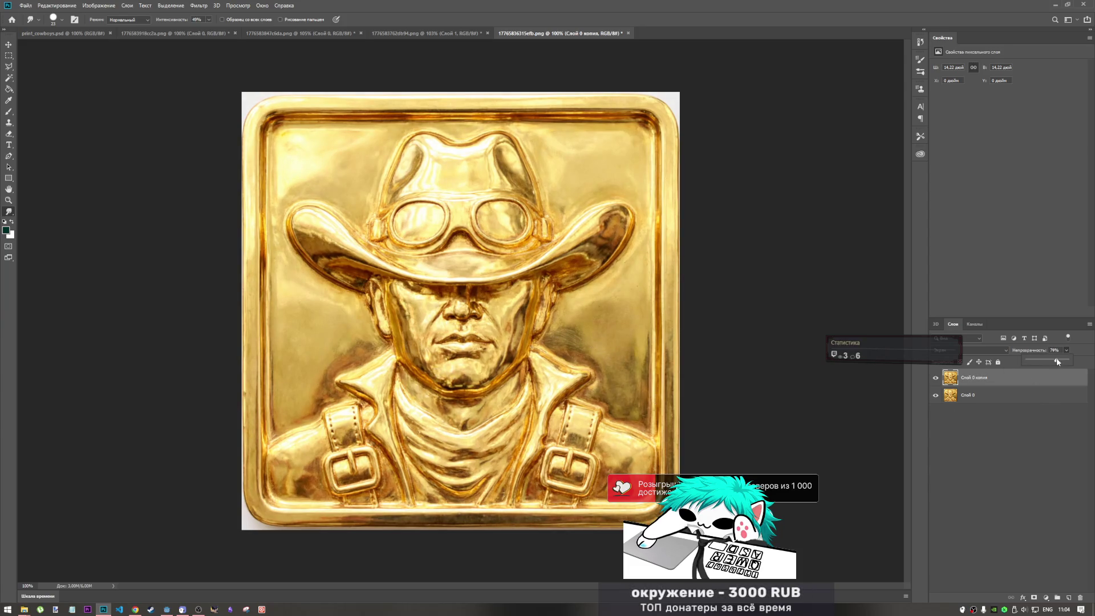
pyautogui.moveTo(1056, 360); pyautogui.dragTo(1066, 361)
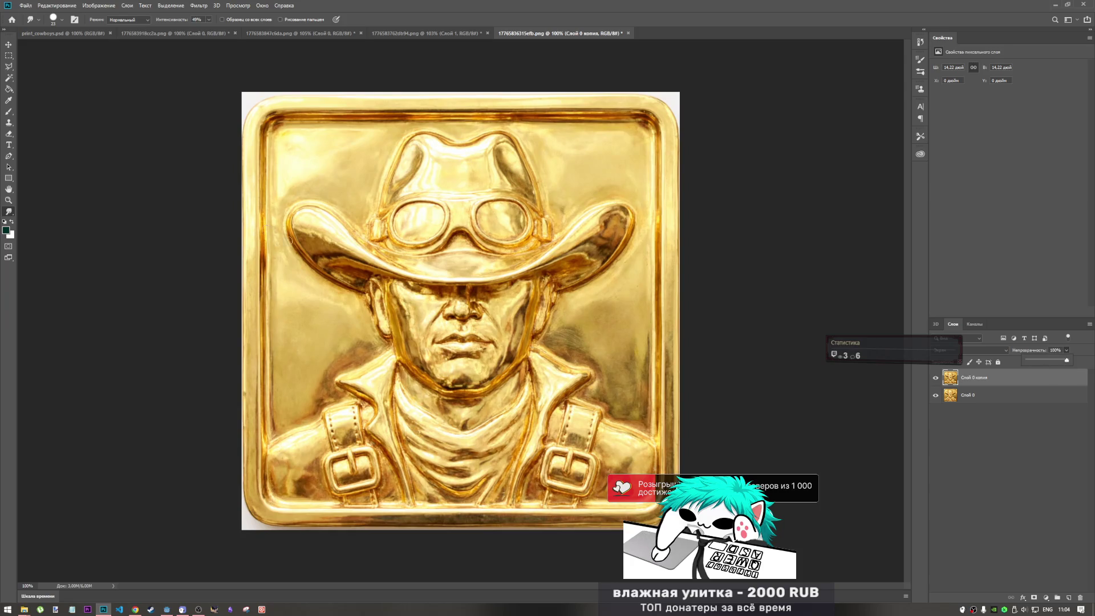
pyautogui.click(1065, 353)
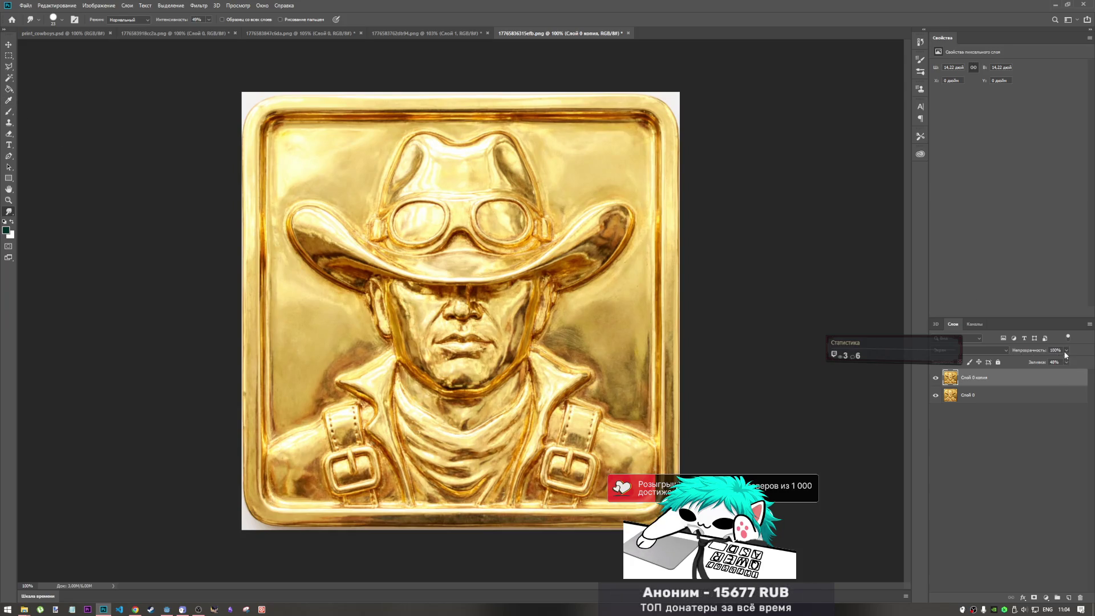
# Reset the copy layer's fill to 100%, then lower it to 73%.
pyautogui.click(1087, 373)
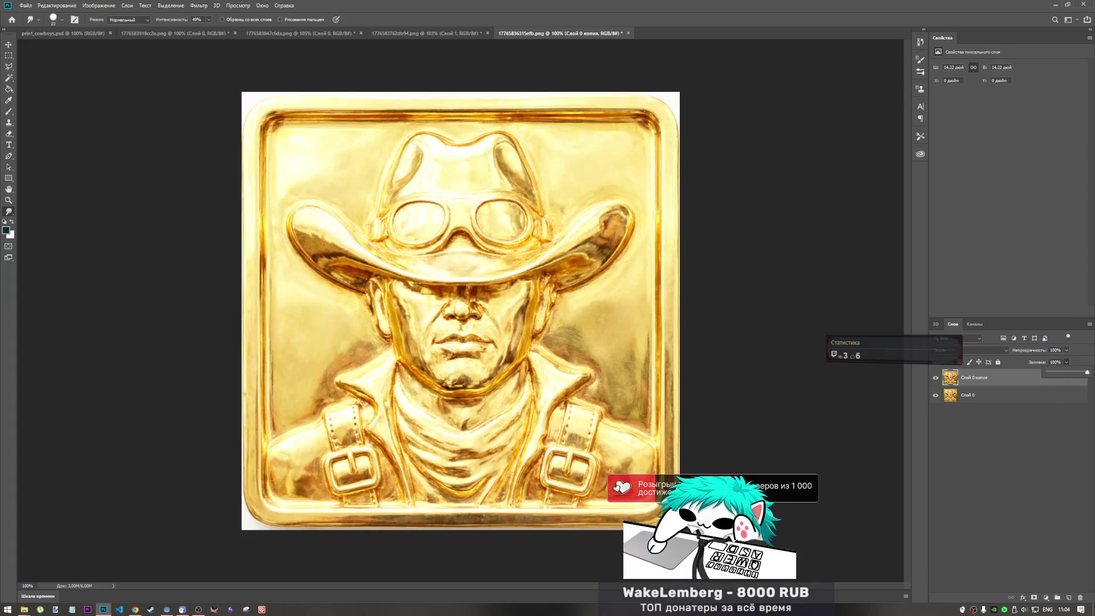
pyautogui.click(459, 382)
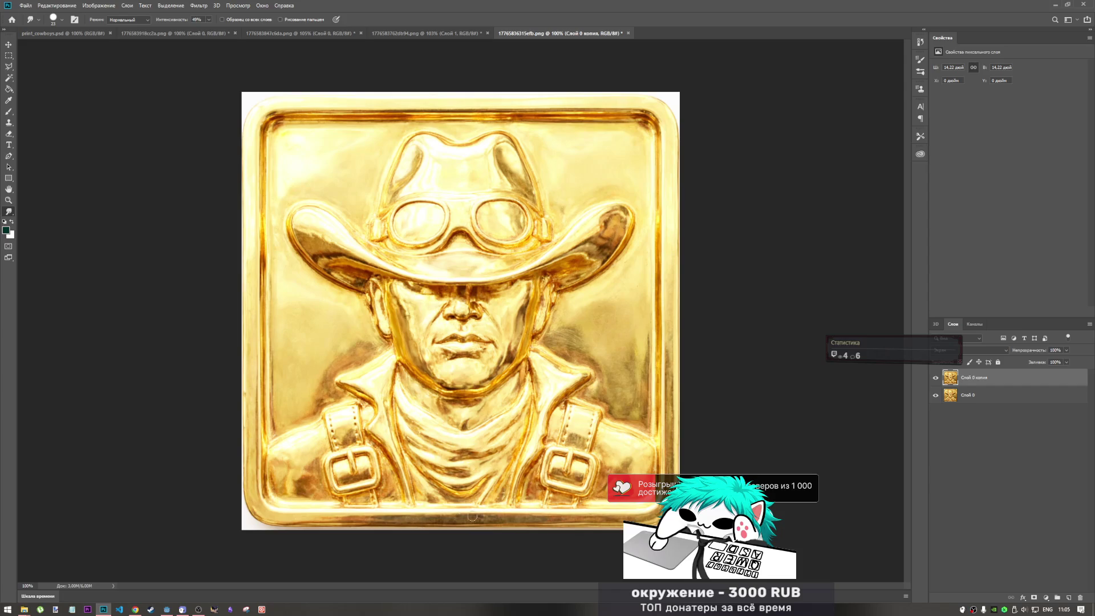
pyautogui.click(1066, 364)
pyautogui.moveTo(1055, 368)
pyautogui.mouseDown()
pyautogui.moveTo(1045, 370)
pyautogui.moveTo(1058, 374)
pyautogui.mouseUp()
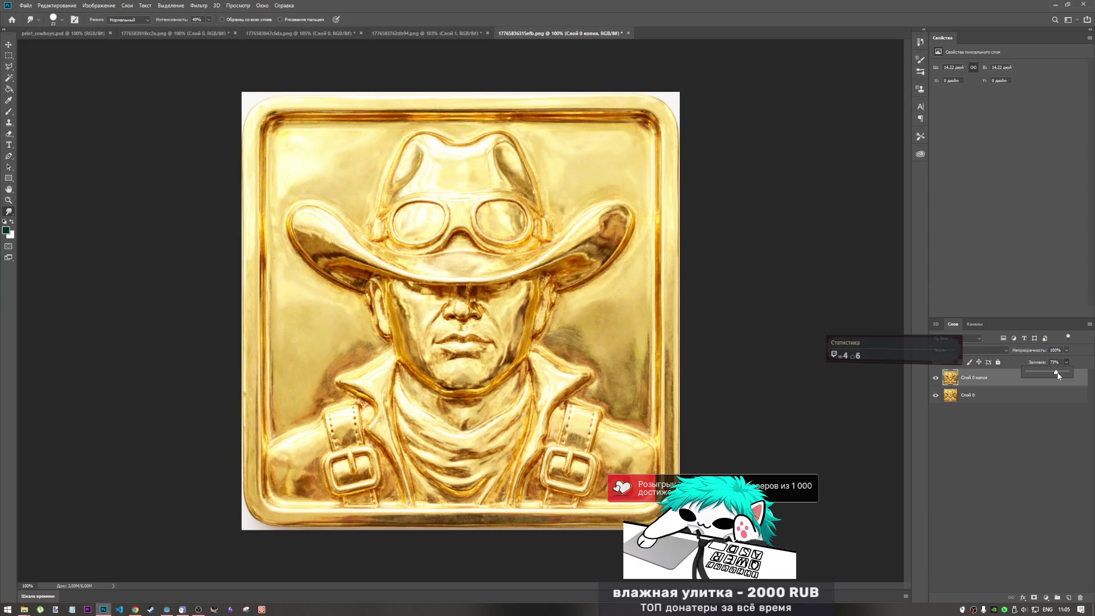
pyautogui.click(511, 356)
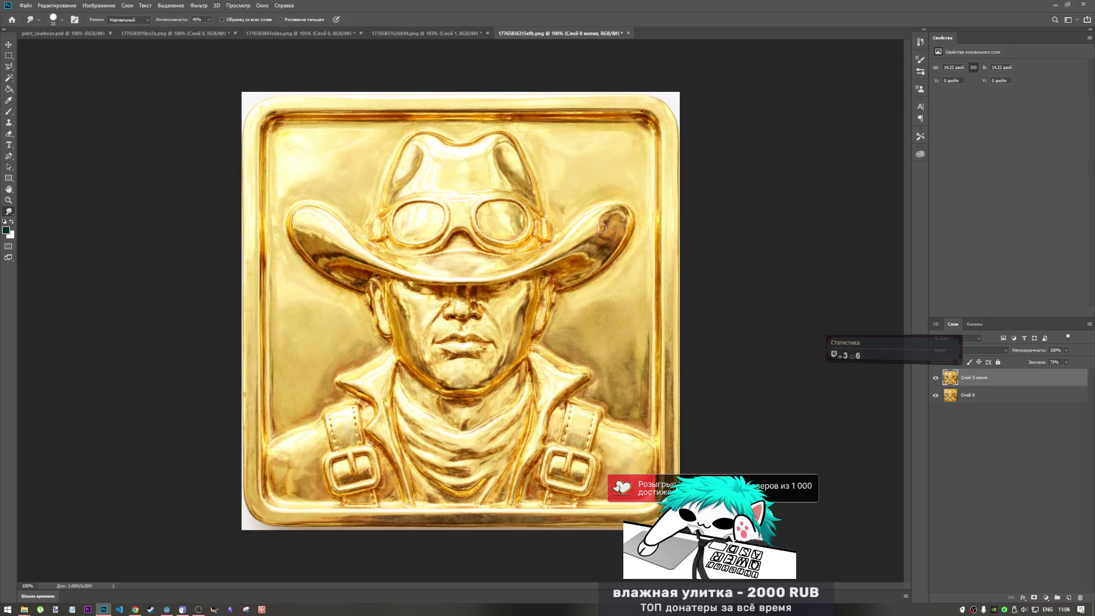
# Select Слой 0 and Слой 0 копия together and merge them with Merge Visible.
pyautogui.click(976, 395)
pyautogui.click(977, 379)
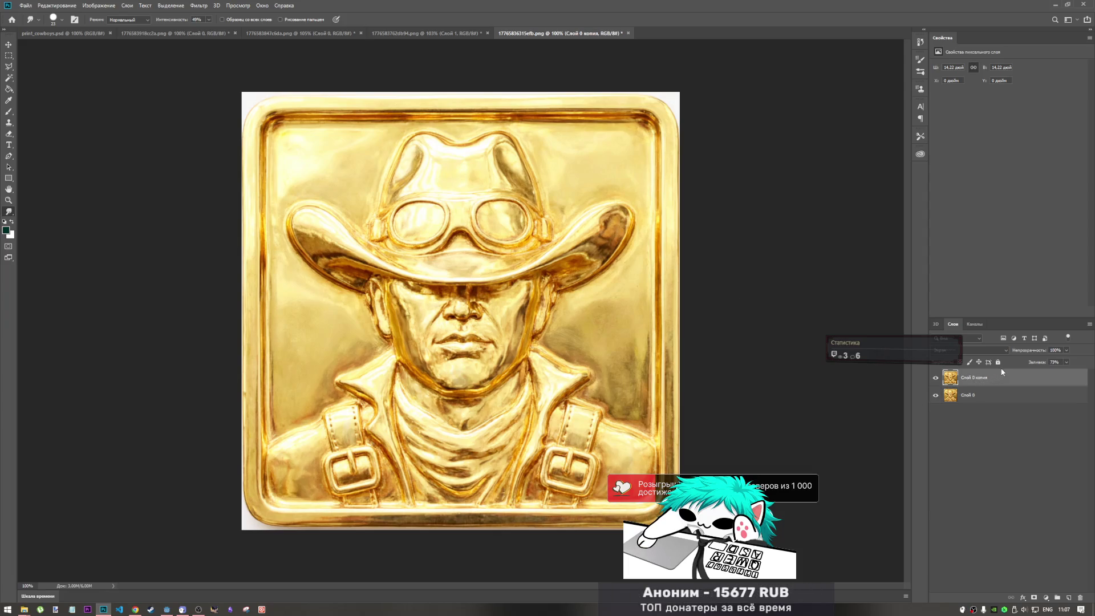
pyautogui.keyDown('shift'); pyautogui.click(980, 396); pyautogui.keyUp('shift')
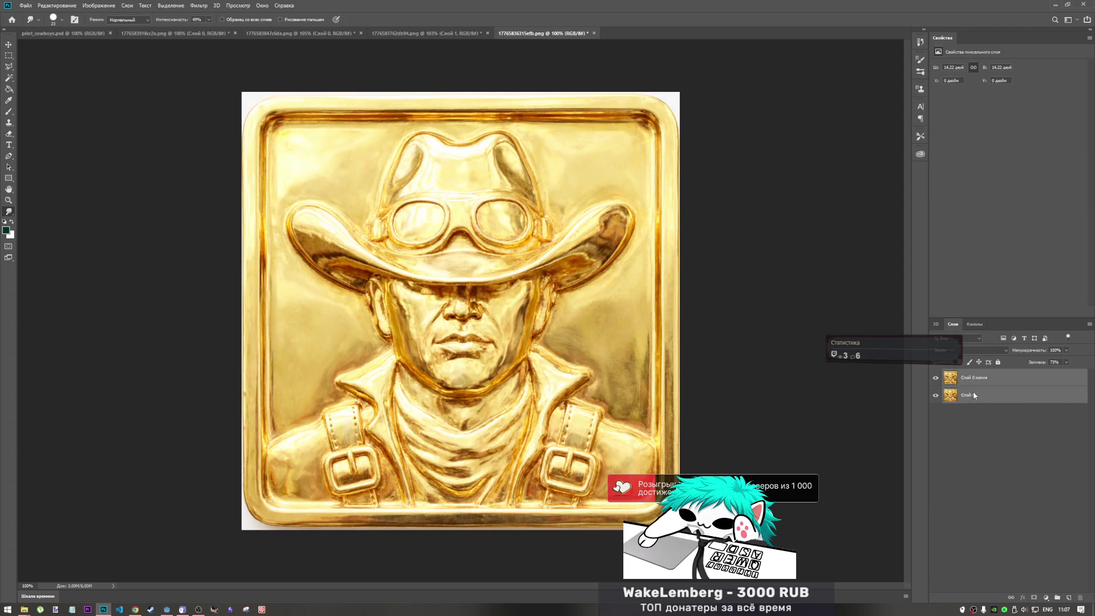
pyautogui.rightClick(974, 395)
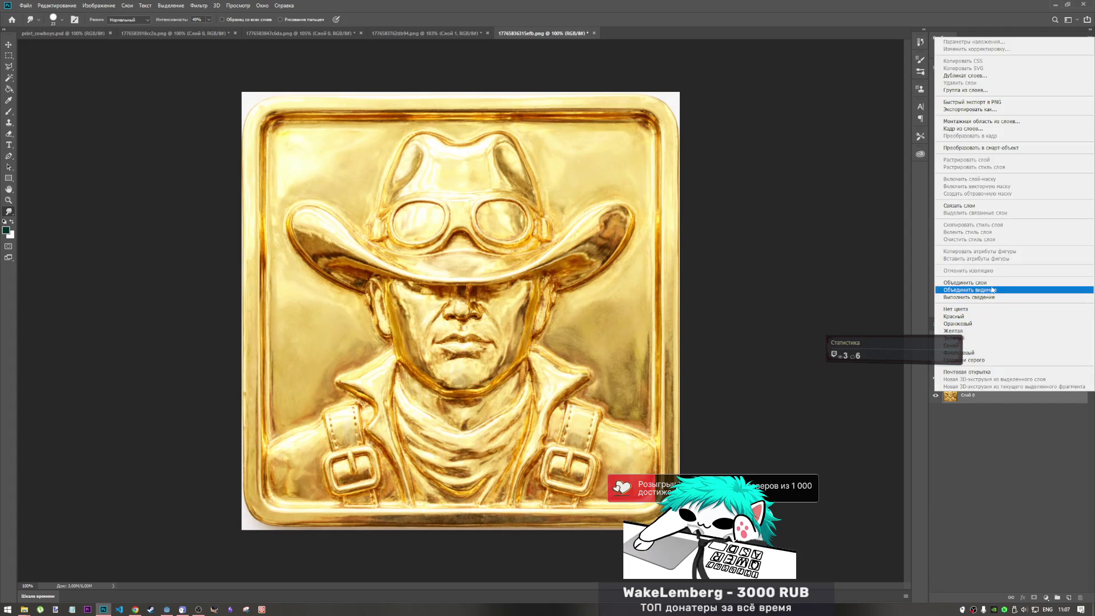
pyautogui.click(992, 290)
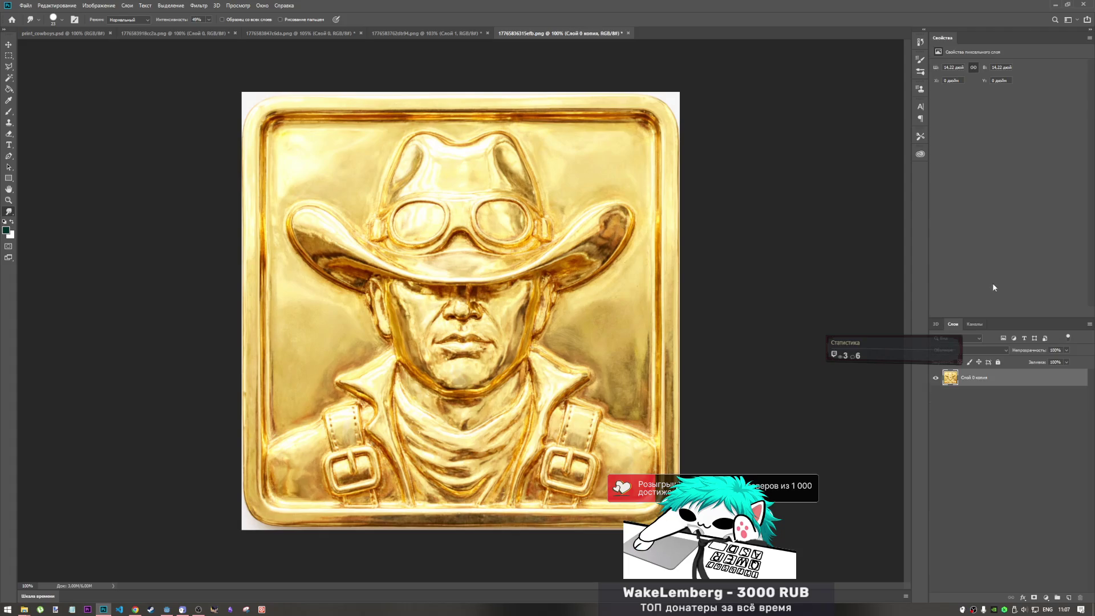
# Look through the Filter and Image menus without applying anything.
pyautogui.click(195, 6)
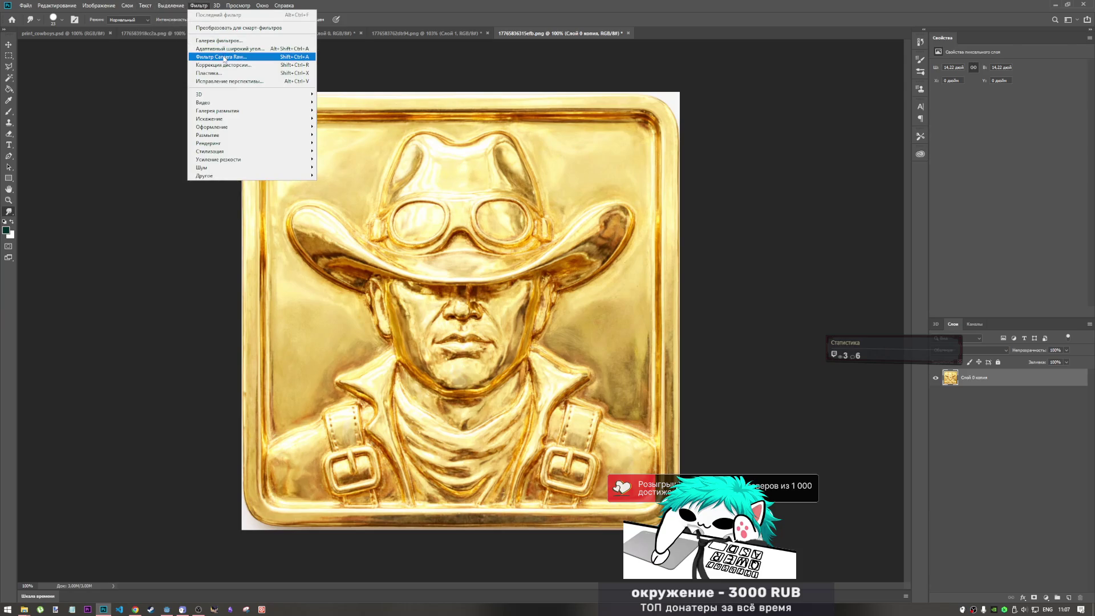
pyautogui.click(147, 13)
pyautogui.click(145, 5)
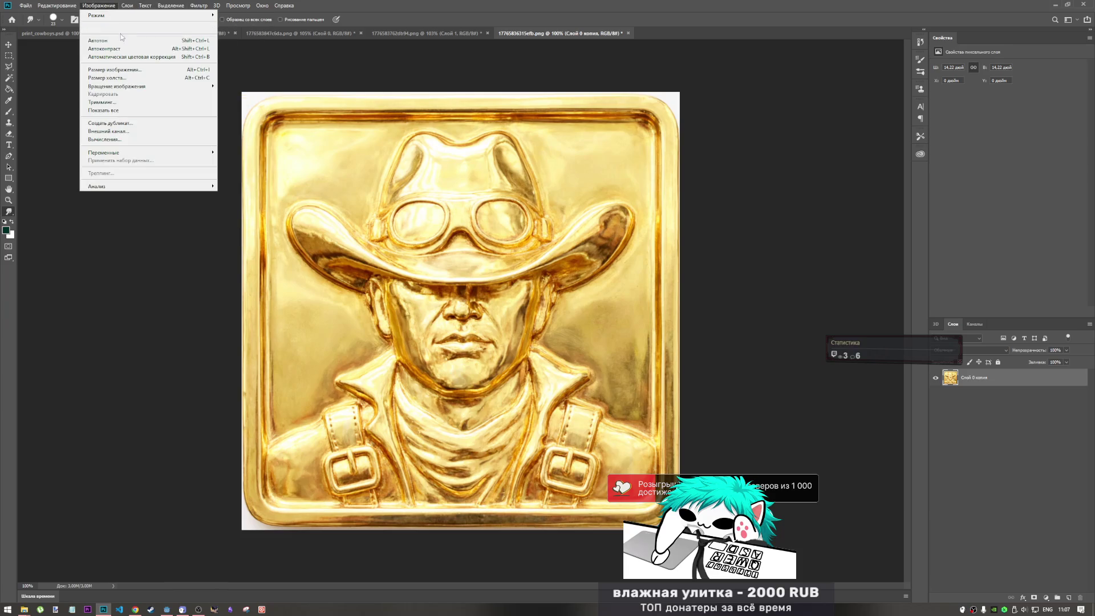
pyautogui.press('Escape')
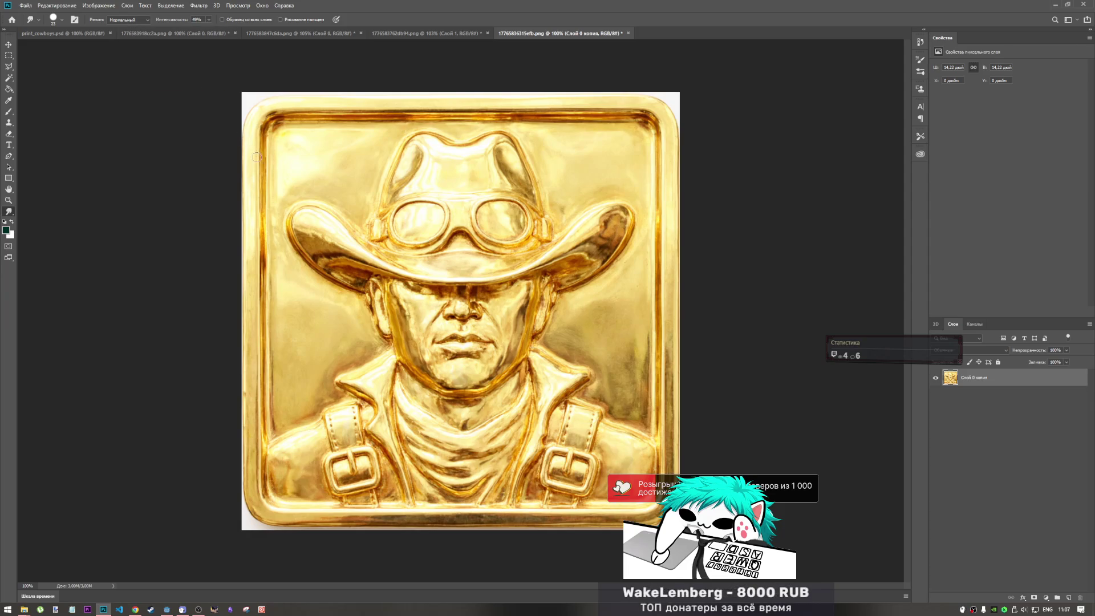
pyautogui.click(100, 5)
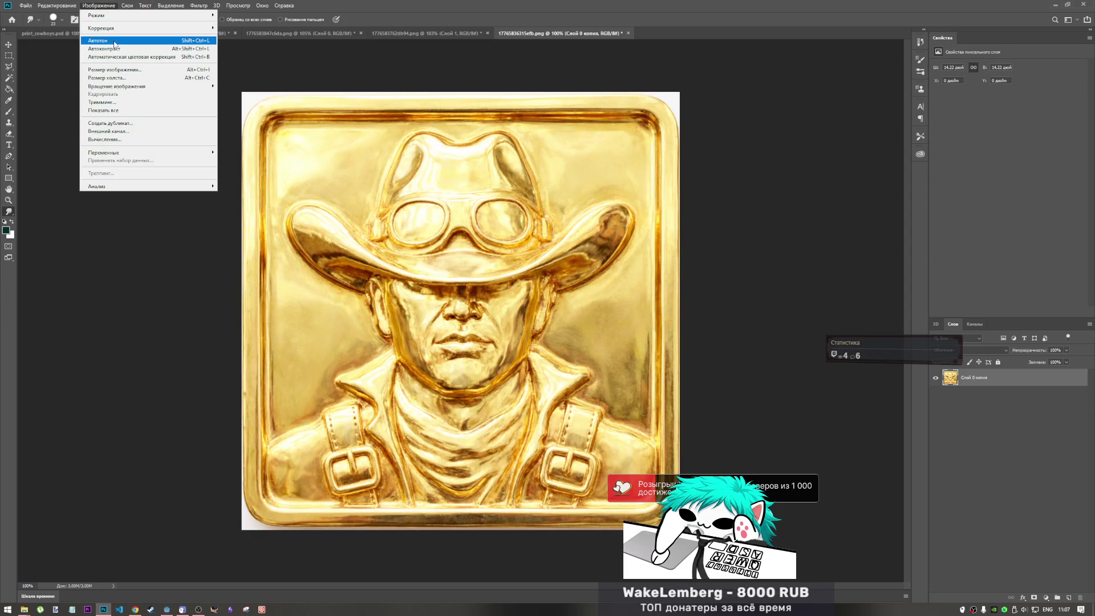
# Apply Auto Tone to the gold tile, revert it, and apply Auto Color instead.
pyautogui.click(114, 41)
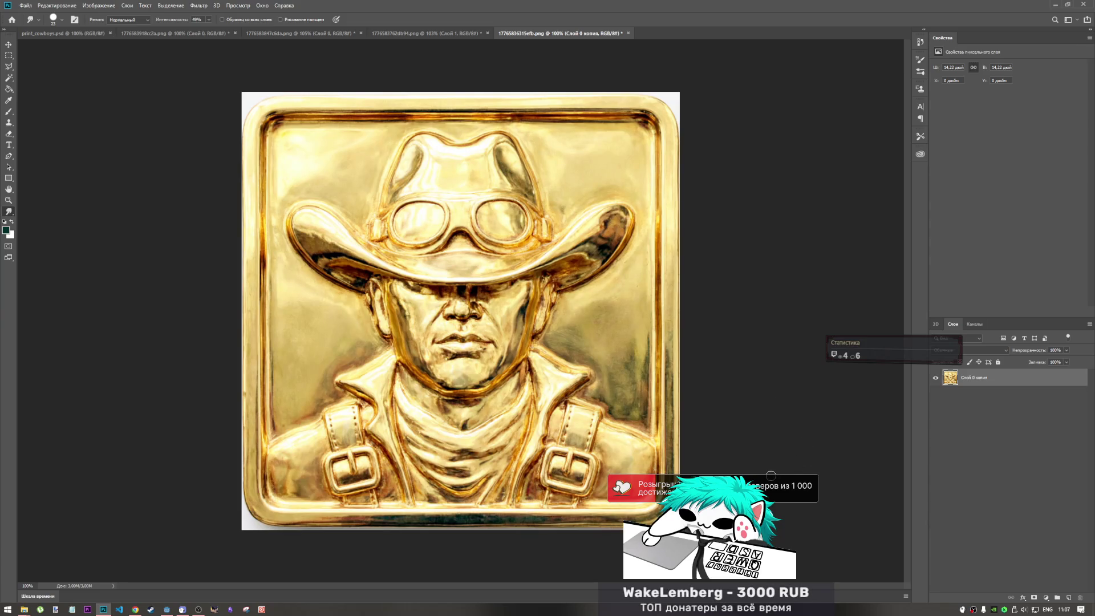
pyautogui.hotkey('shift', 'ctrl', 'l')
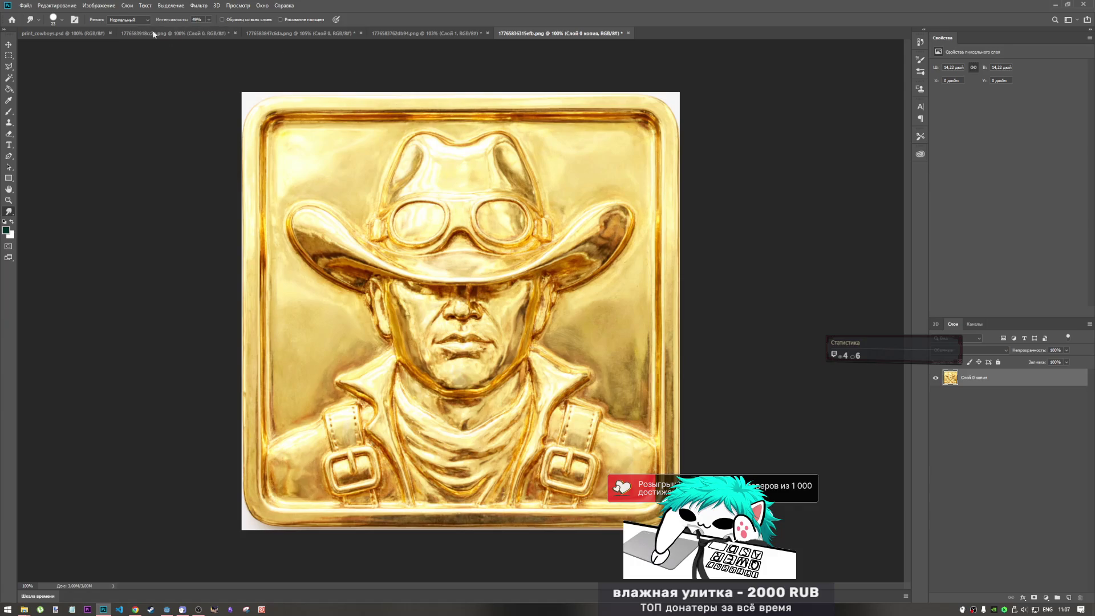
pyautogui.click(114, 6)
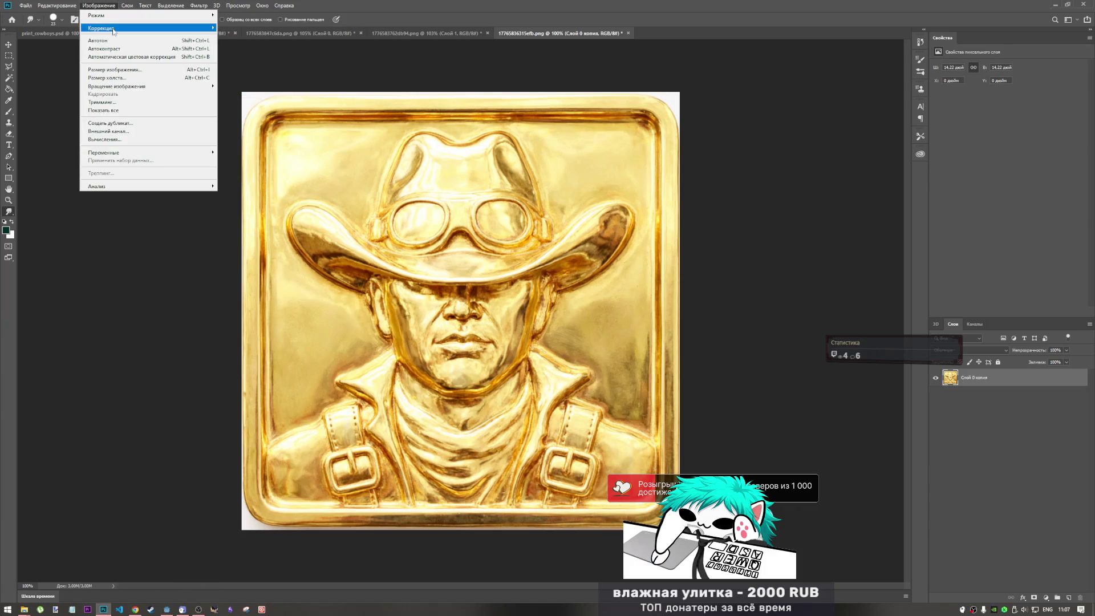
pyautogui.click(131, 58)
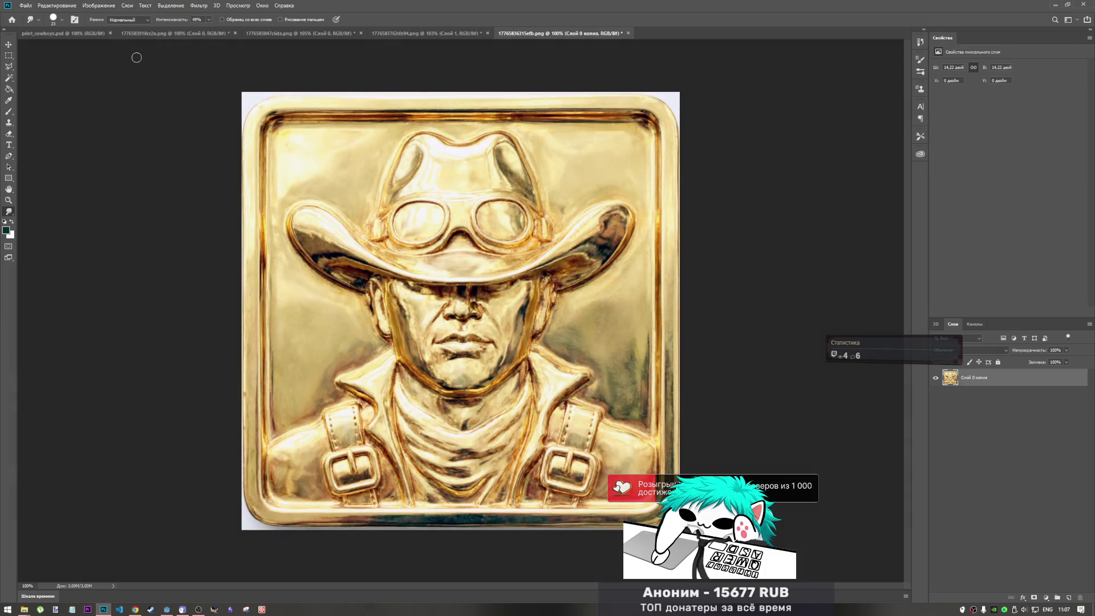
pyautogui.click(108, 7)
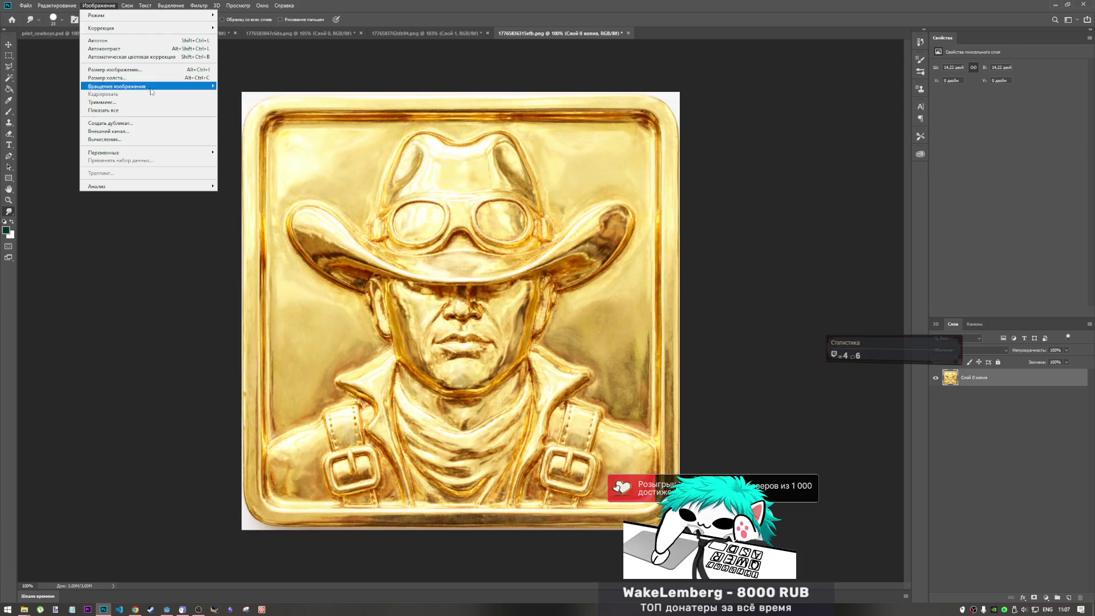
pyautogui.moveTo(171, 28)
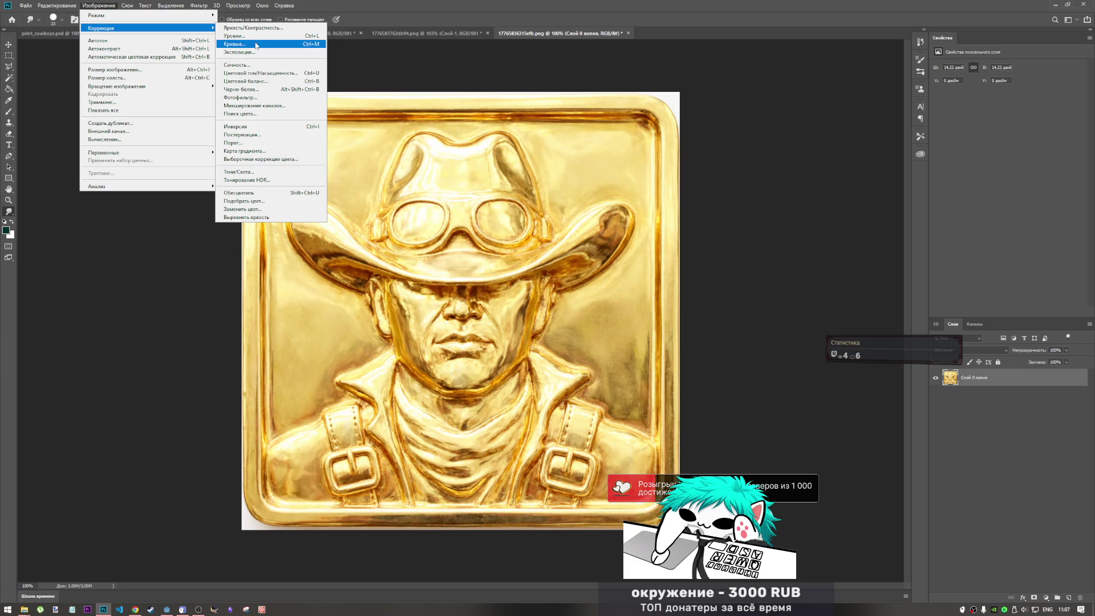
# Set Vibrance to -17 and open the original gold tile in paint.net for comparison.
pyautogui.click(251, 65)
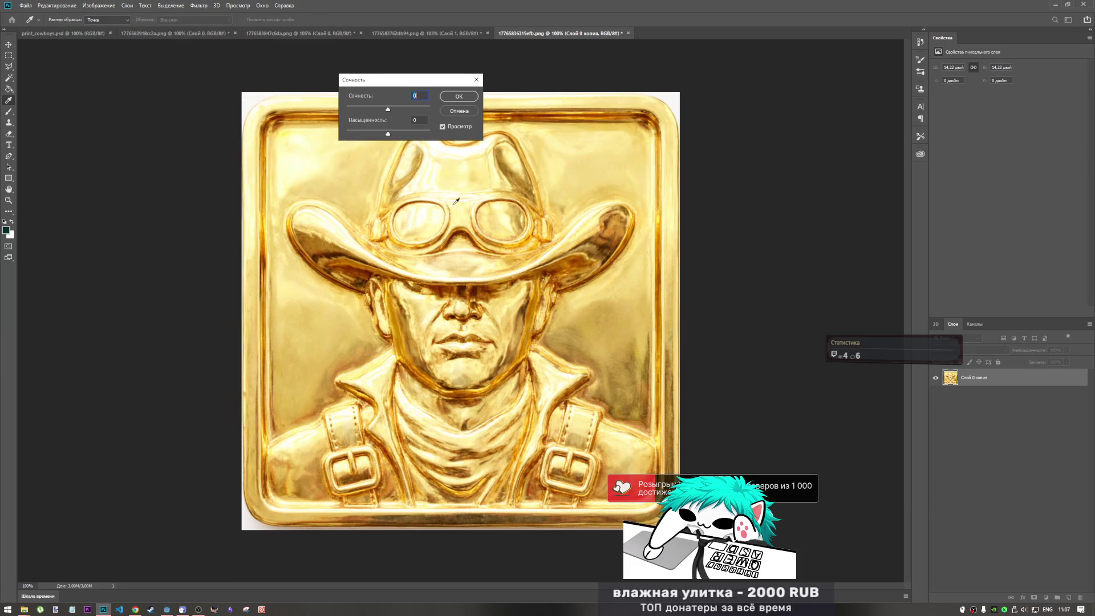
pyautogui.click(381, 109)
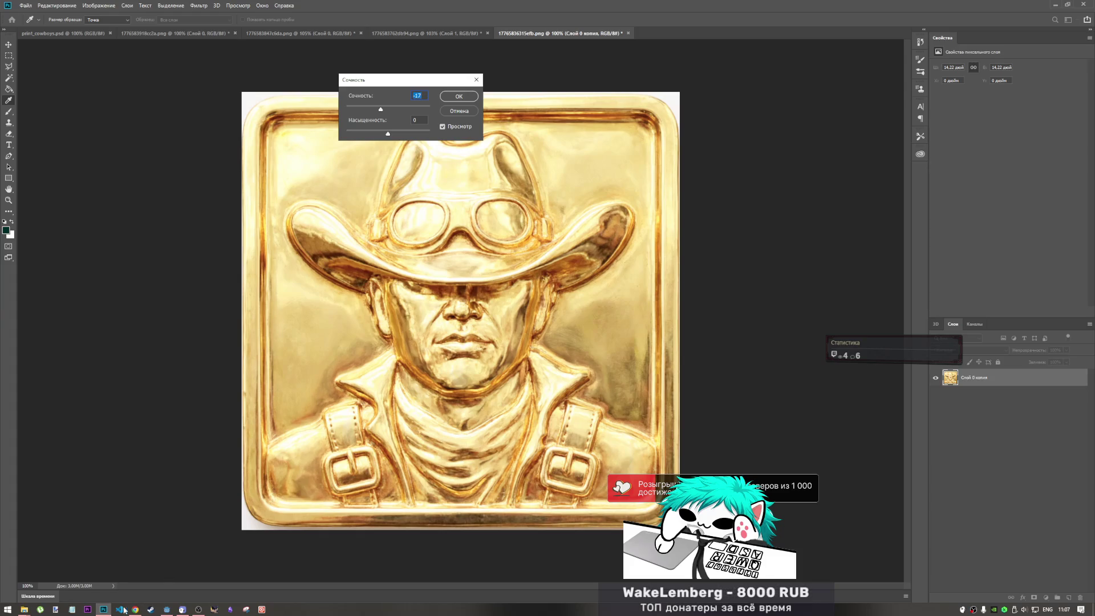
pyautogui.moveTo(24, 609)
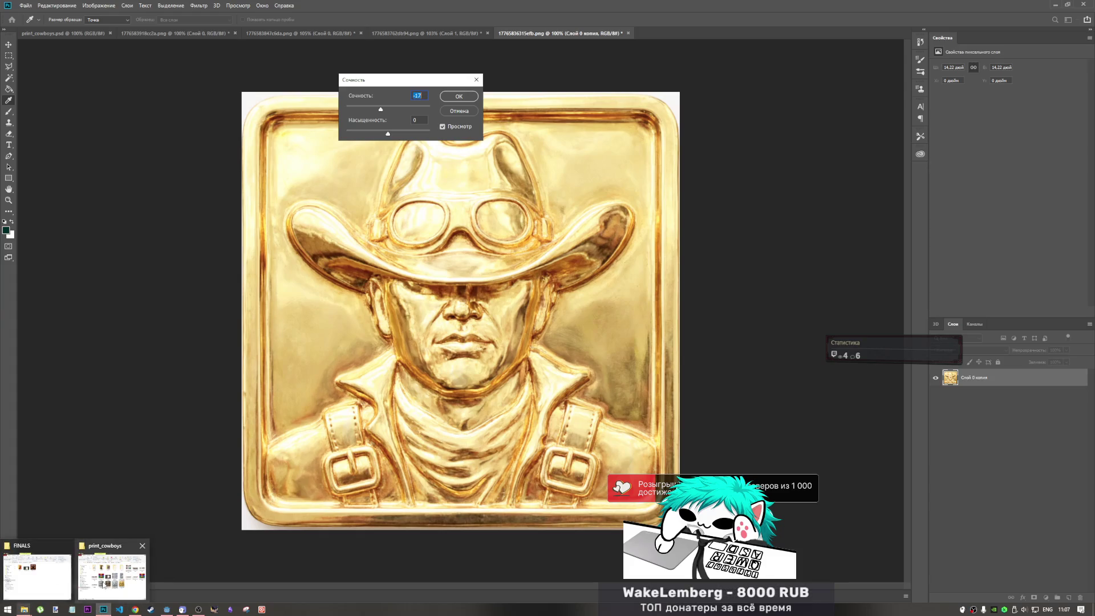
pyautogui.click(103, 585)
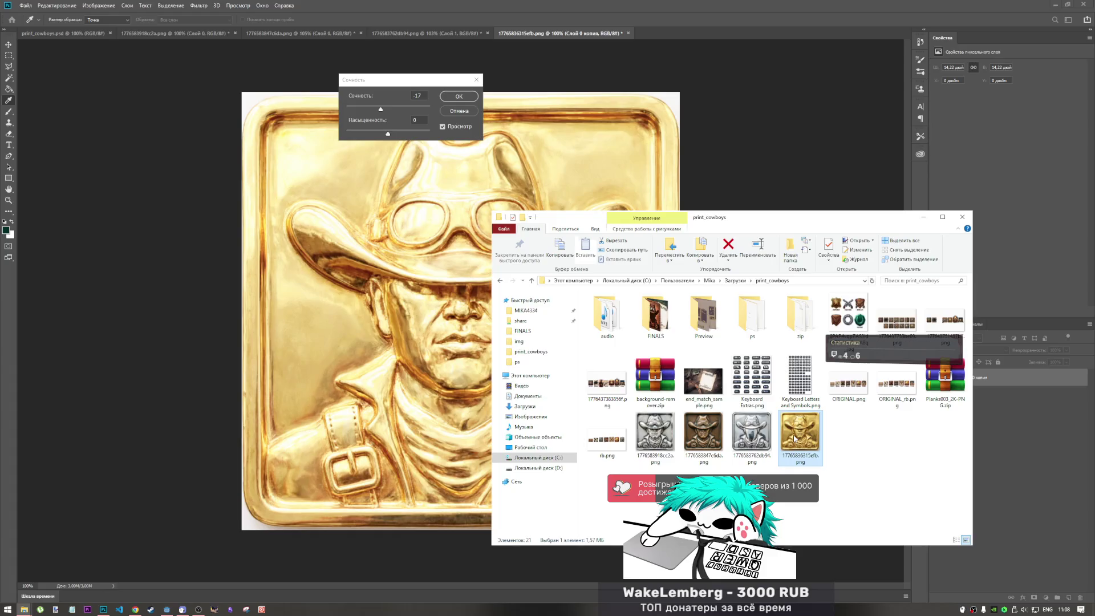
pyautogui.doubleClick(794, 438)
pyautogui.moveTo(828, 8)
pyautogui.mouseDown()
pyautogui.moveTo(1092, 35)
pyautogui.moveTo(1091, 171)
pyautogui.mouseUp()
pyautogui.click(347, 273)
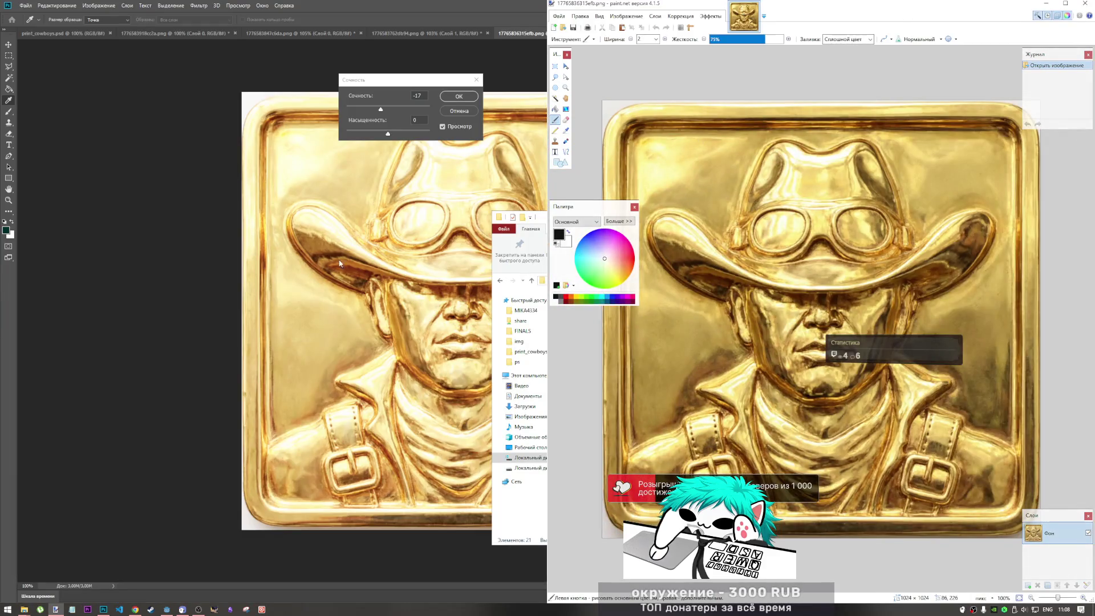
# Raise Saturation to +20 and confirm the Vibrance adjustment.
pyautogui.click(393, 135)
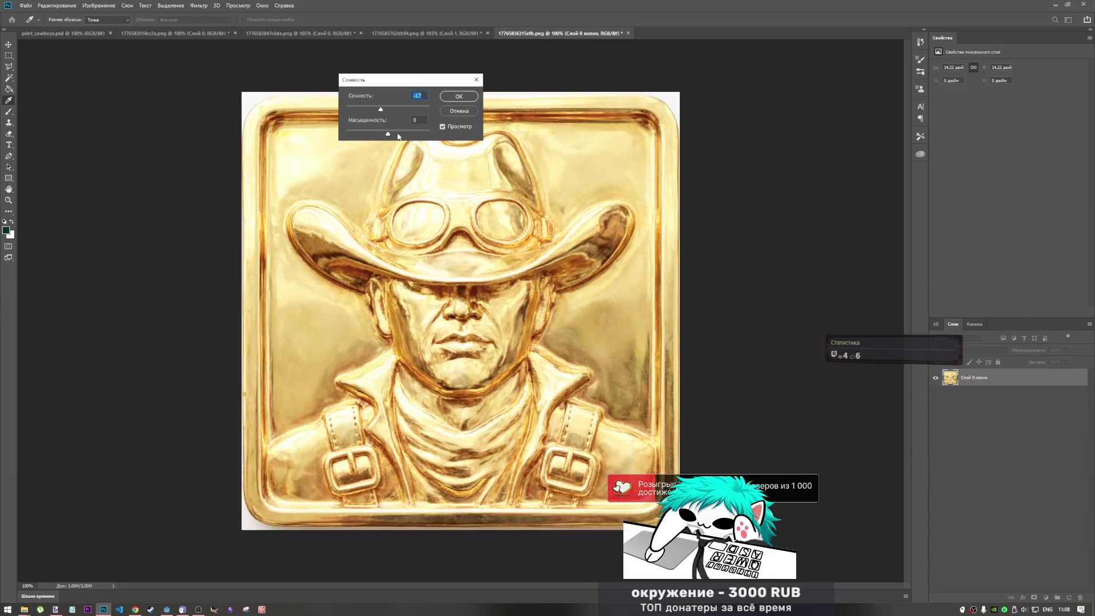
pyautogui.click(389, 135)
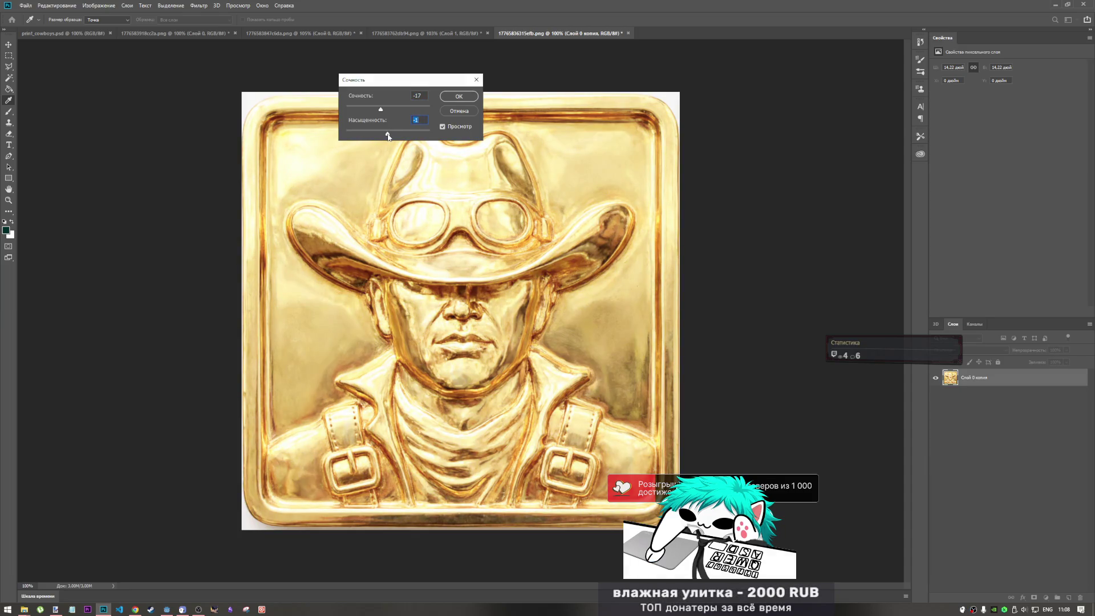
pyautogui.moveTo(376, 121); pyautogui.dragTo(418, 119)
pyautogui.press('Return')
pyautogui.click(99, 5)
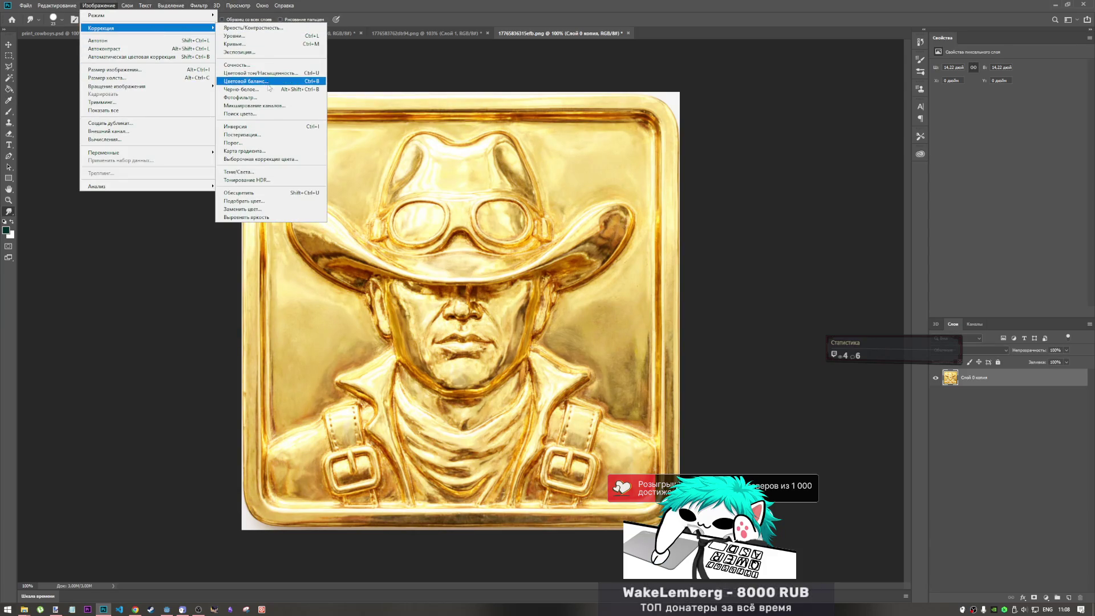
# Open Hue/Saturation, move its window aside, and nudge saturation to +1.
pyautogui.click(274, 74)
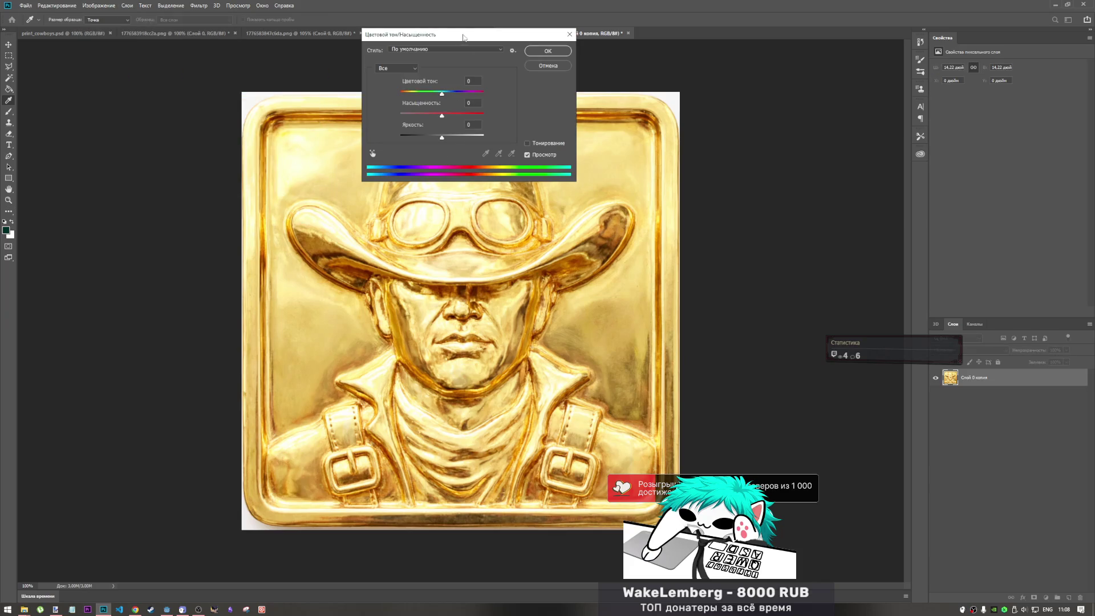
pyautogui.moveTo(463, 38); pyautogui.dragTo(714, 64)
pyautogui.moveTo(693, 142); pyautogui.dragTo(693, 165)
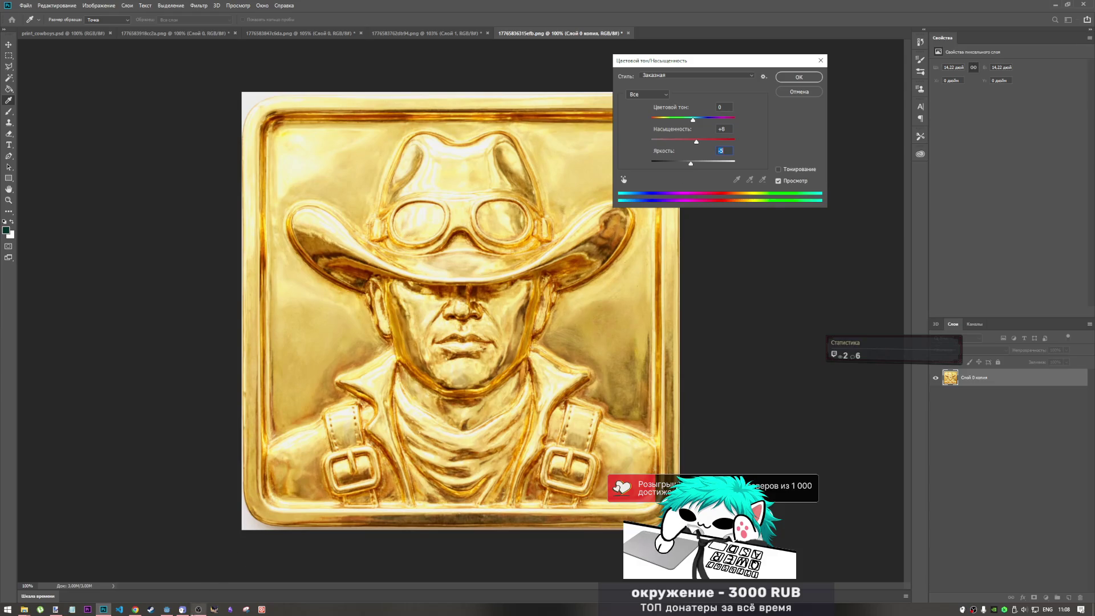
# Snap Photoshop to the left half of the screen and paint.net's original tile to the right.
pyautogui.click(55, 609)
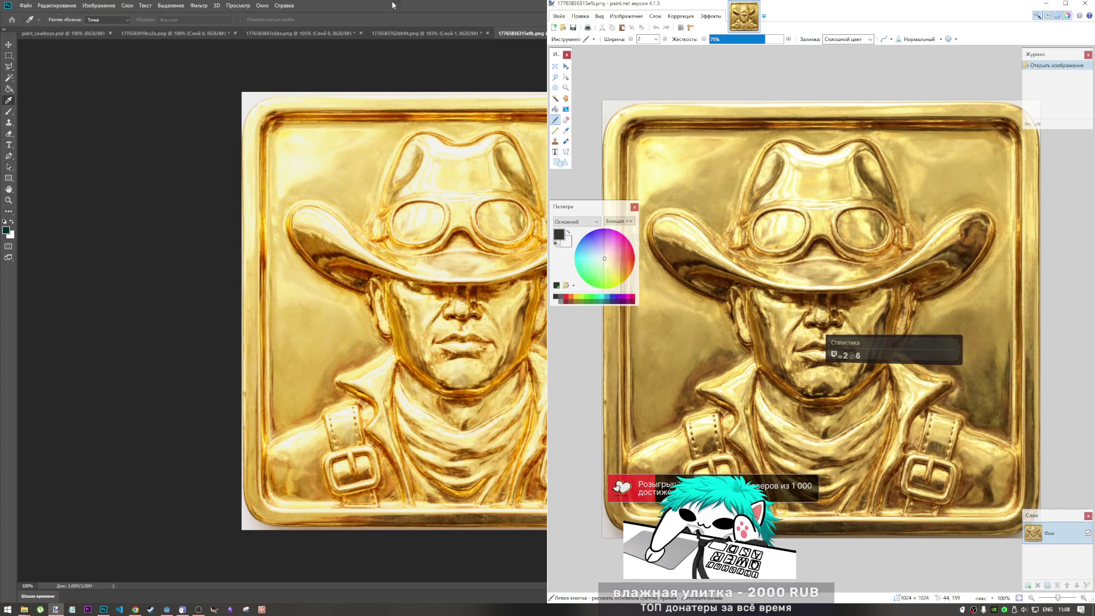
pyautogui.hotkey('alt', 'Tab')
pyautogui.moveTo(2, 57); pyautogui.dragTo(1, 57)
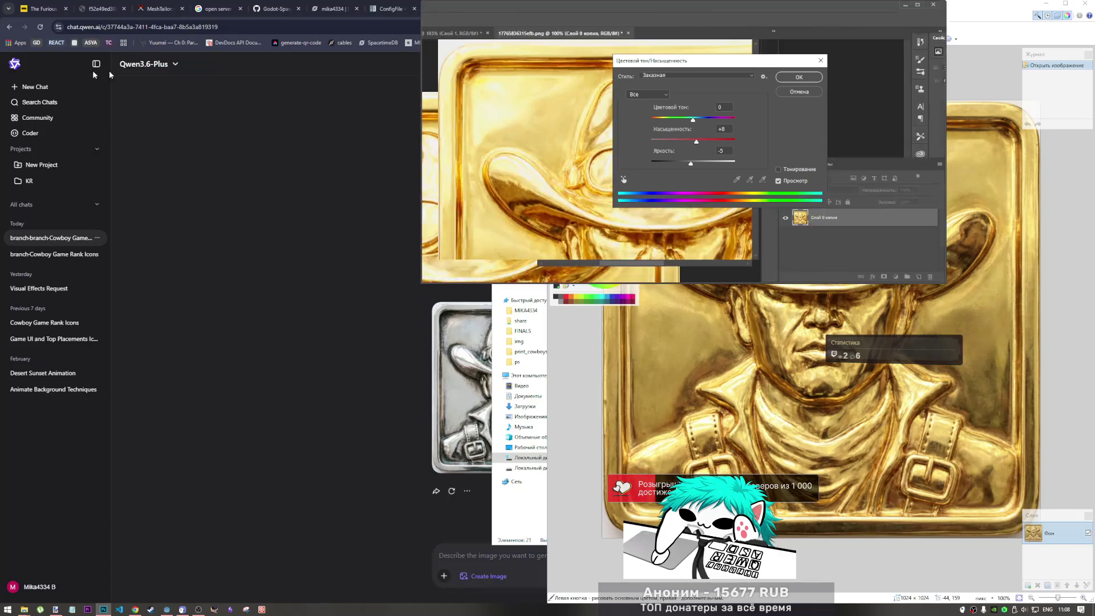
pyautogui.click(705, 131)
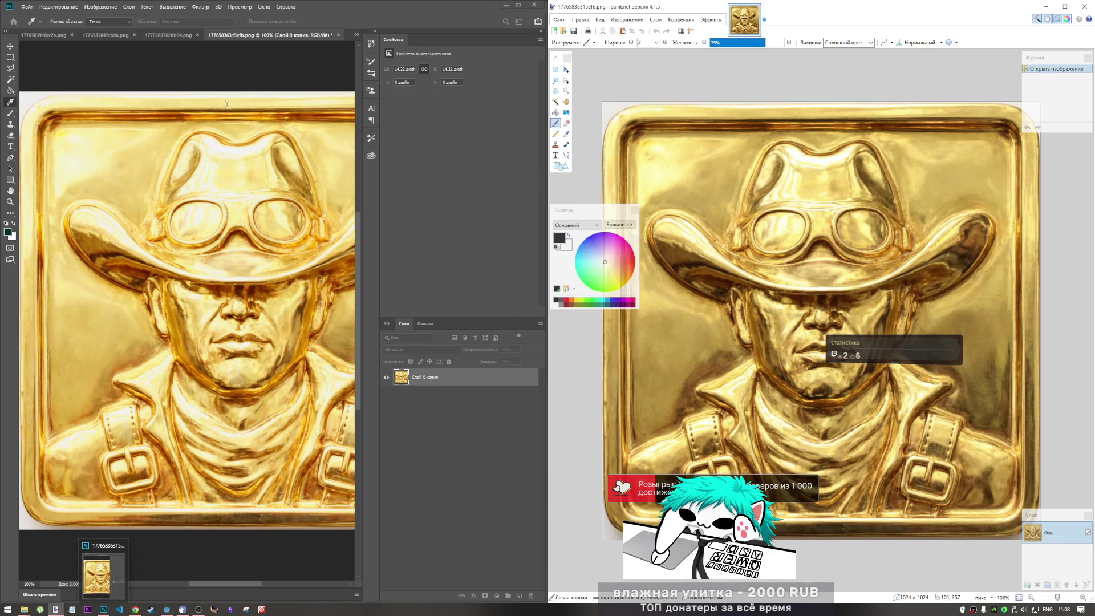
# Trial Hue/Saturation tweaks (saturation -5, then slight hue and saturation increases) and cancel them.
pyautogui.hotkey('ctrl', 'u')
pyautogui.moveTo(709, 60)
pyautogui.mouseDown()
pyautogui.moveTo(467, 77)
pyautogui.moveTo(468, 98)
pyautogui.mouseUp()
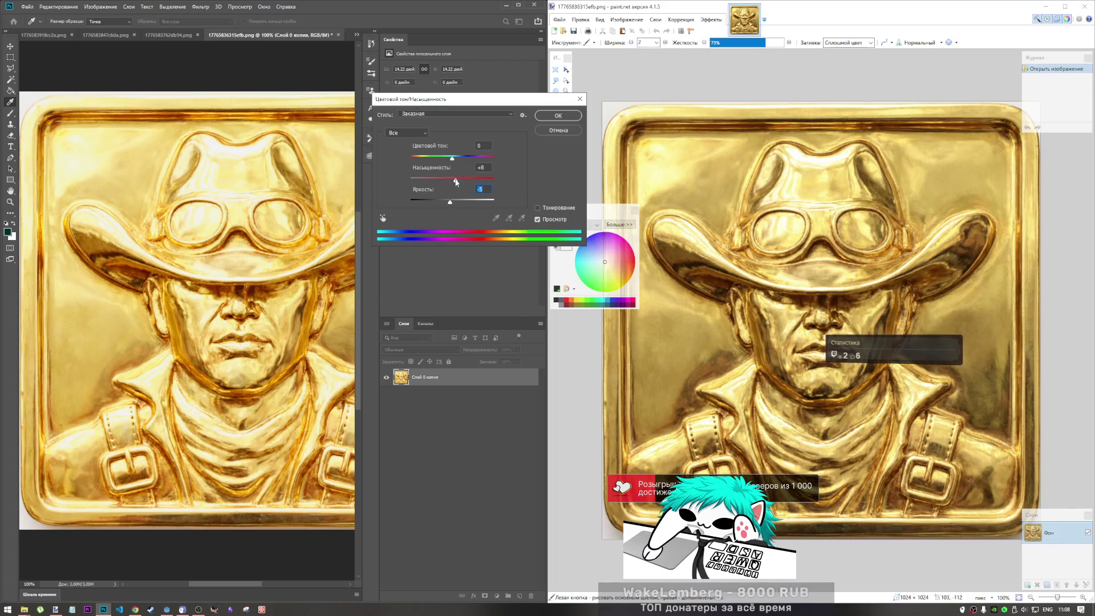
pyautogui.moveTo(456, 179)
pyautogui.mouseDown()
pyautogui.moveTo(436, 183)
pyautogui.moveTo(461, 202)
pyautogui.moveTo(449, 206)
pyautogui.moveTo(459, 184)
pyautogui.mouseUp()
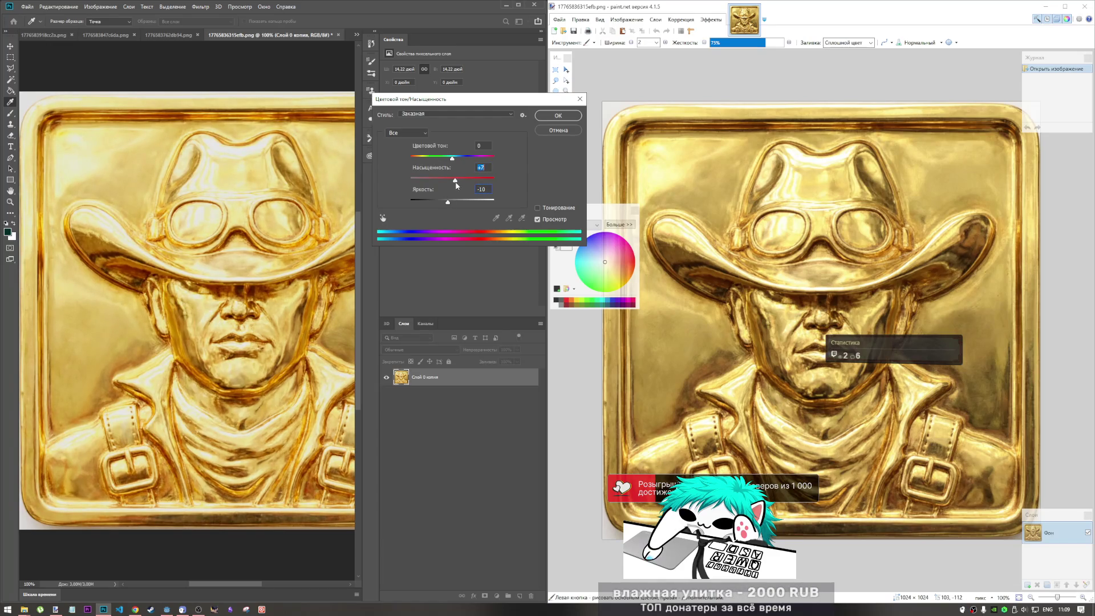
pyautogui.moveTo(452, 184); pyautogui.dragTo(454, 159)
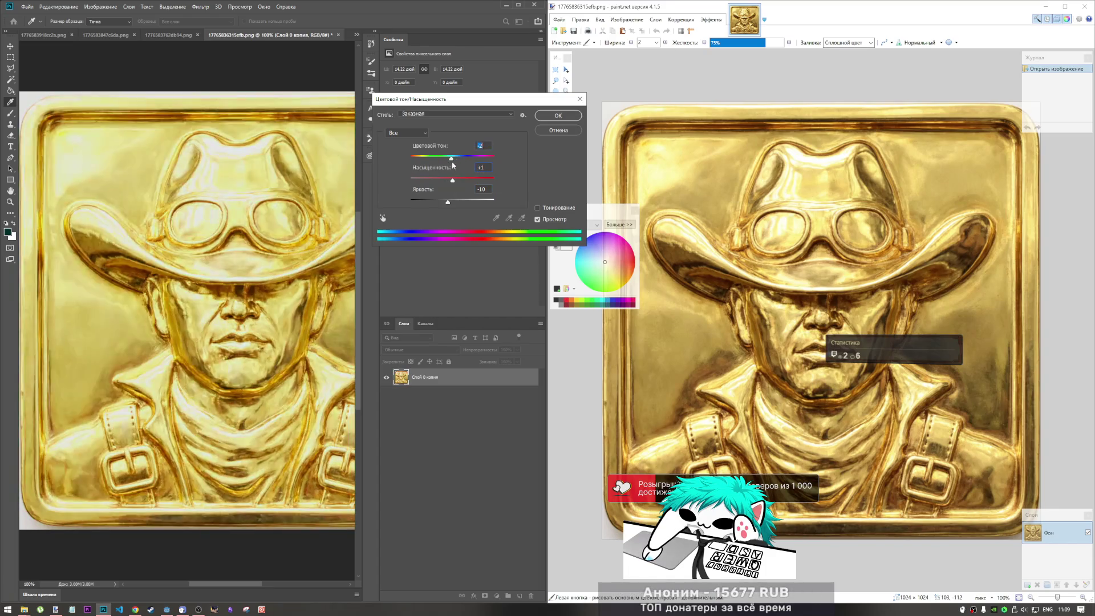
pyautogui.click(549, 131)
pyautogui.click(100, 7)
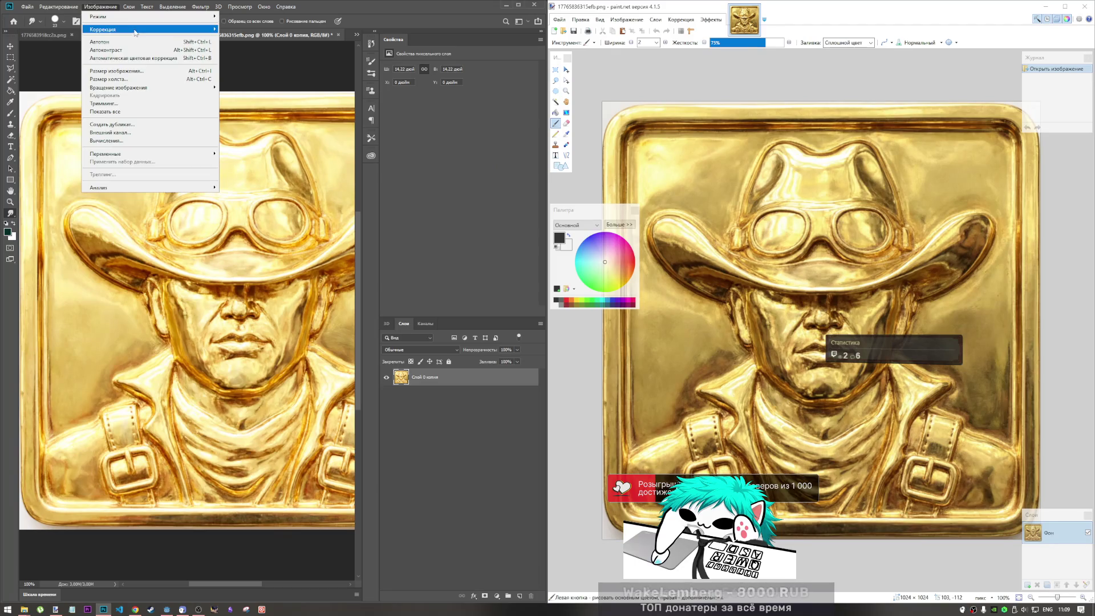
# Apply an automatic colour correction from Adjustments, then Image > Auto Contrast, to the gold tile.
pyautogui.moveTo(136, 31)
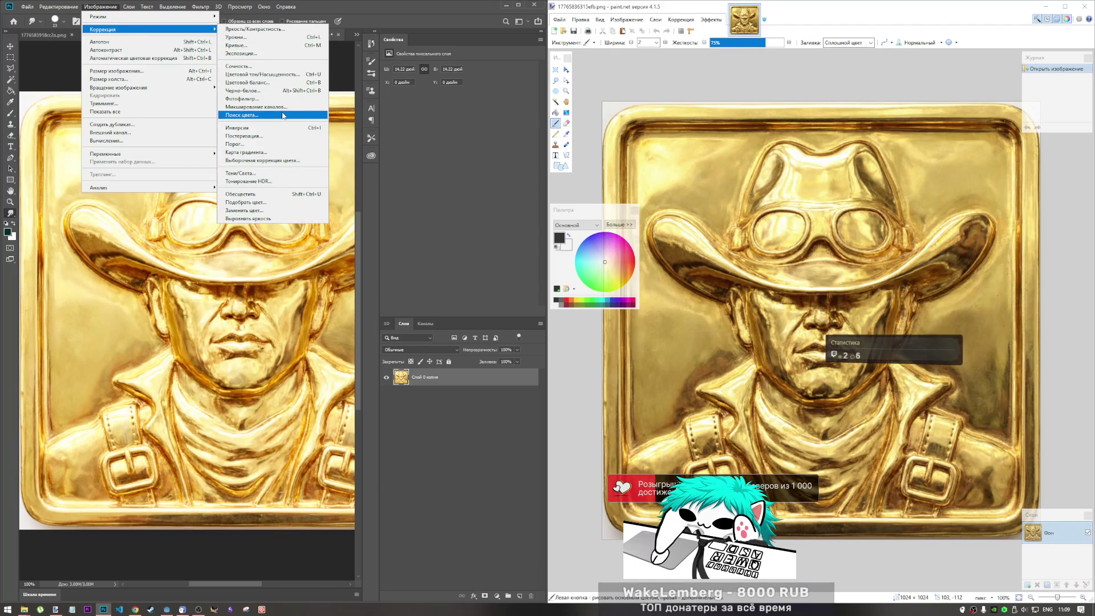
pyautogui.click(181, 56)
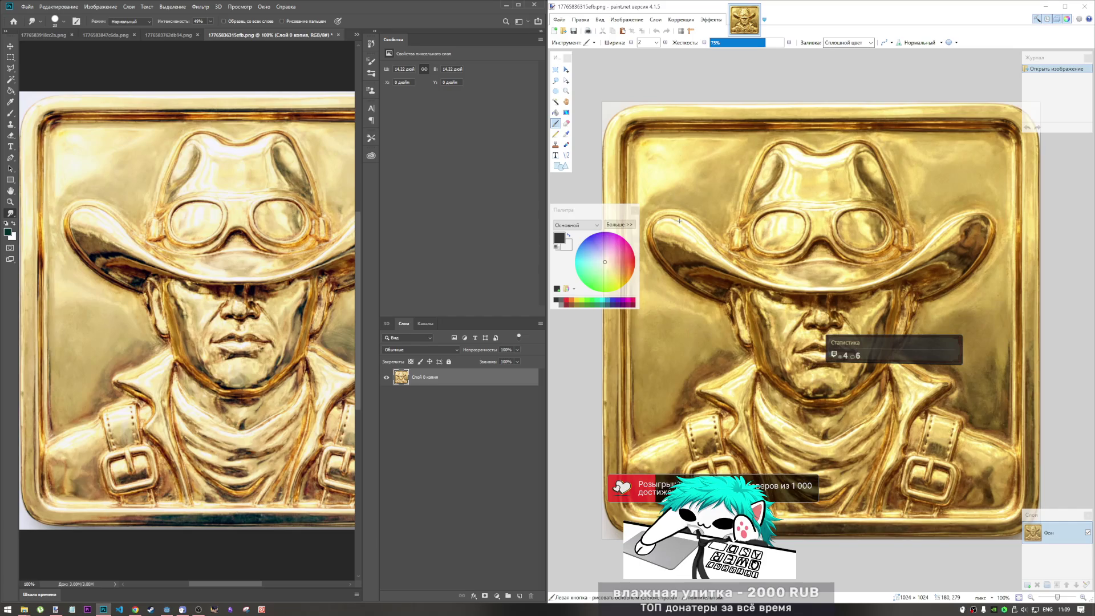
pyautogui.click(101, 7)
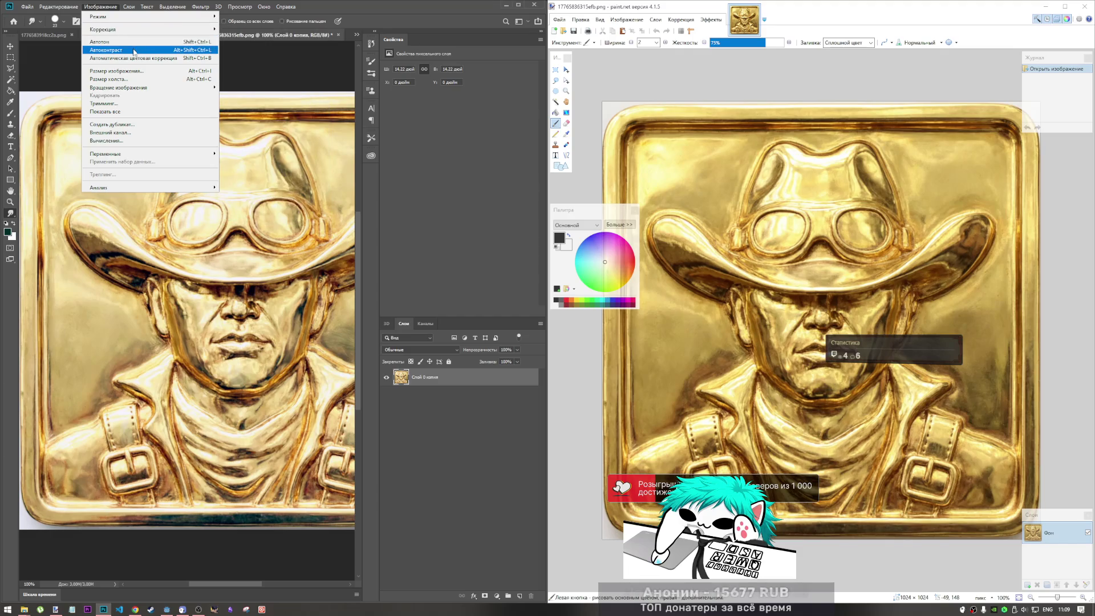
pyautogui.click(134, 51)
pyautogui.click(108, 7)
pyautogui.click(108, 7)
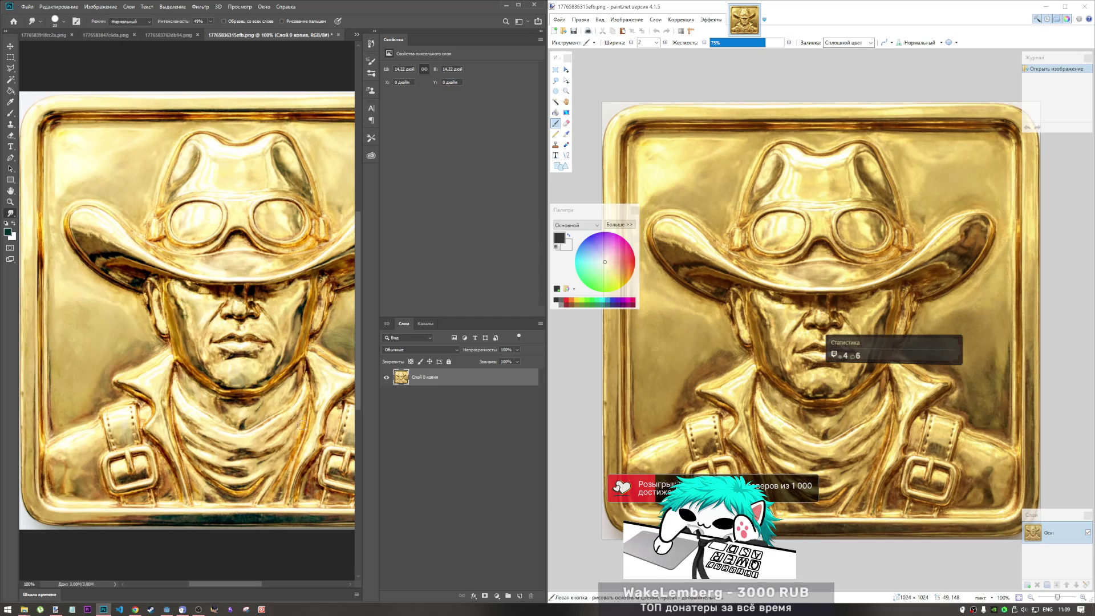
pyautogui.click(105, 7)
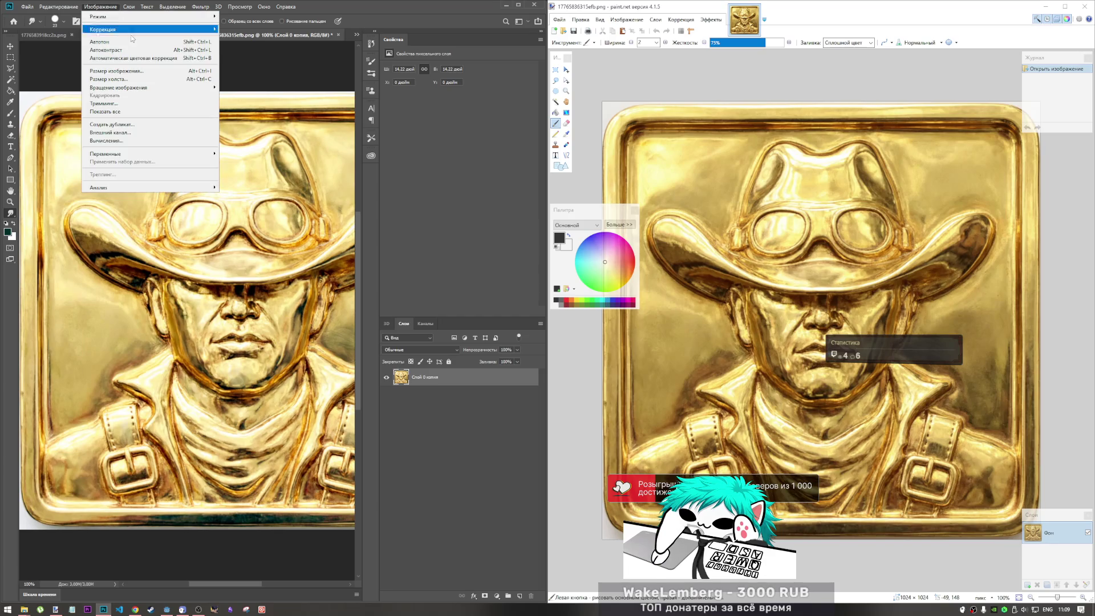
pyautogui.moveTo(142, 29)
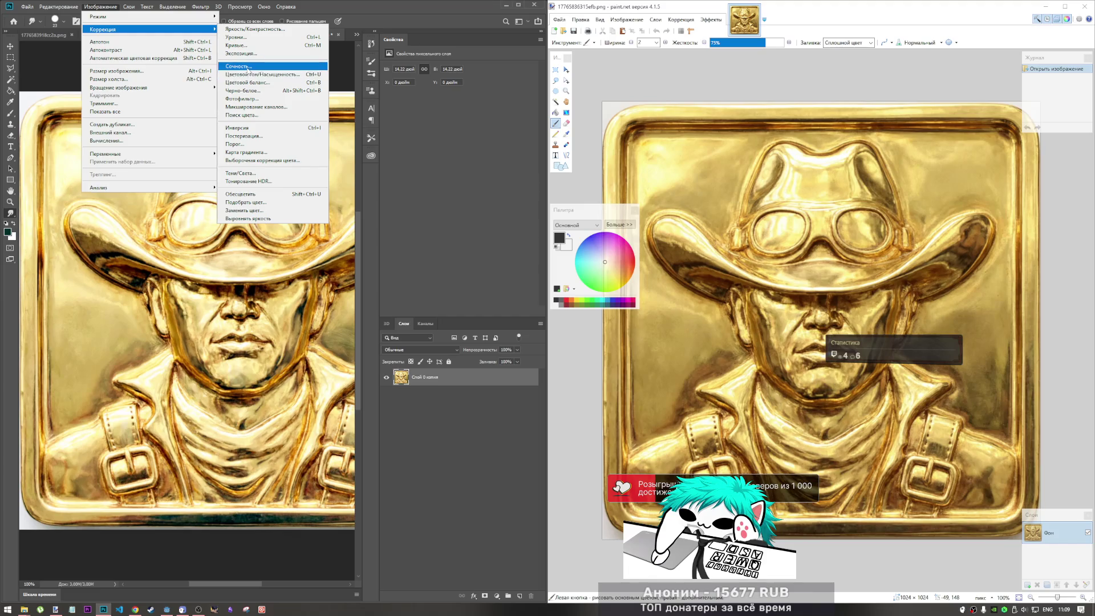
# Apply a further Vibrance adjustment with saturation +7, then maximize the Photoshop window.
pyautogui.click(245, 66)
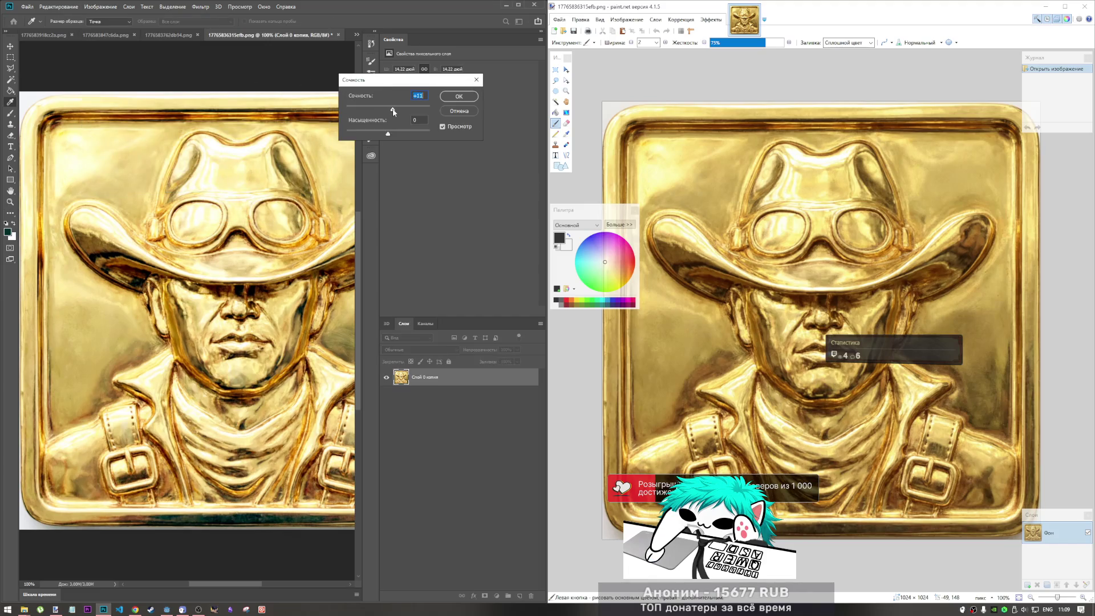
pyautogui.write('-30')
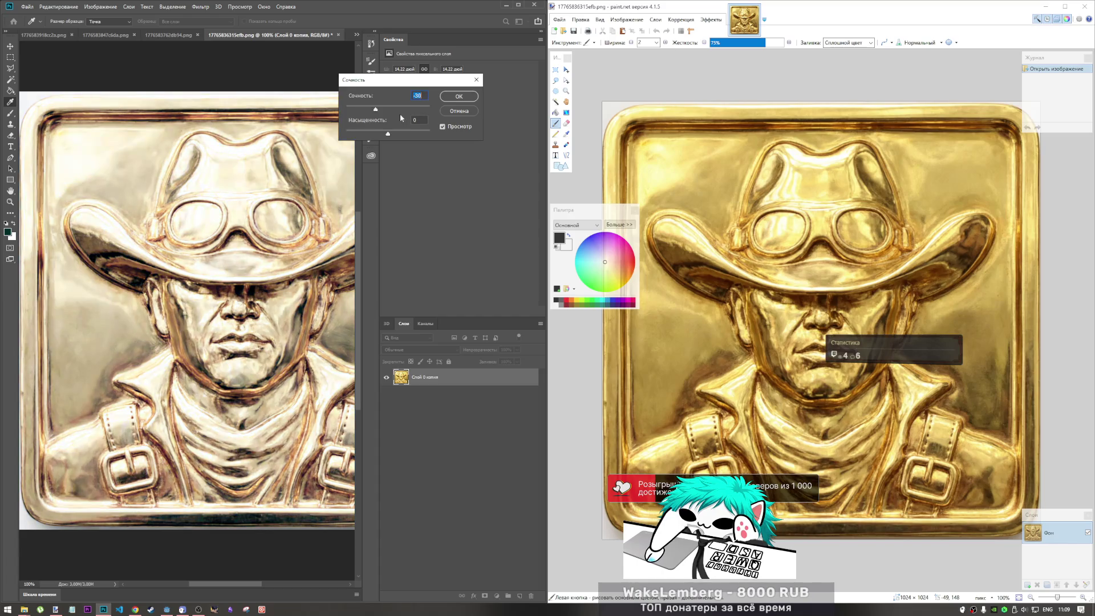
pyautogui.write('100')
pyautogui.moveTo(430, 109)
pyautogui.mouseDown()
pyautogui.moveTo(395, 108)
pyautogui.moveTo(419, 135)
pyautogui.moveTo(391, 137)
pyautogui.moveTo(391, 109)
pyautogui.moveTo(374, 112)
pyautogui.moveTo(391, 116)
pyautogui.mouseUp()
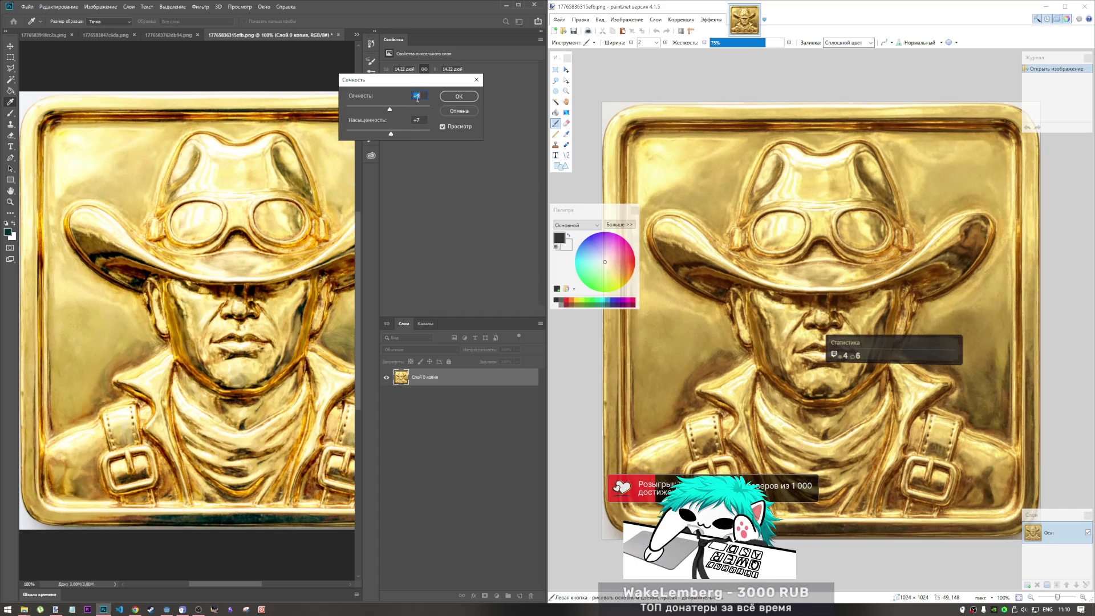
pyautogui.click(447, 97)
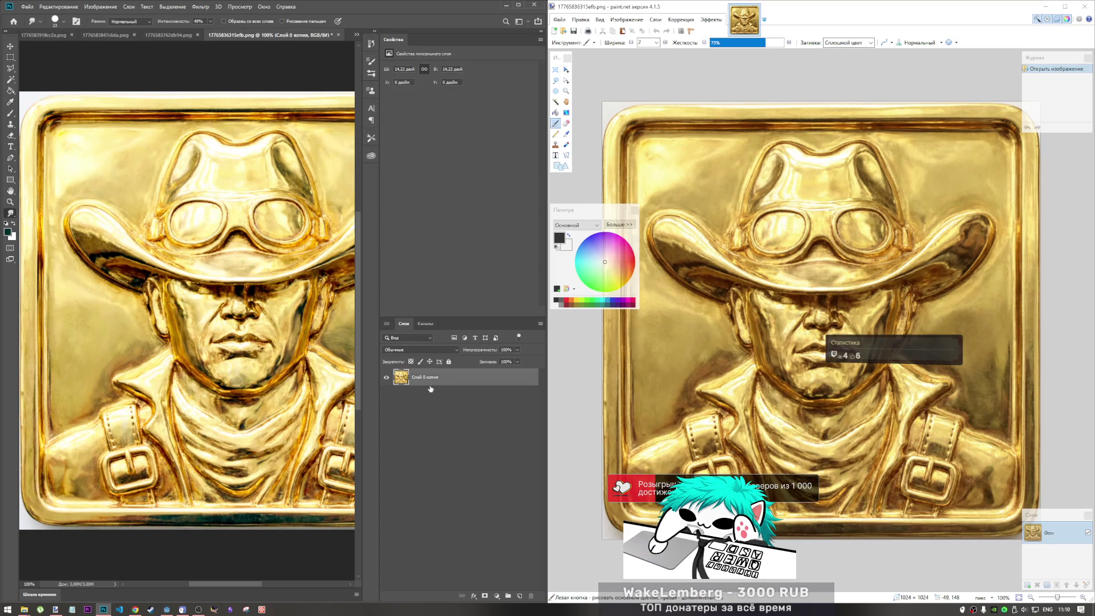
pyautogui.click(519, 6)
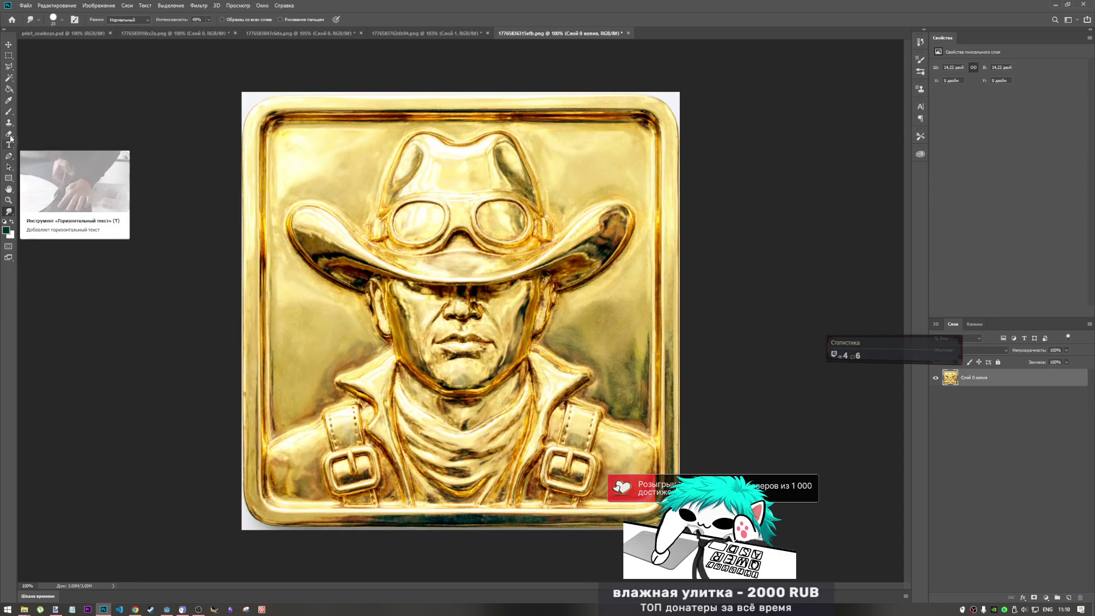
# Select and delete the tile's white top-left, top-right and bottom-left corners with Quick Selection.
pyautogui.click(10, 78)
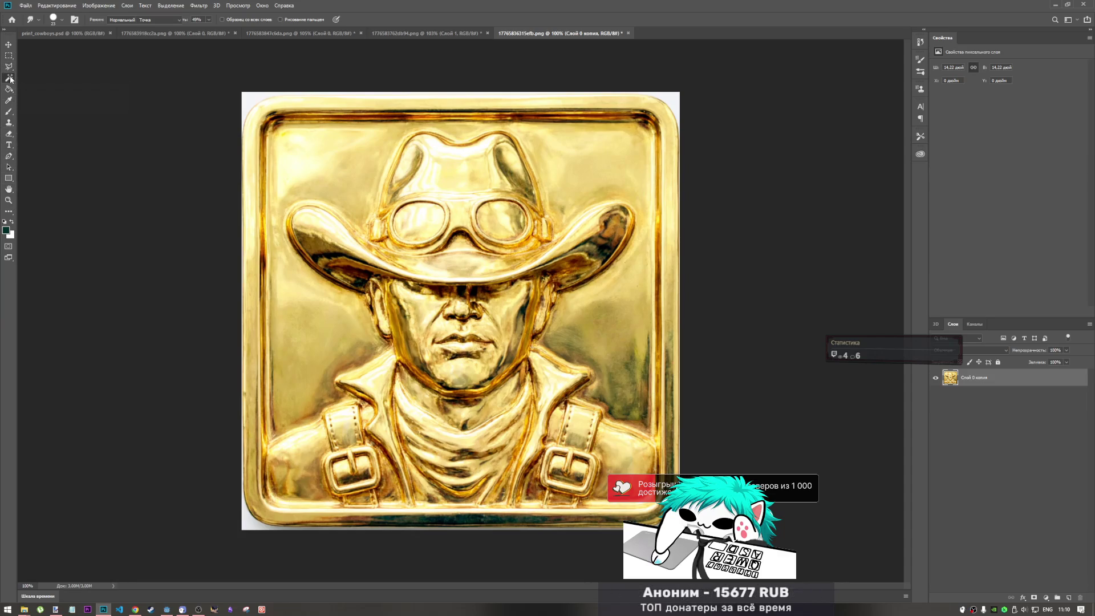
pyautogui.rightClick(10, 78)
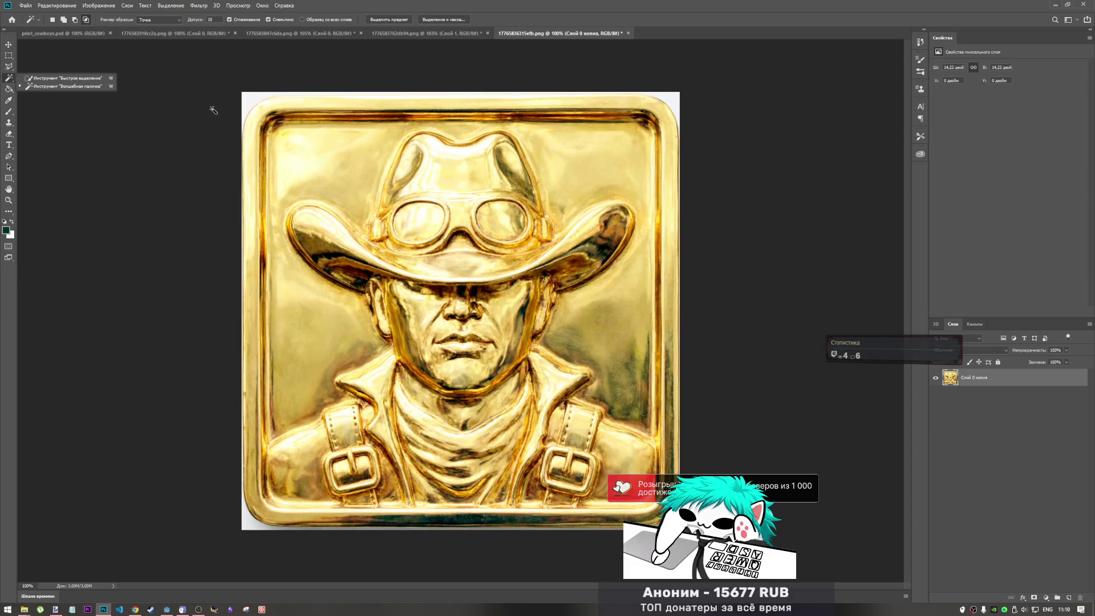
pyautogui.click(88, 78)
pyautogui.click(241, 113)
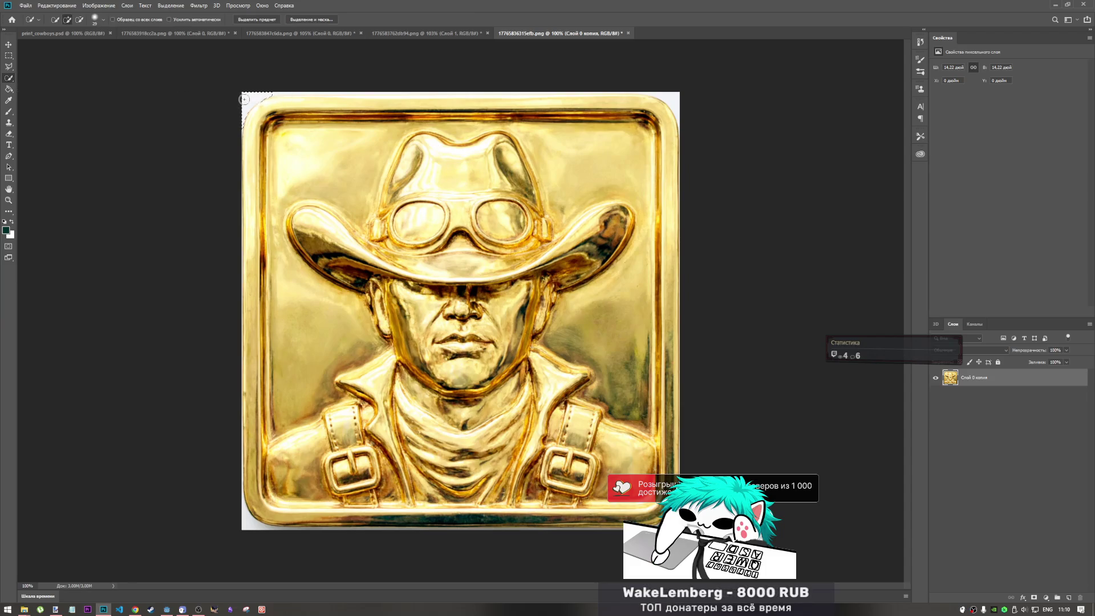
pyautogui.press('Delete')
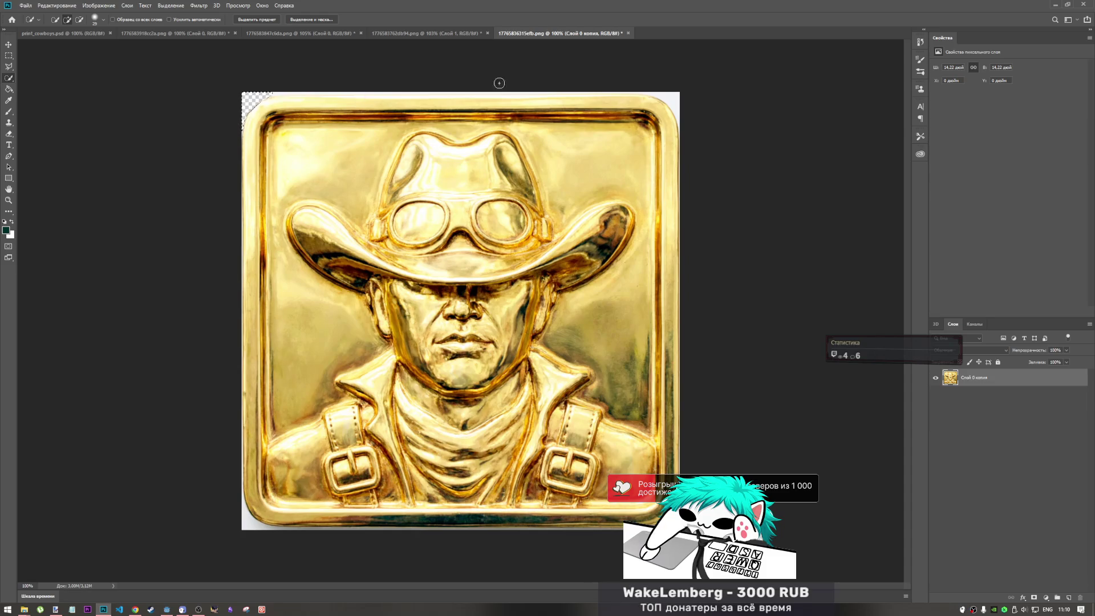
pyautogui.click(678, 108)
pyautogui.press('Delete')
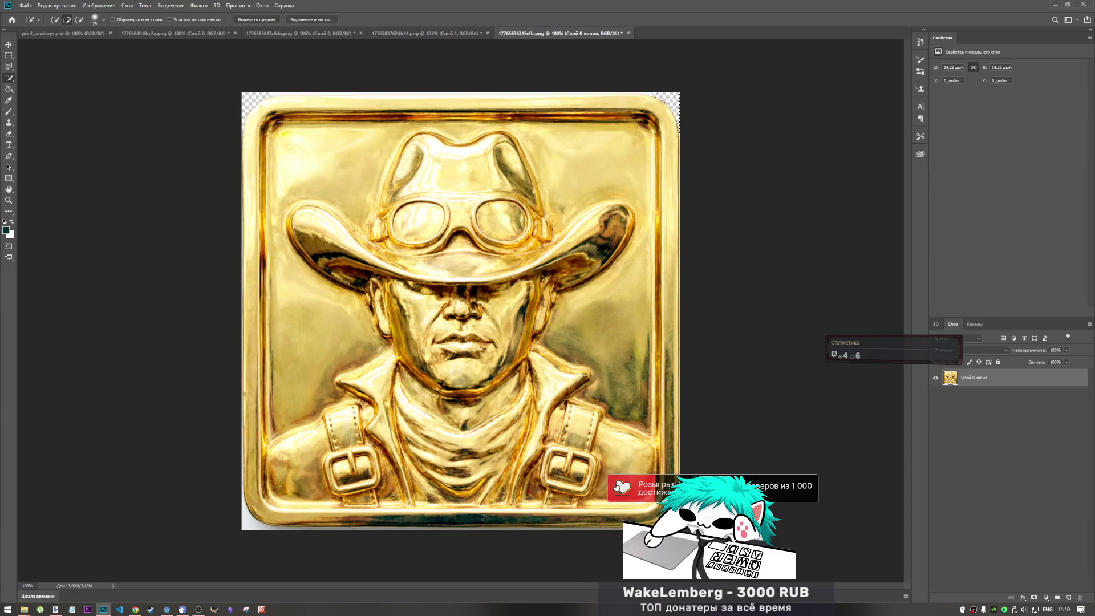
pyautogui.click(244, 522)
pyautogui.press('Delete')
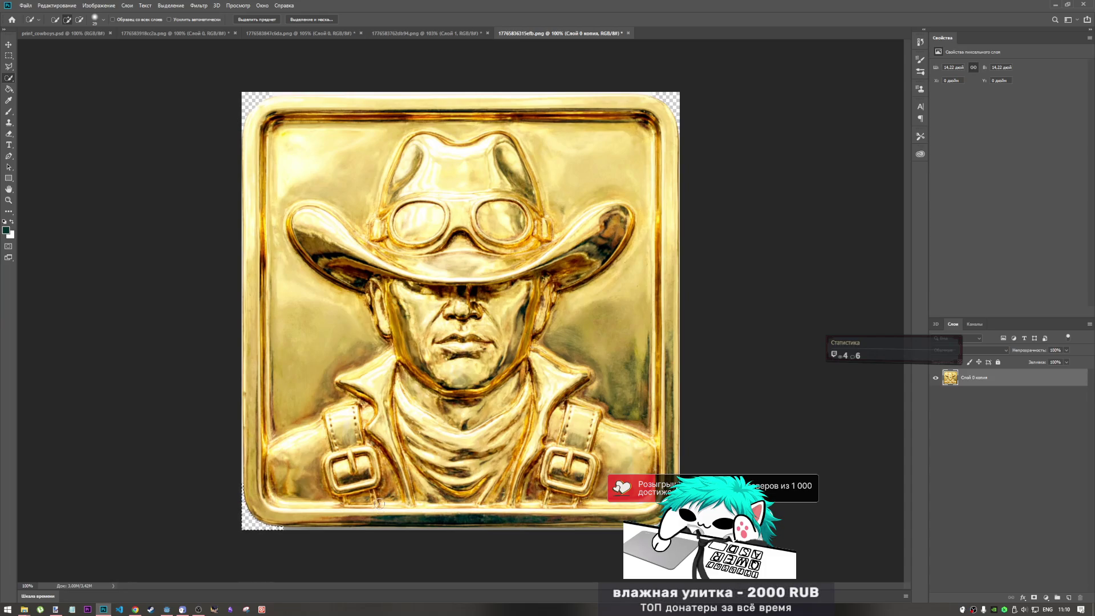
# Choose the Clone Stamp tool and enlarge its brush size.
pyautogui.click(8, 122)
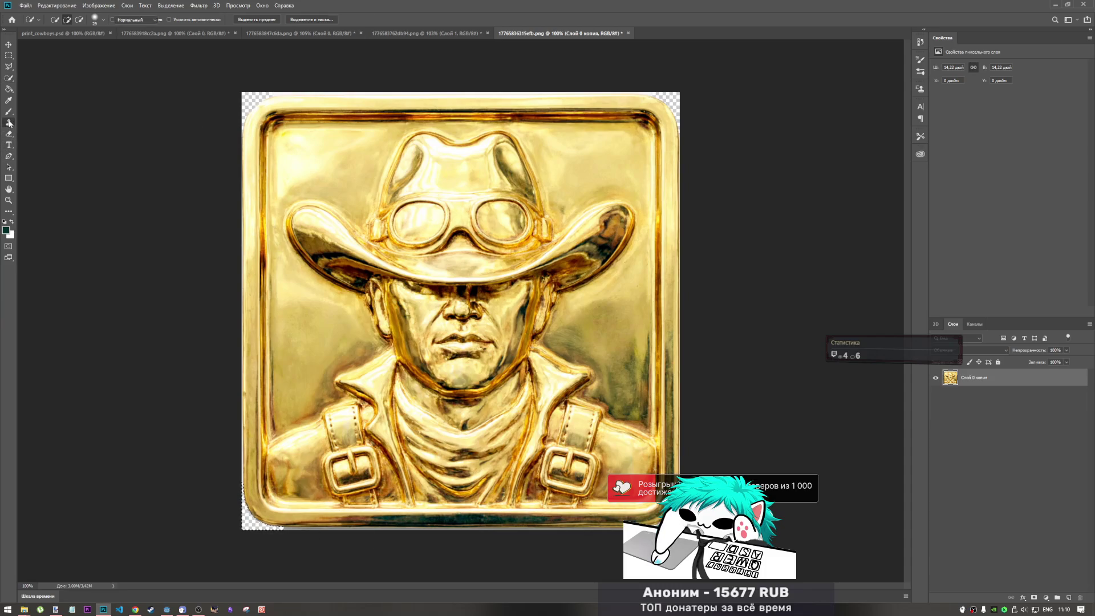
pyautogui.rightClick(315, 521)
pyautogui.moveTo(371, 486); pyautogui.dragTo(381, 486)
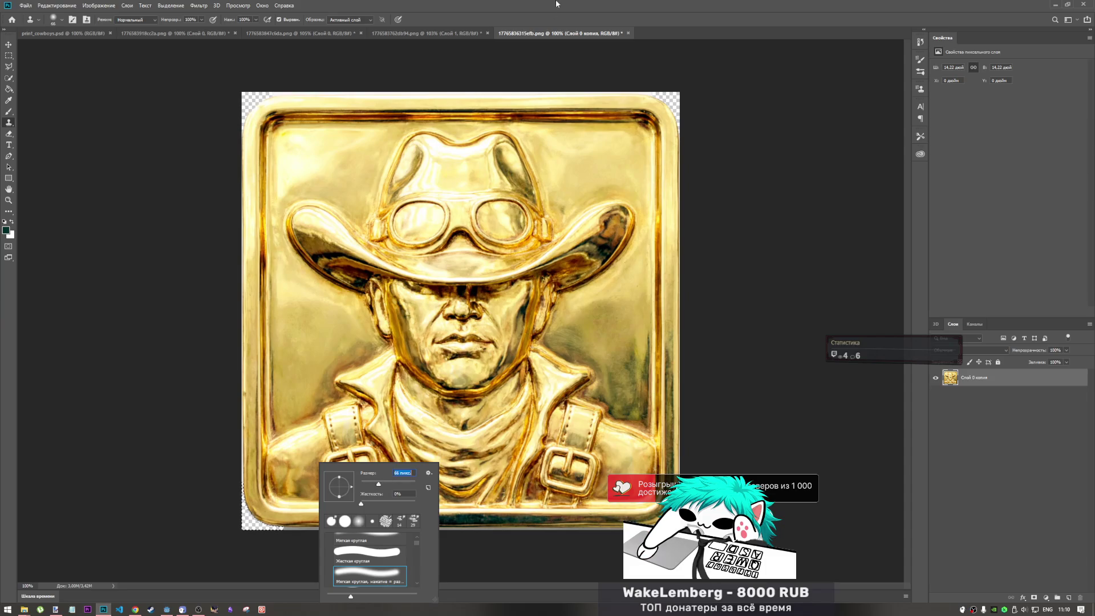
pyautogui.click(315, 469)
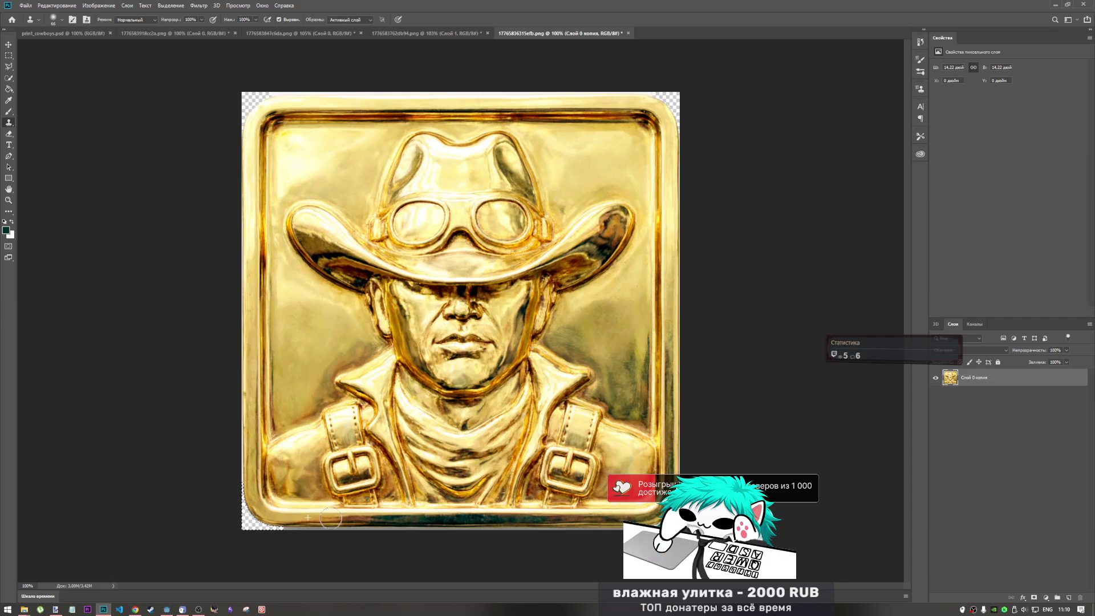
# Sample clean gold and clone it over the left part of the bottom border.
pyautogui.moveTo(332, 519); pyautogui.dragTo(376, 520)
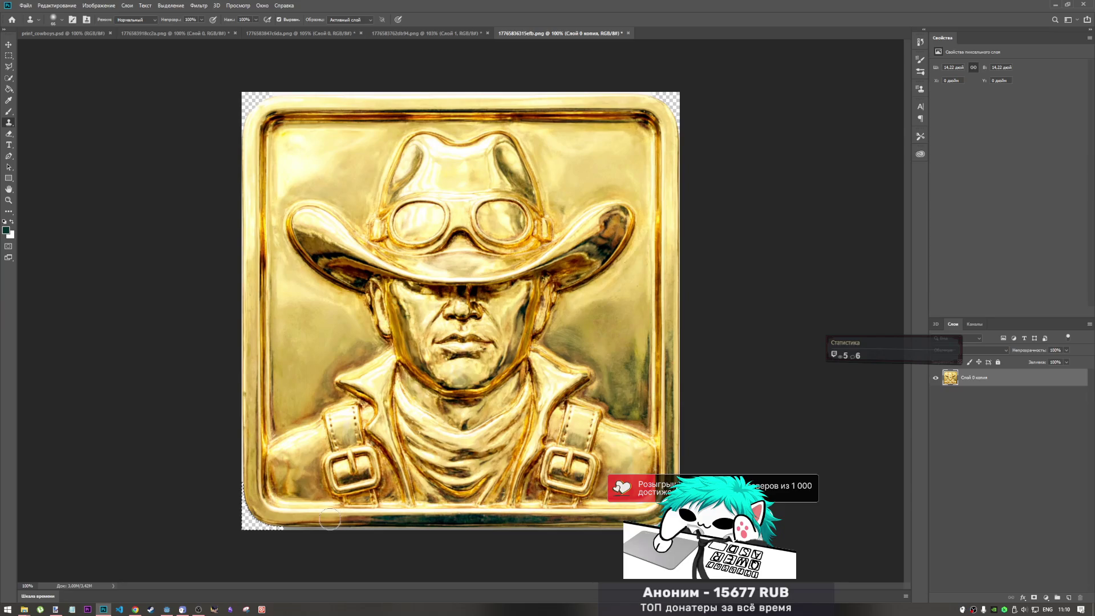
pyautogui.moveTo(334, 519); pyautogui.dragTo(335, 520)
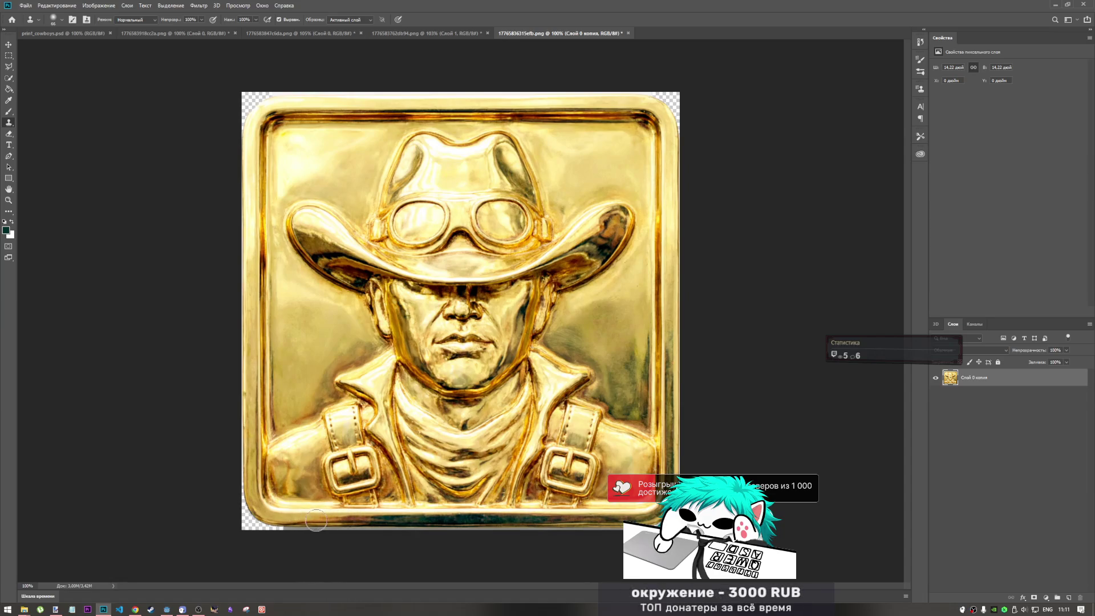
pyautogui.moveTo(350, 520); pyautogui.dragTo(370, 521)
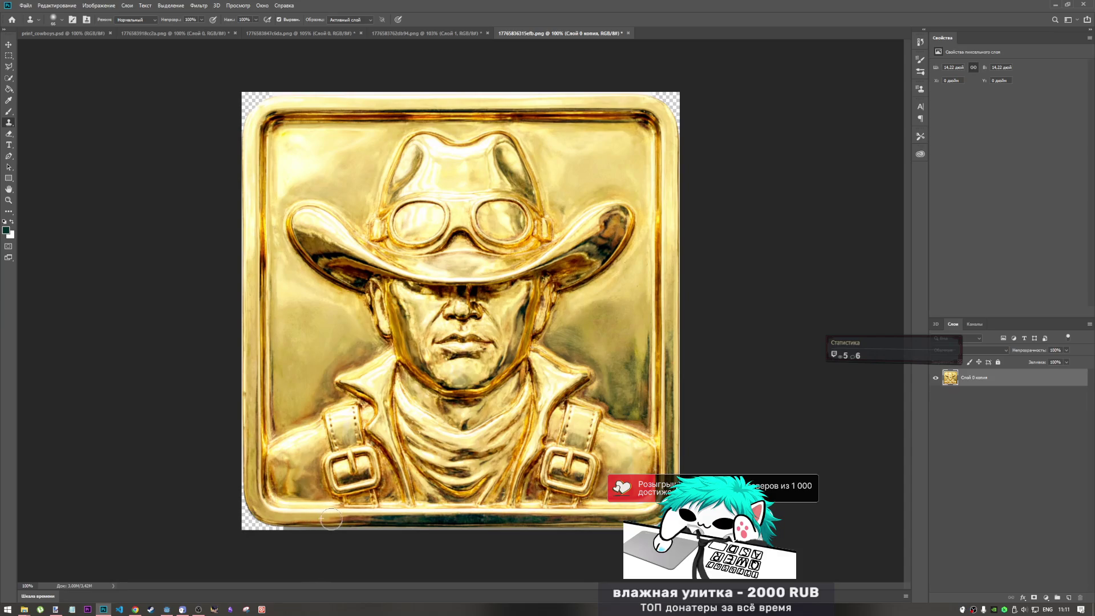
pyautogui.moveTo(340, 519); pyautogui.dragTo(367, 520)
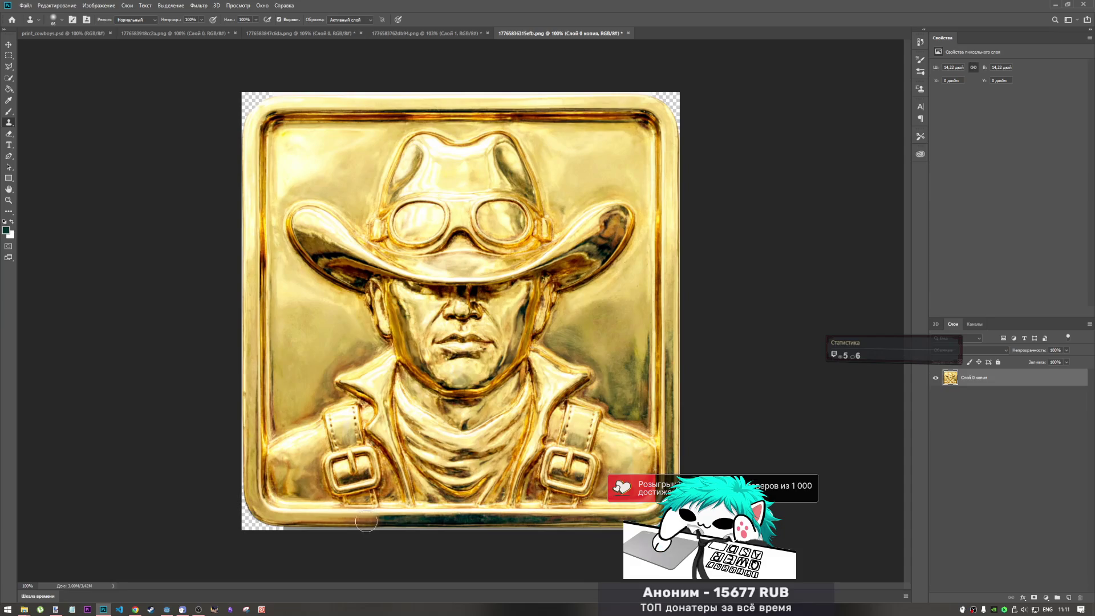
pyautogui.keyDown('alt'); pyautogui.click(328, 520); pyautogui.keyUp('alt')
pyautogui.click(341, 521)
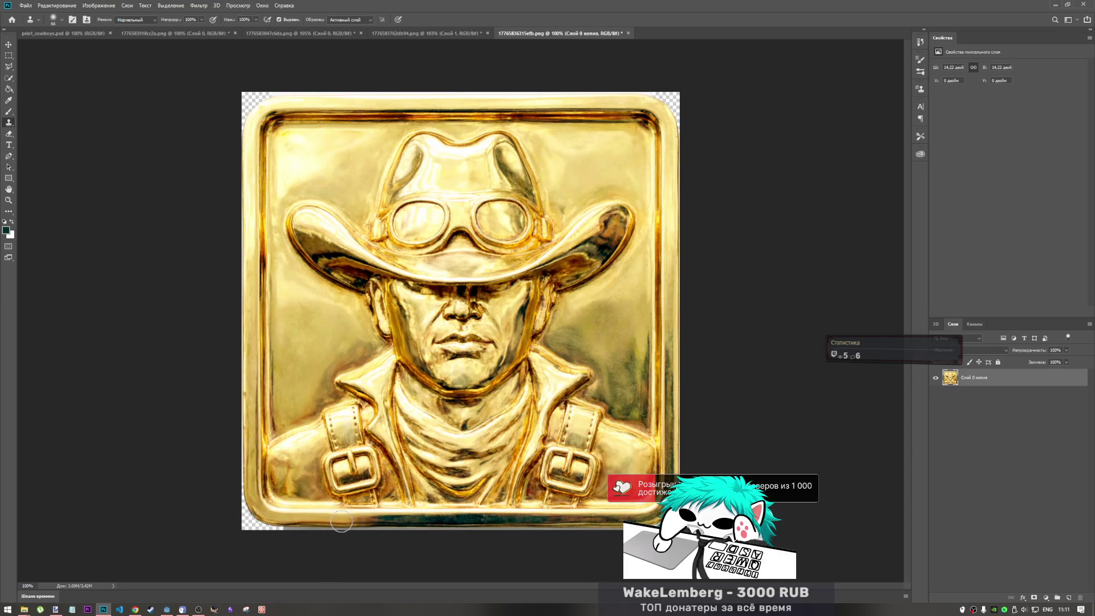
pyautogui.moveTo(342, 520); pyautogui.dragTo(357, 519)
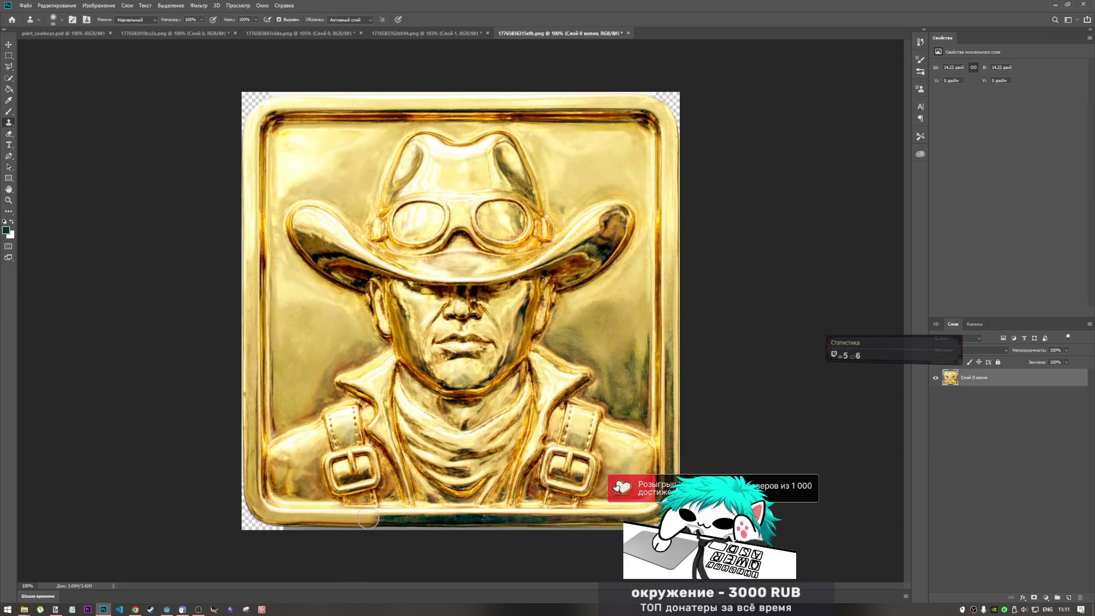
# Clone gold across the dark bottom strip, undoing two bad strokes and repainting.
pyautogui.moveTo(369, 519); pyautogui.dragTo(519, 521)
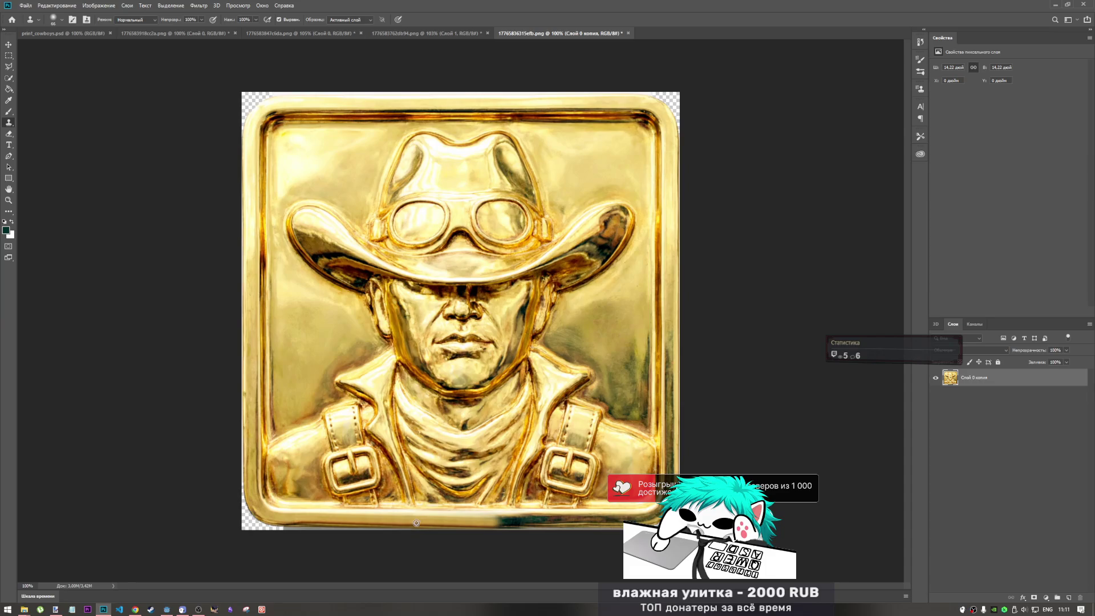
pyautogui.moveTo(448, 522); pyautogui.dragTo(613, 517)
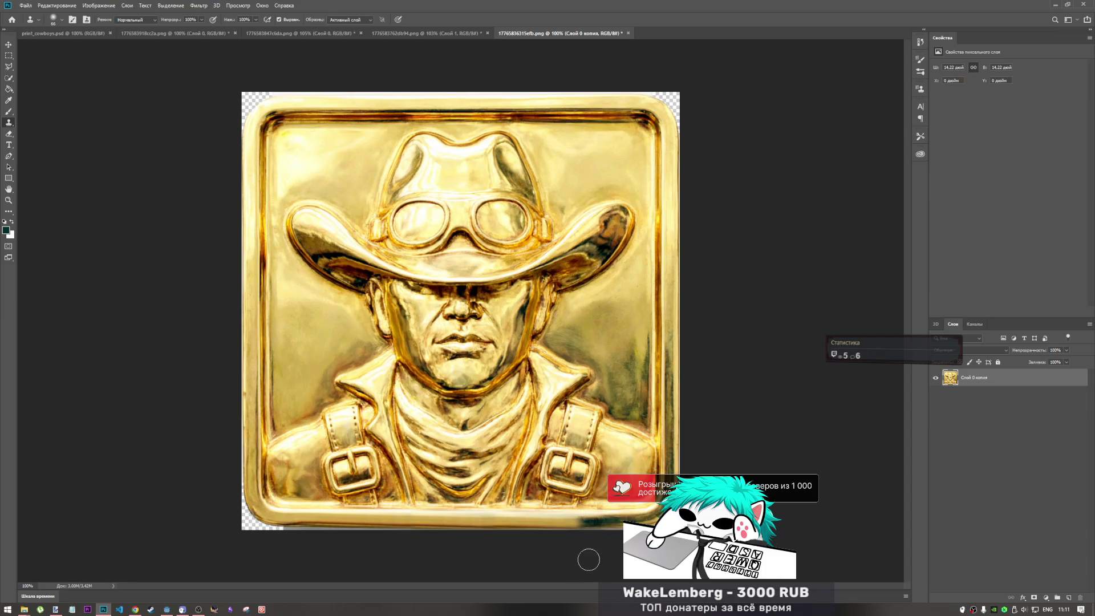
pyautogui.hotkey('ctrl', 'z')
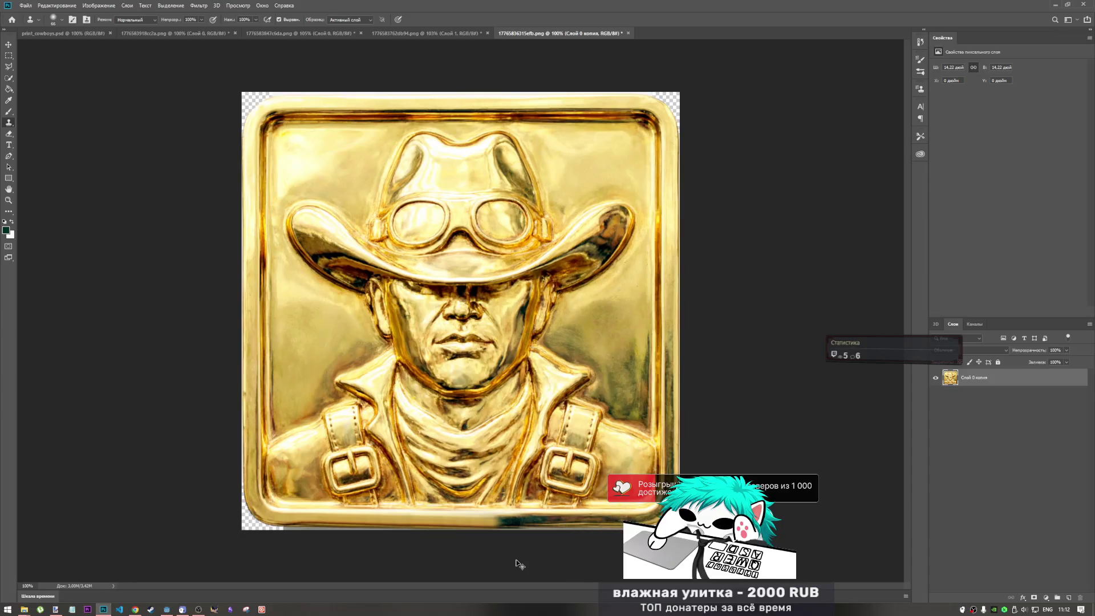
pyautogui.hotkey('ctrl', 'z')
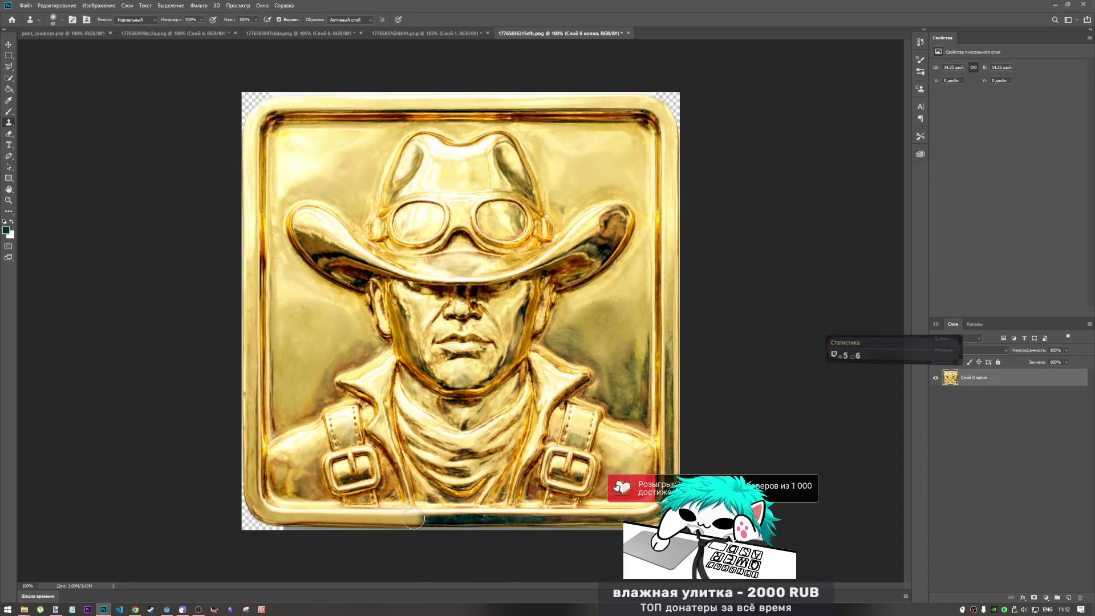
pyautogui.moveTo(395, 519)
pyautogui.mouseDown()
pyautogui.moveTo(629, 520)
pyautogui.moveTo(415, 521)
pyautogui.mouseUp()
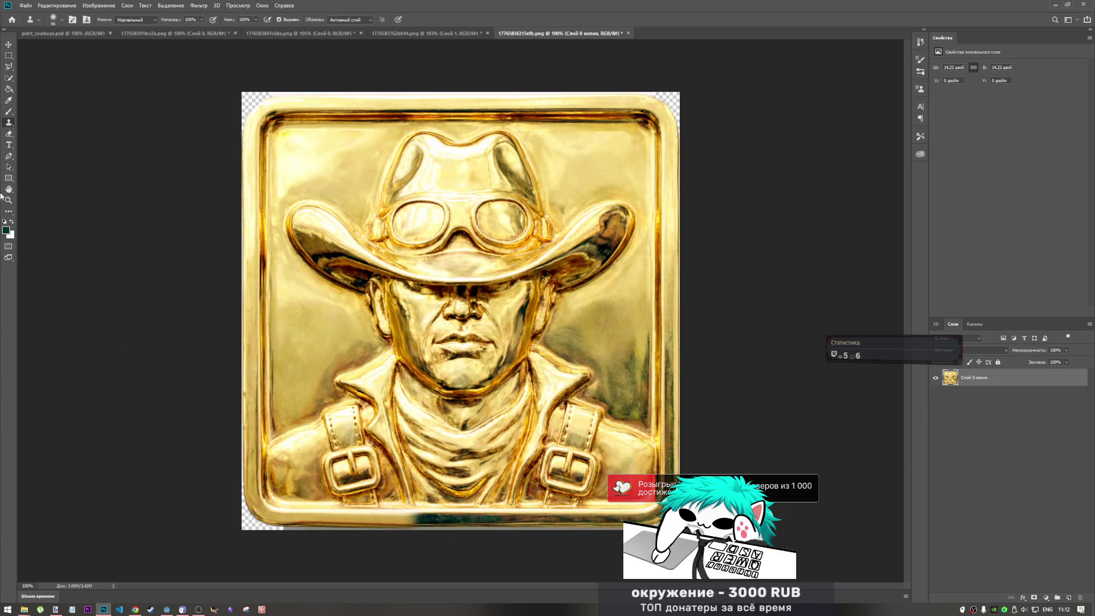
# Smudge the dark band, then clone gold texture along the bottom frame edge to blend it.
pyautogui.click(9, 214)
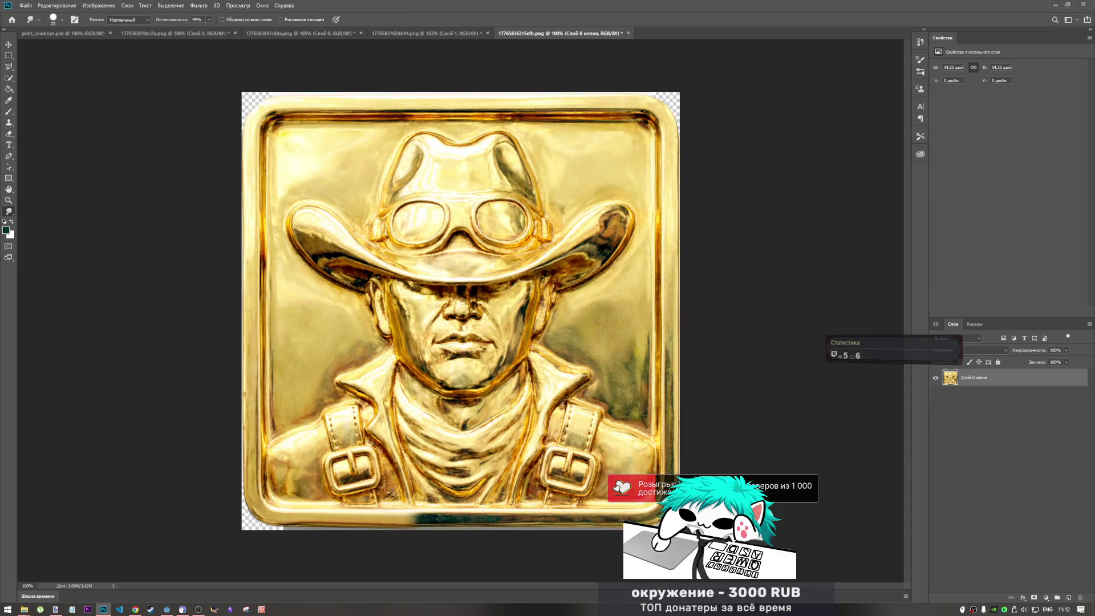
pyautogui.moveTo(428, 514); pyautogui.dragTo(408, 517)
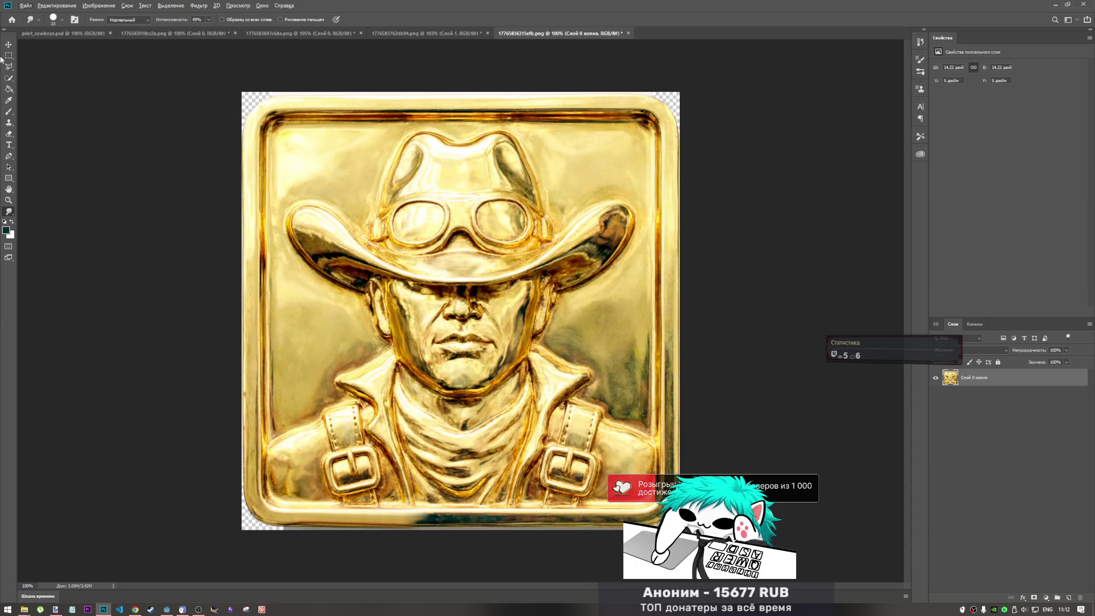
pyautogui.click(8, 122)
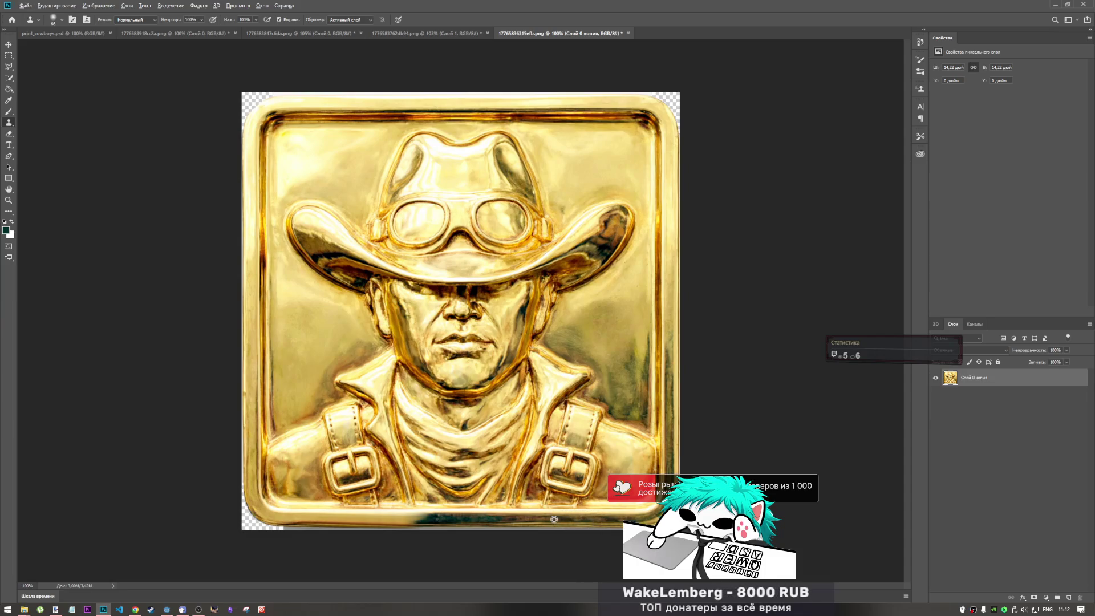
pyautogui.moveTo(551, 520)
pyautogui.mouseDown()
pyautogui.moveTo(414, 521)
pyautogui.moveTo(506, 519)
pyautogui.moveTo(428, 520)
pyautogui.mouseUp()
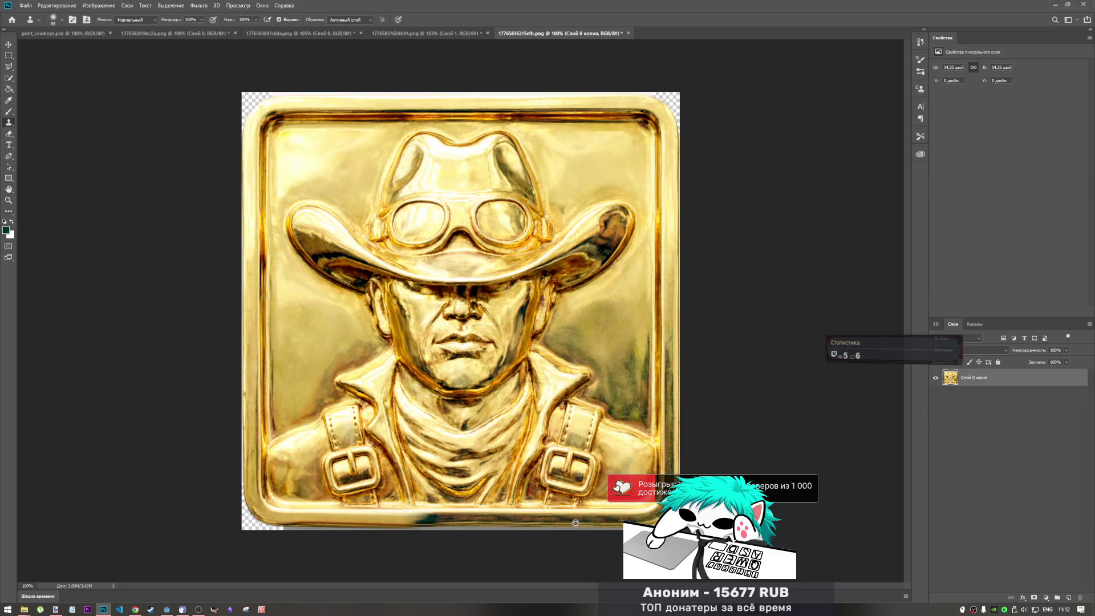
pyautogui.moveTo(434, 521)
pyautogui.mouseDown()
pyautogui.moveTo(463, 521)
pyautogui.moveTo(429, 524)
pyautogui.moveTo(453, 529)
pyautogui.mouseUp()
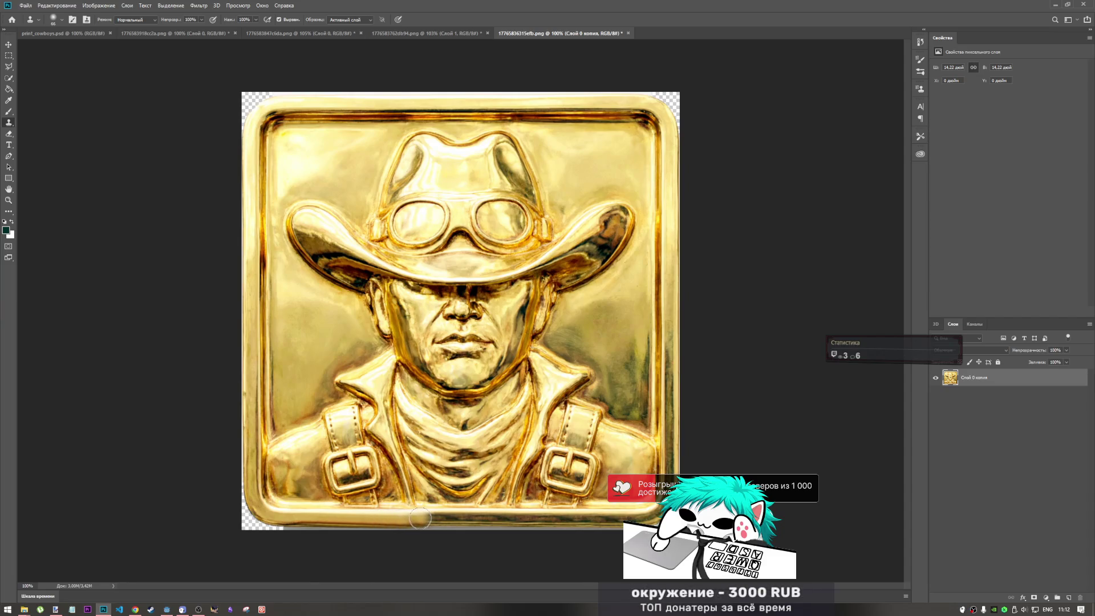
pyautogui.moveTo(420, 519); pyautogui.dragTo(423, 519)
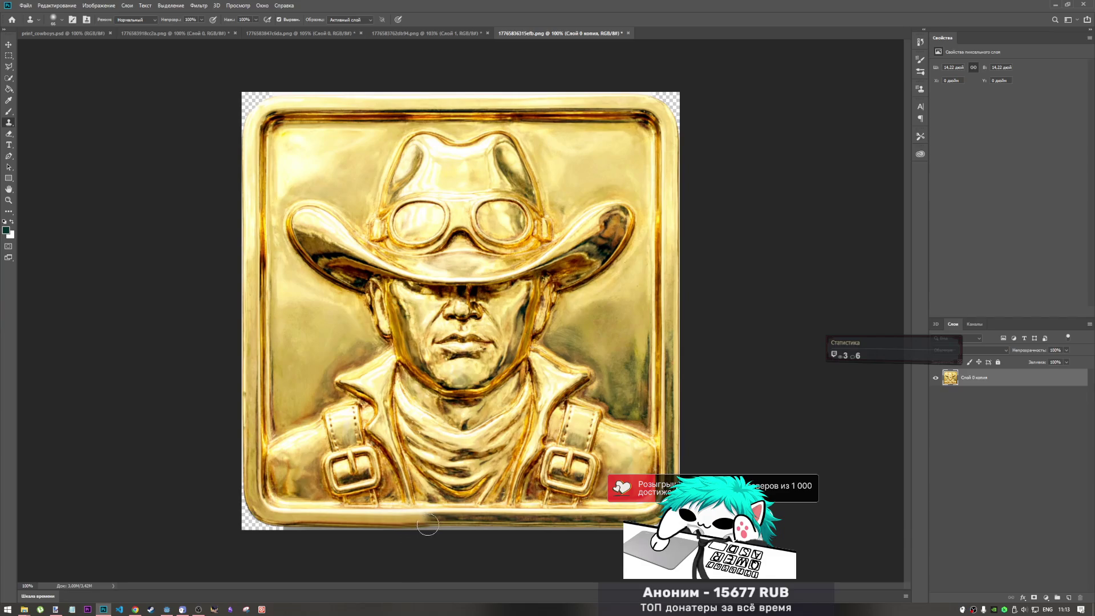
pyautogui.moveTo(426, 520)
pyautogui.mouseDown()
pyautogui.moveTo(456, 521)
pyautogui.moveTo(431, 521)
pyautogui.mouseUp()
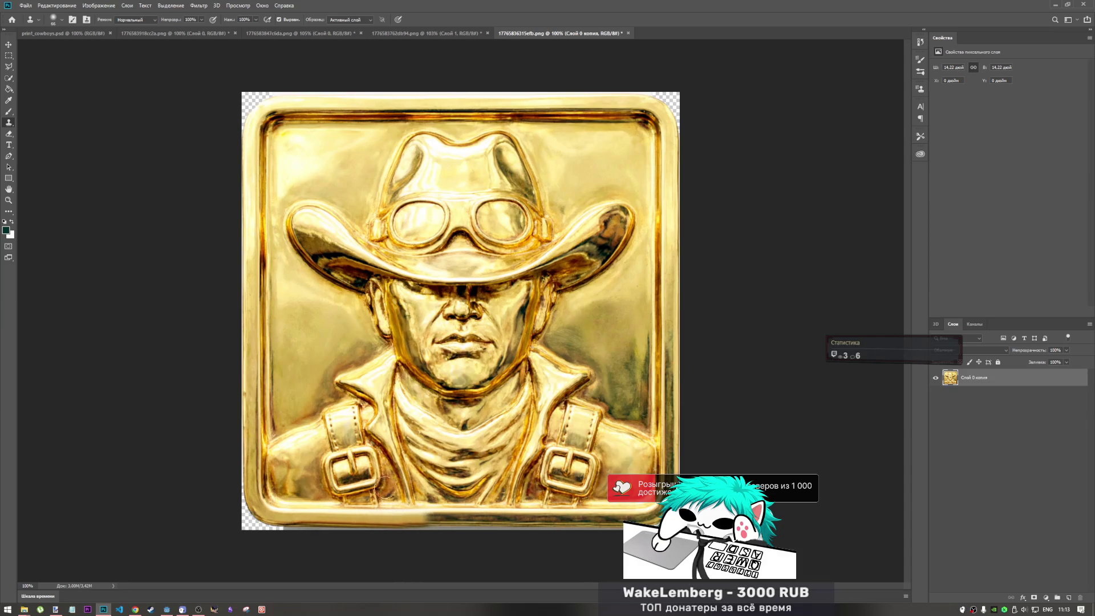
pyautogui.press('r')
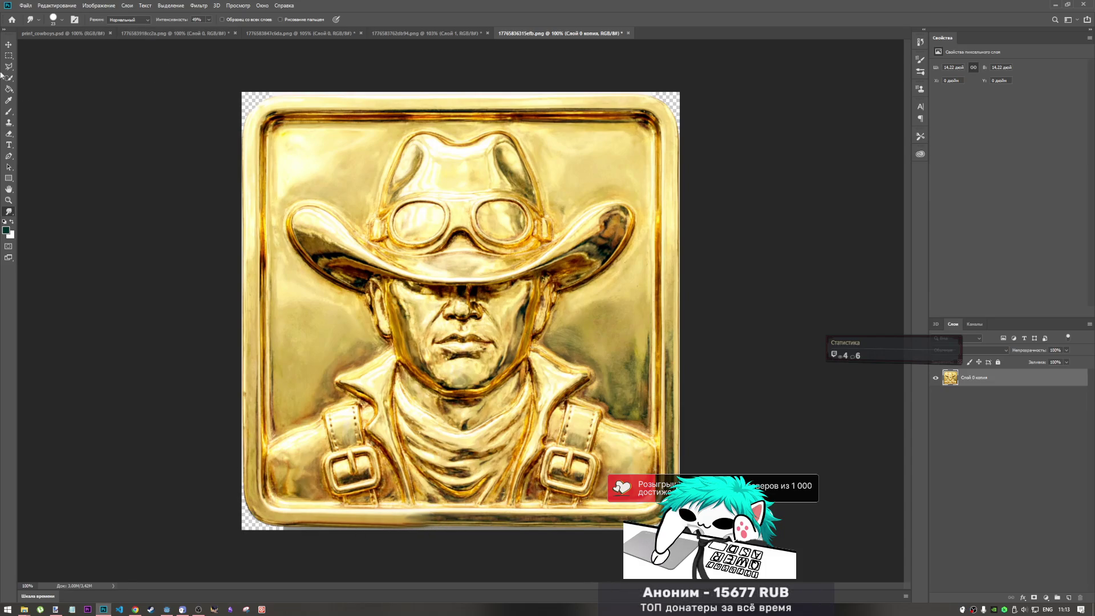
pyautogui.click(8, 57)
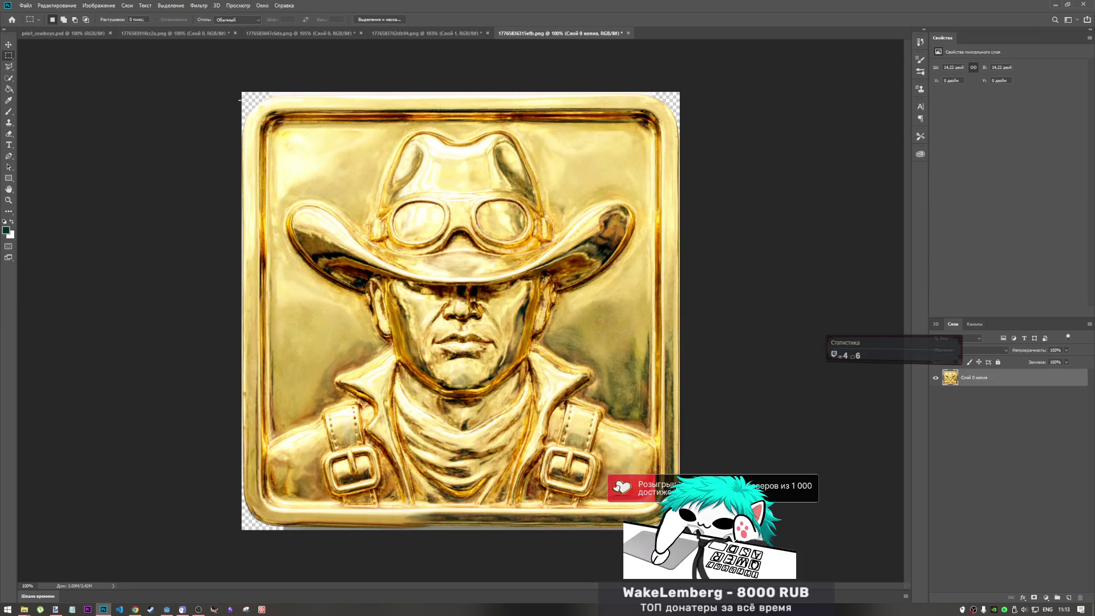
# Marquee-select the entire retouched gold tile and remove it from Слой 0 копия.
pyautogui.moveTo(239, 98); pyautogui.dragTo(680, 530)
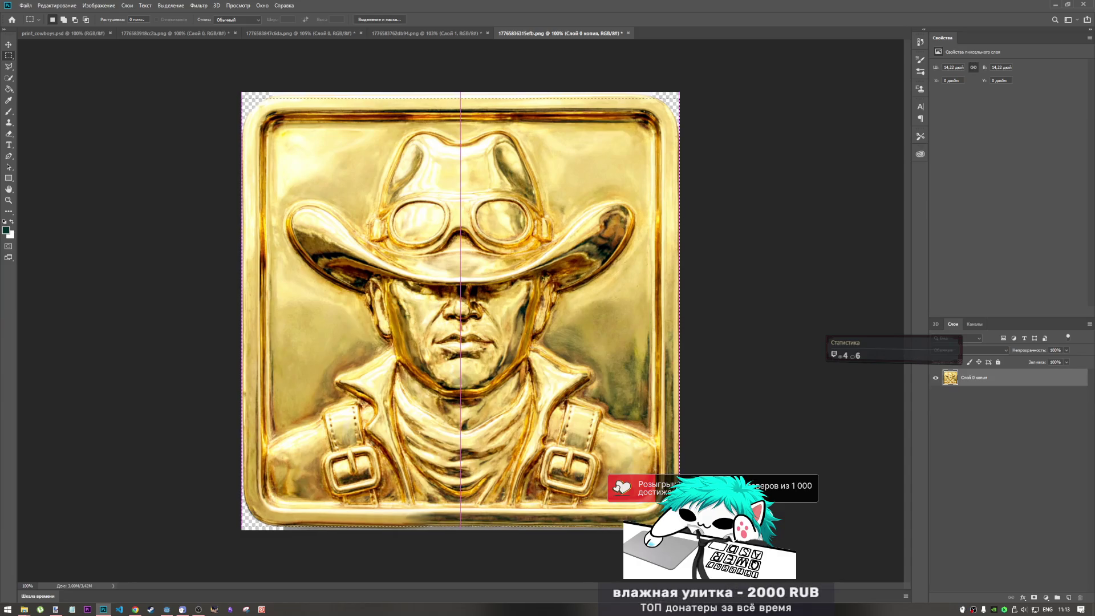
pyautogui.moveTo(461, 469); pyautogui.dragTo(469, 469)
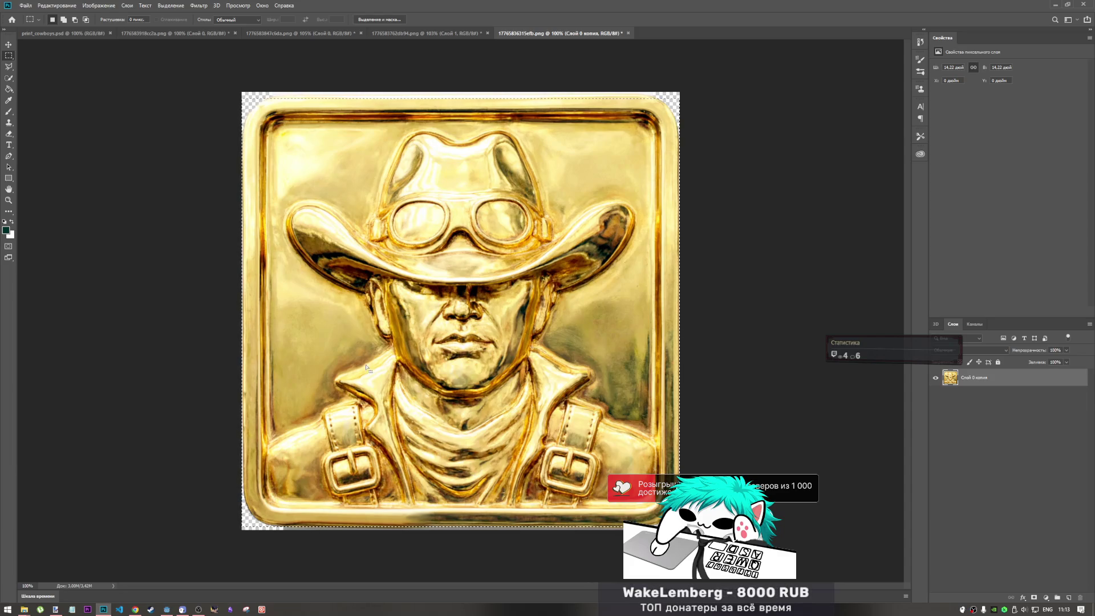
pyautogui.click(227, 99)
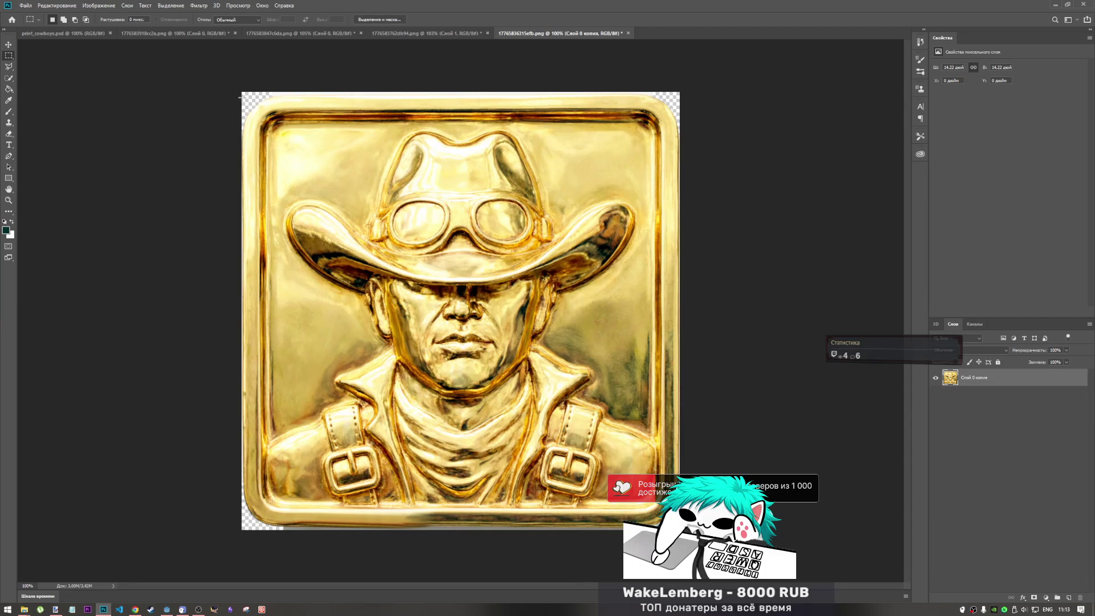
pyautogui.moveTo(239, 97)
pyautogui.mouseDown()
pyautogui.moveTo(294, 108)
pyautogui.moveTo(320, 172)
pyautogui.mouseUp()
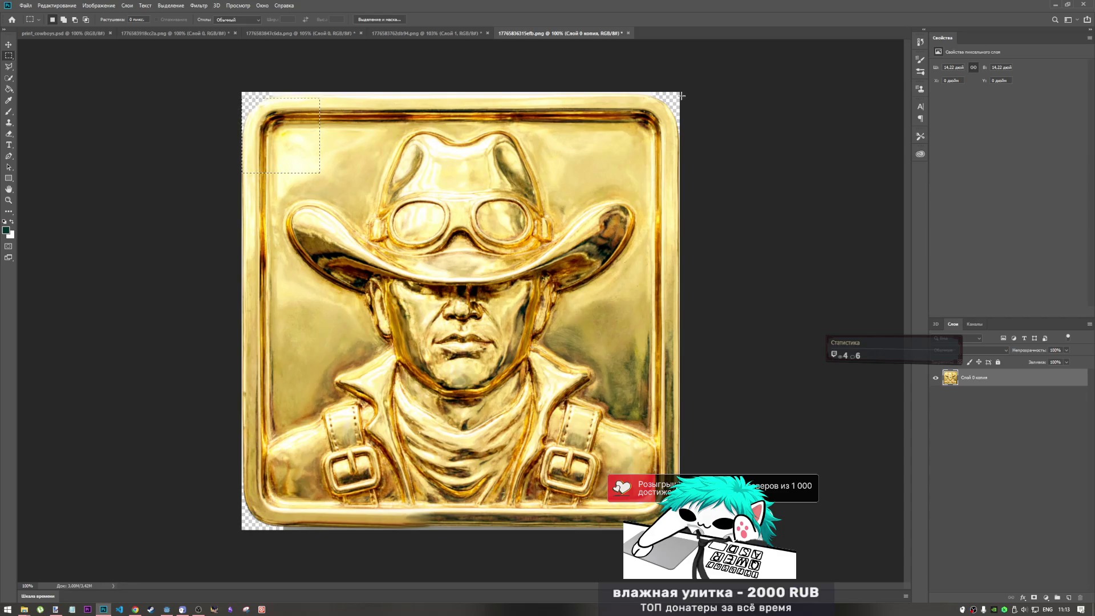
pyautogui.moveTo(682, 95)
pyautogui.mouseDown()
pyautogui.moveTo(712, 100)
pyautogui.moveTo(610, 123)
pyautogui.moveTo(713, 93)
pyautogui.mouseUp()
pyautogui.press('Delete')
pyautogui.click(536, 221)
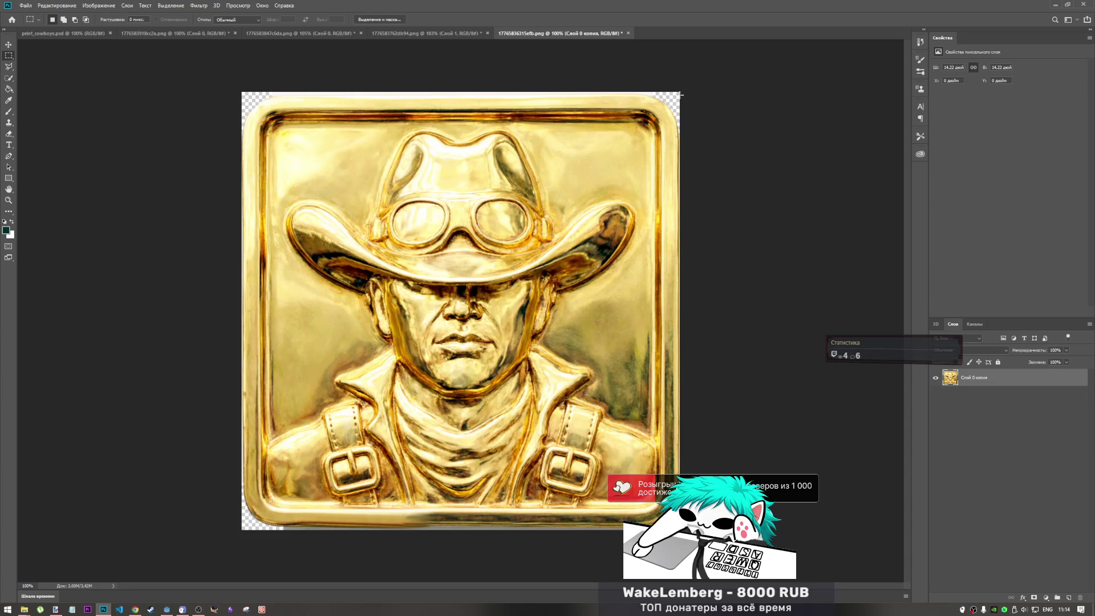
pyautogui.moveTo(681, 97)
pyautogui.mouseDown()
pyautogui.moveTo(434, 177)
pyautogui.moveTo(237, 154)
pyautogui.moveTo(238, 526)
pyautogui.mouseUp()
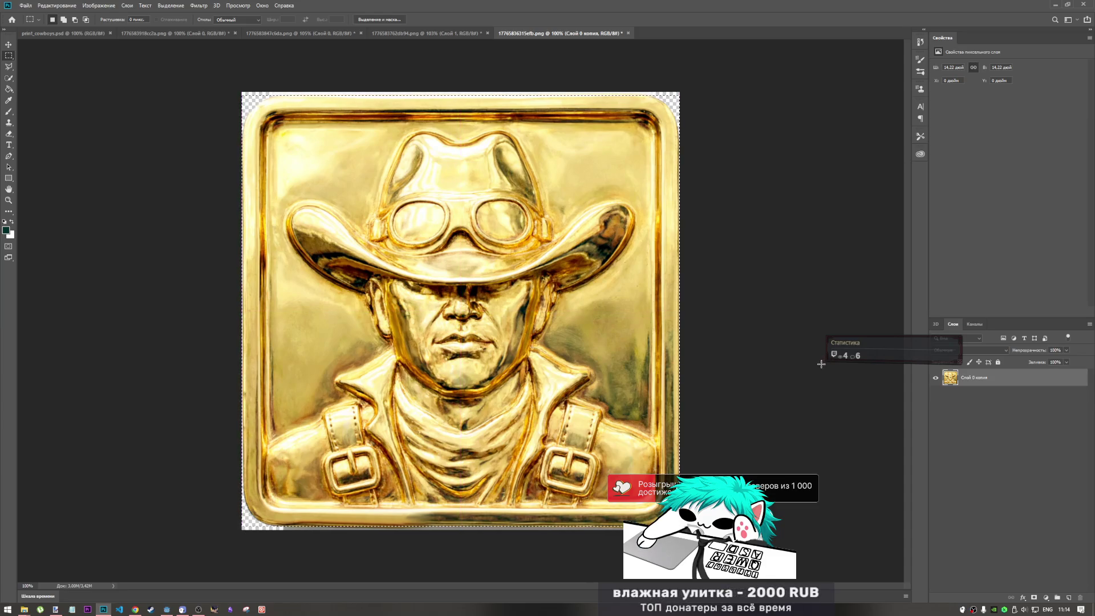
pyautogui.press('Delete')
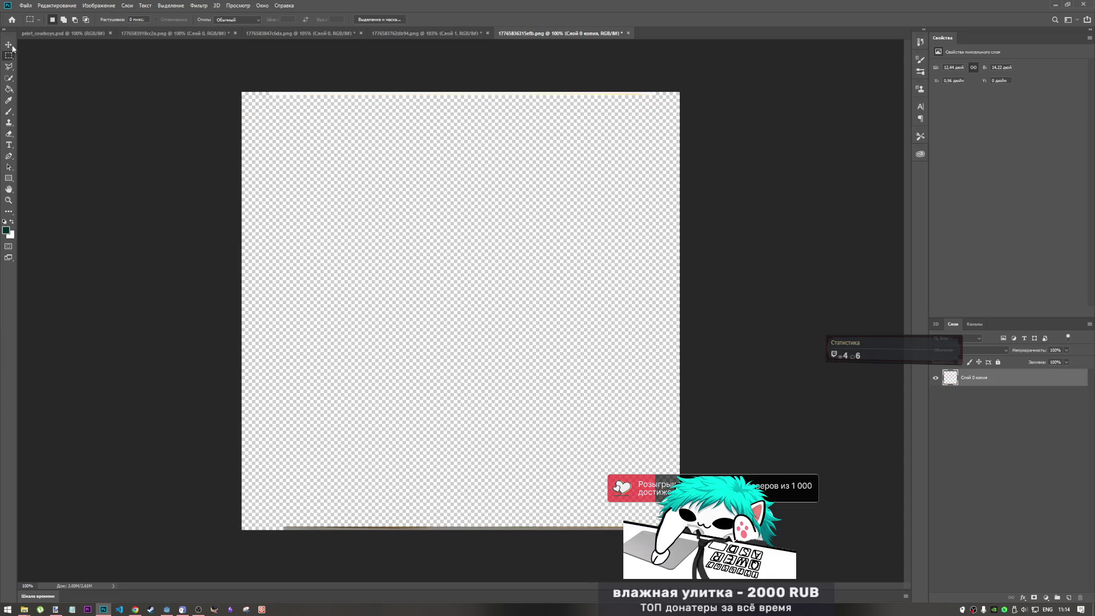
# Paste the gold tile into print_cowboys.psd and move it into the Places group.
pyautogui.click(63, 33)
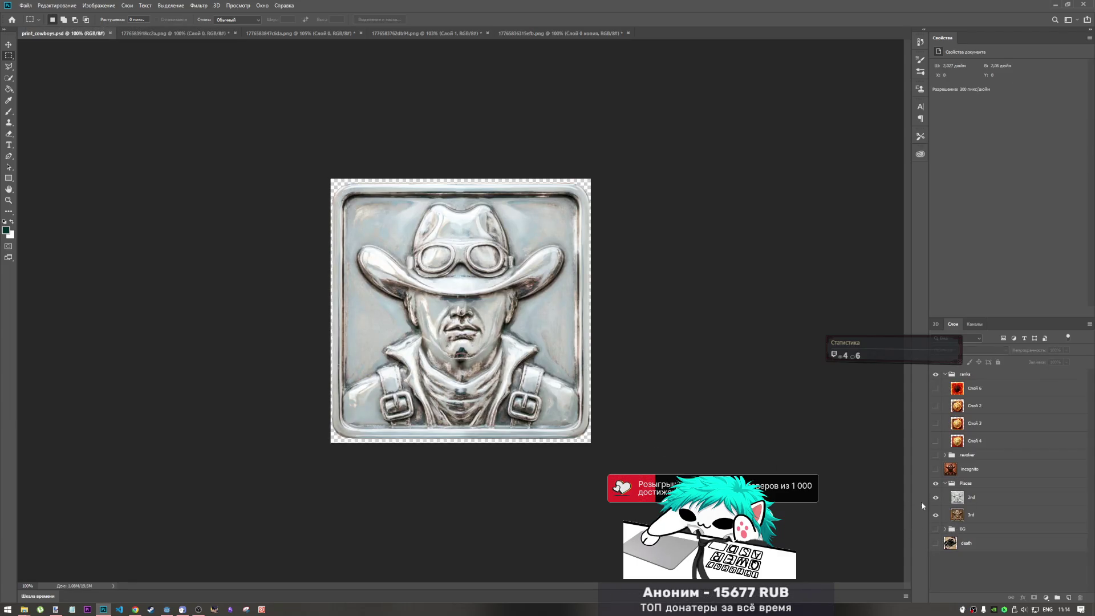
pyautogui.hotkey('ctrl', 'v')
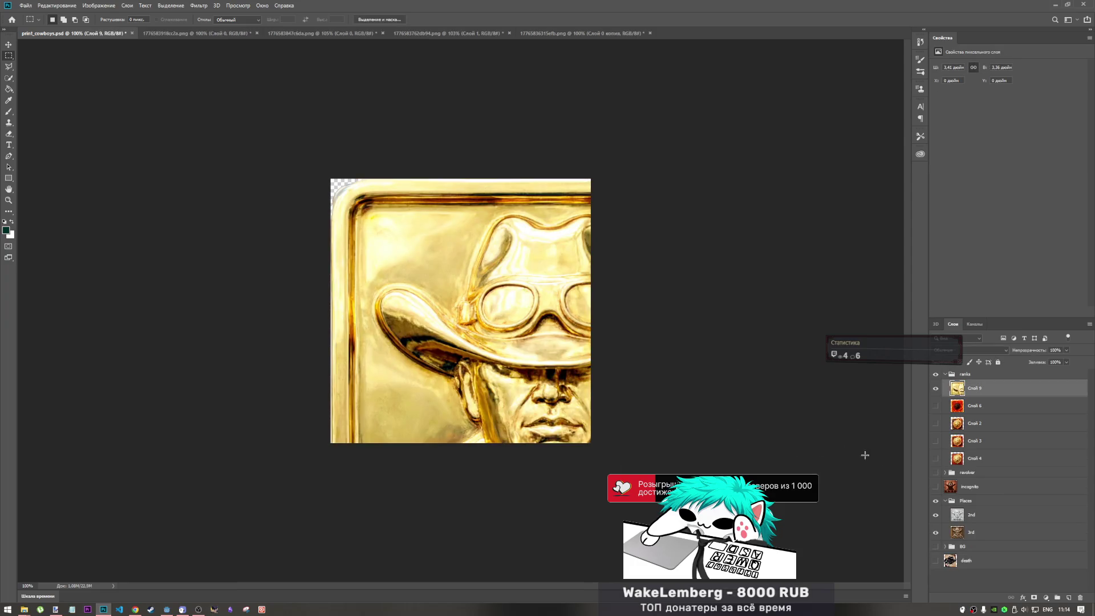
pyautogui.moveTo(989, 394); pyautogui.dragTo(980, 509)
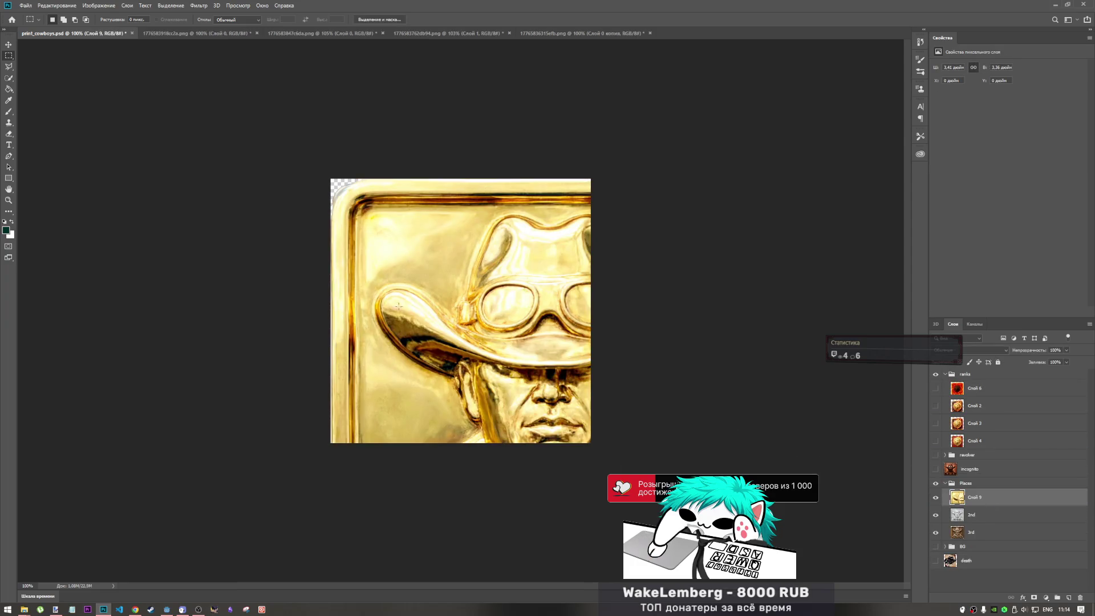
# Free-transform the gold tile to about 59.5% and position it inside the canvas.
pyautogui.hotkey('ctrl', 't')
pyautogui.moveTo(557, 432)
pyautogui.mouseDown()
pyautogui.moveTo(393, 296)
pyautogui.moveTo(494, 334)
pyautogui.moveTo(494, 298)
pyautogui.moveTo(484, 298)
pyautogui.mouseUp()
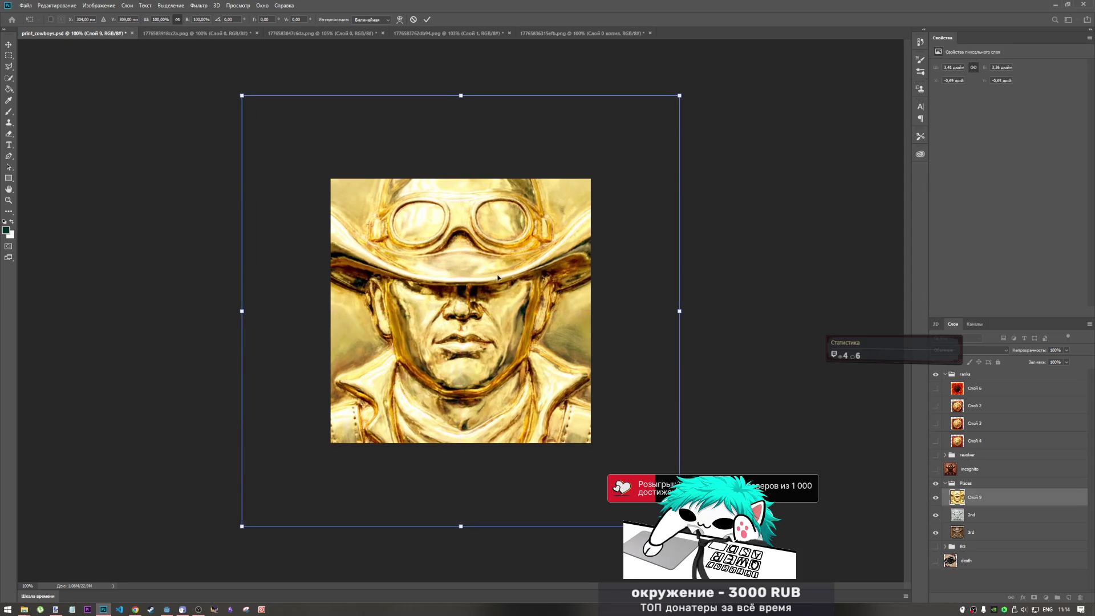
pyautogui.moveTo(683, 93)
pyautogui.mouseDown()
pyautogui.moveTo(648, 122)
pyautogui.moveTo(603, 195)
pyautogui.mouseUp()
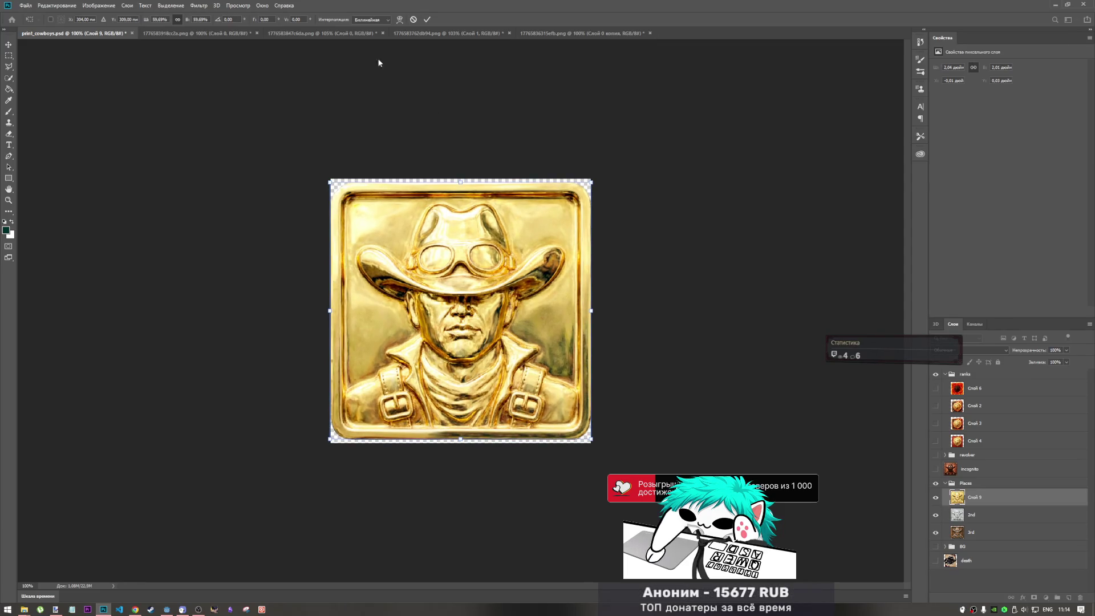
pyautogui.click(9, 56)
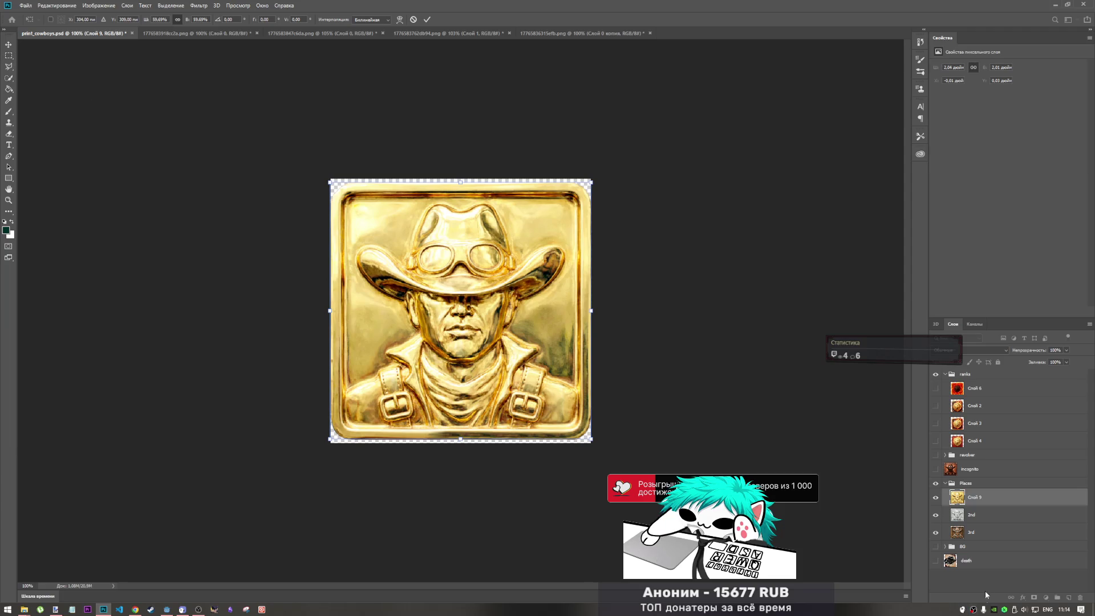
# Add a new empty layer to the document.
pyautogui.rightClick(984, 580)
pyautogui.click(963, 570)
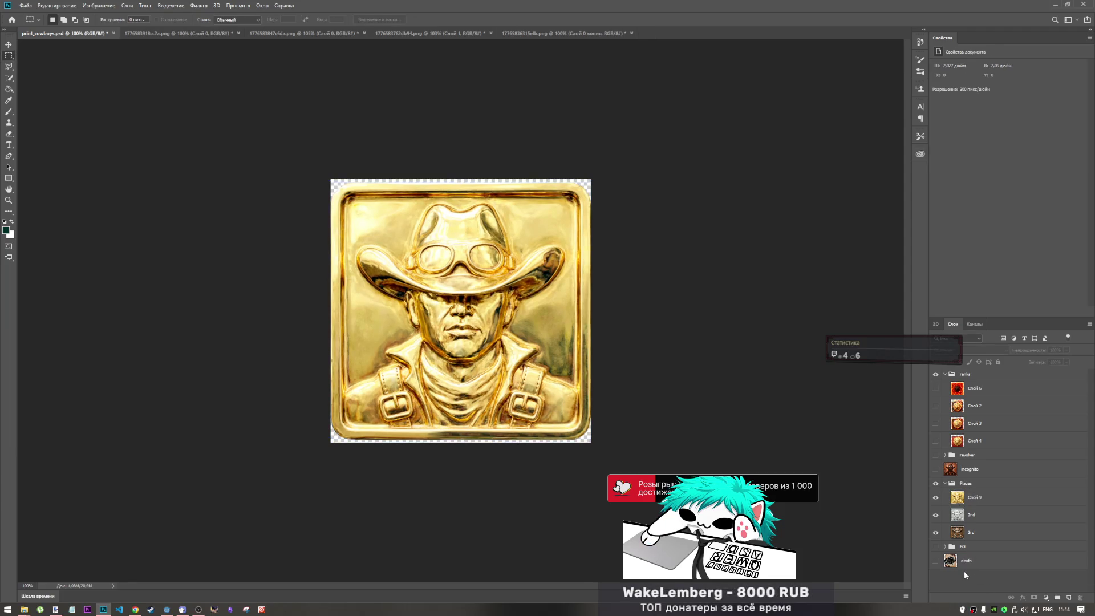
pyautogui.click(1068, 597)
# Move the new layer to the bottom of the stack and fill it with black.
pyautogui.moveTo(1021, 389)
pyautogui.mouseDown()
pyautogui.moveTo(1029, 413)
pyautogui.moveTo(1000, 591)
pyautogui.mouseUp()
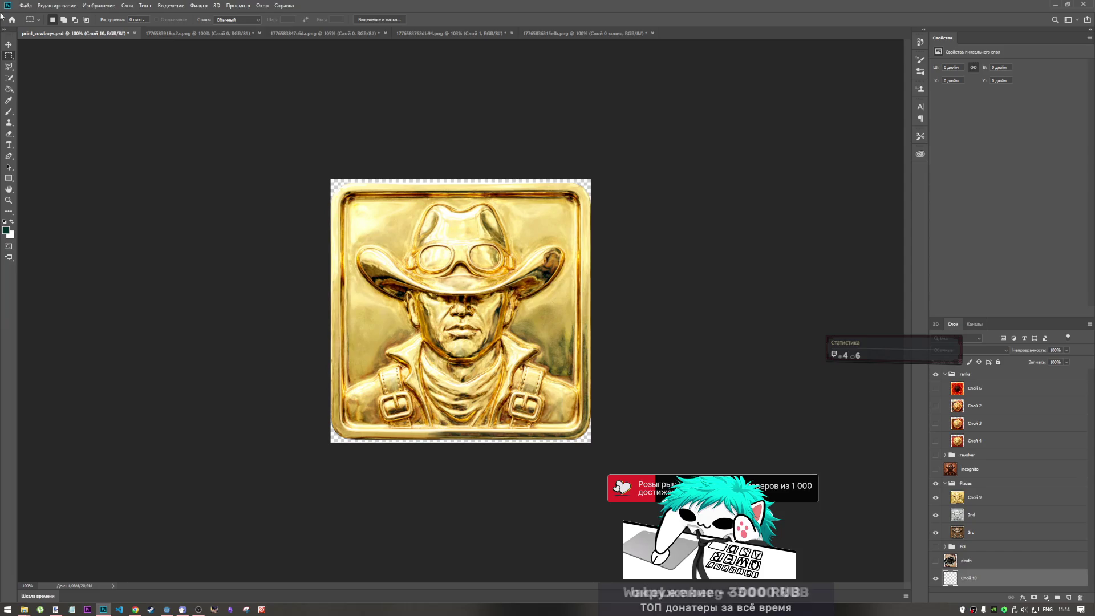
pyautogui.click(7, 229)
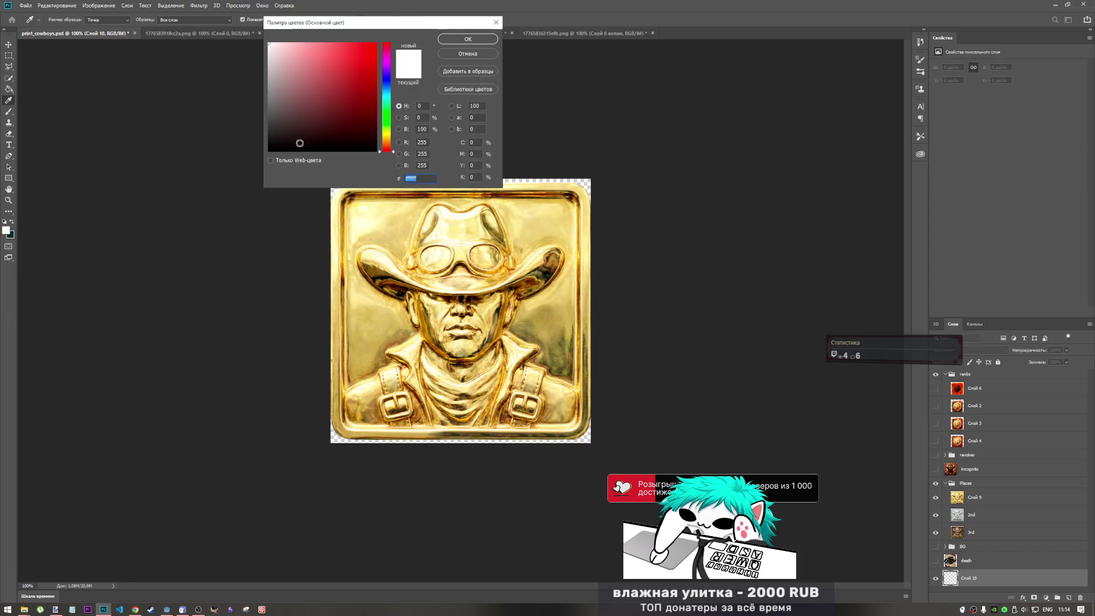
pyautogui.click(496, 22)
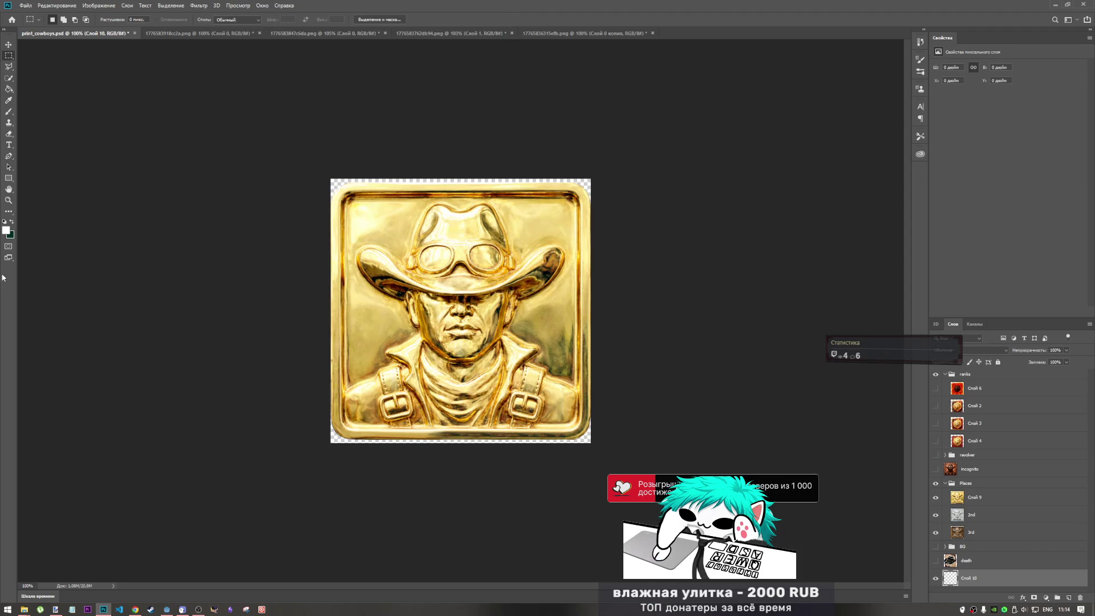
pyautogui.click(9, 233)
pyautogui.click(492, 22)
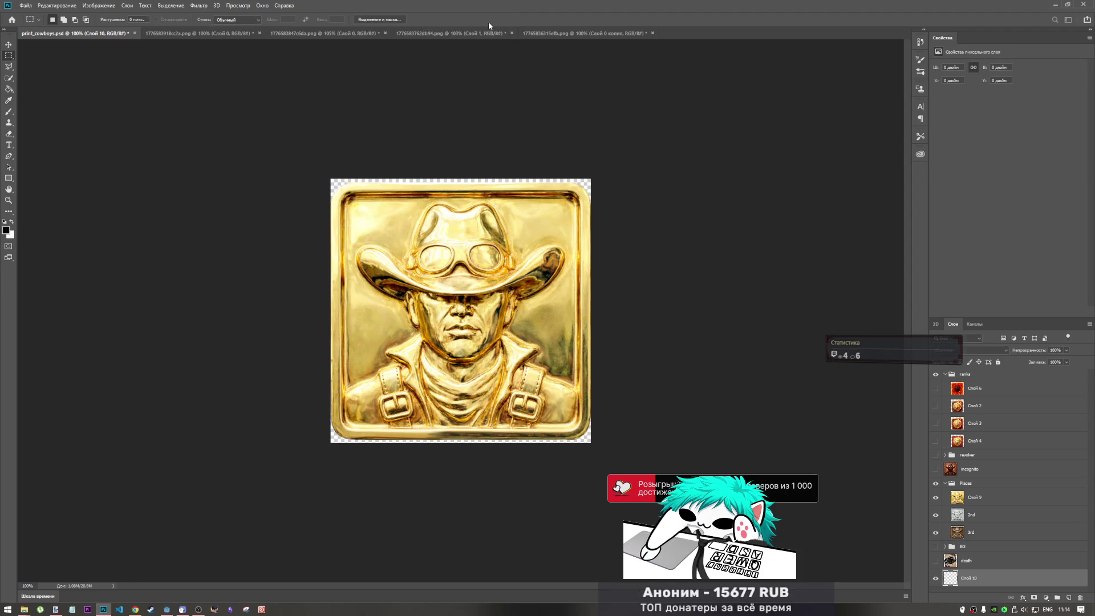
pyautogui.click(9, 89)
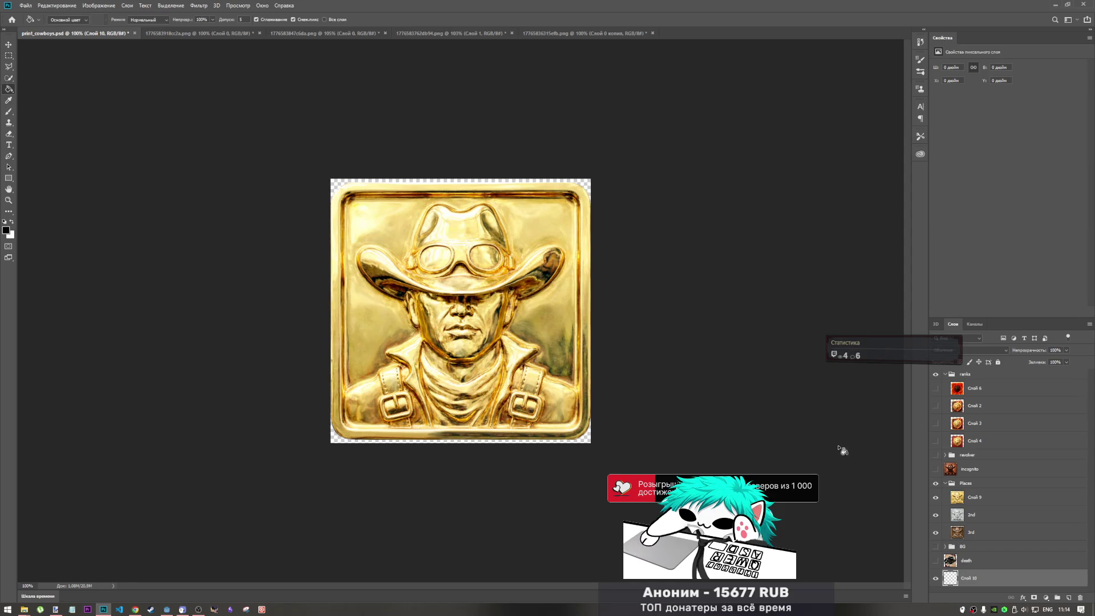
pyautogui.click(590, 441)
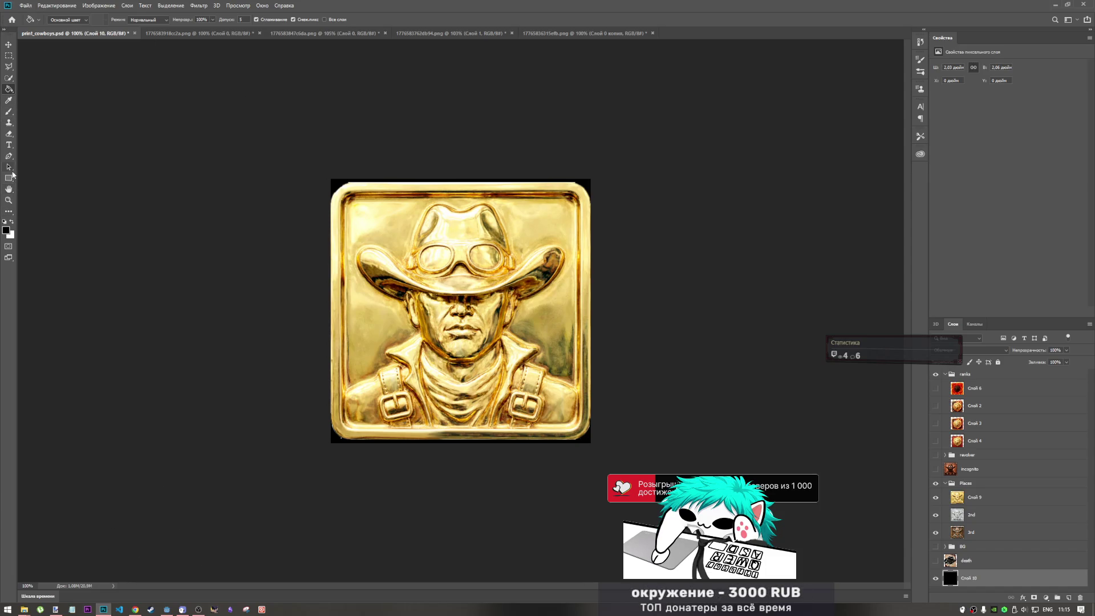
# With the Eraser chosen, select the gold layer Слой 9 and then hide it.
pyautogui.click(9, 134)
pyautogui.scroll(5, 461, 312)
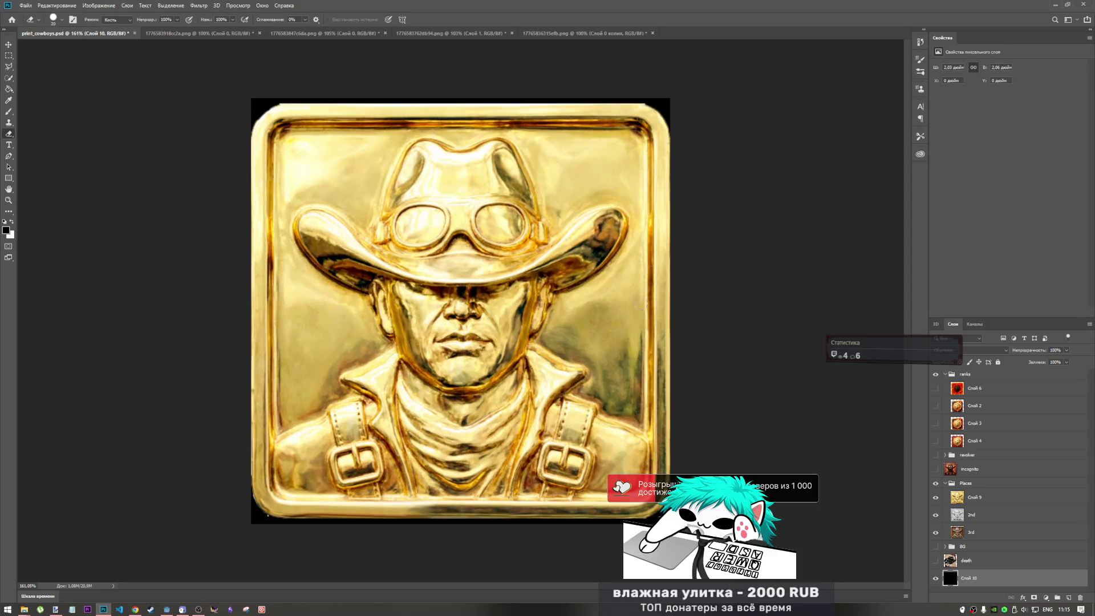
pyautogui.scroll(4, 653, 221)
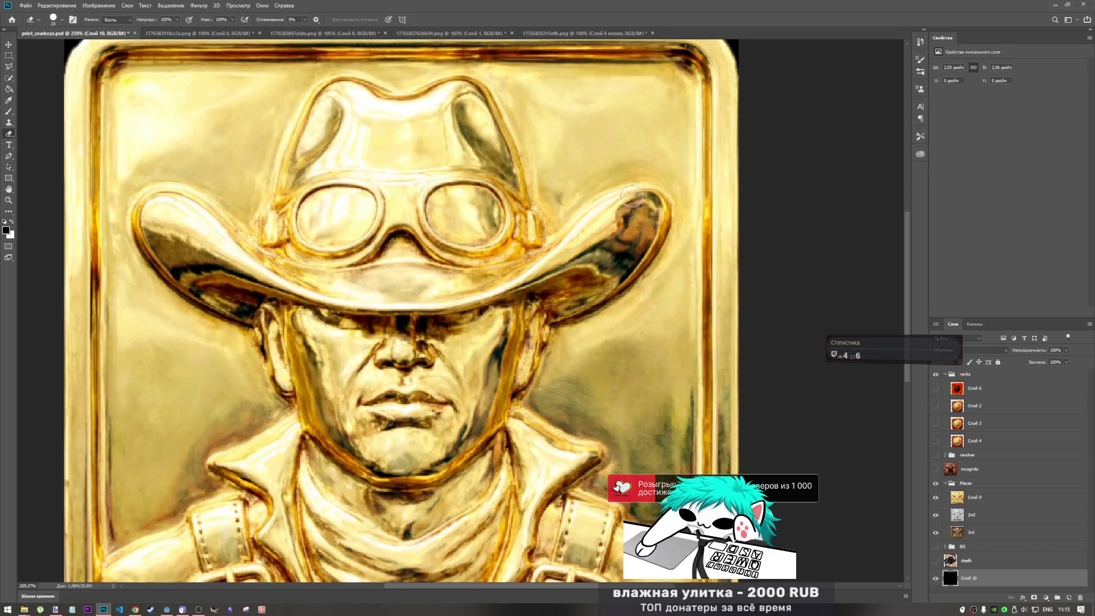
pyautogui.scroll(5, 672, 213)
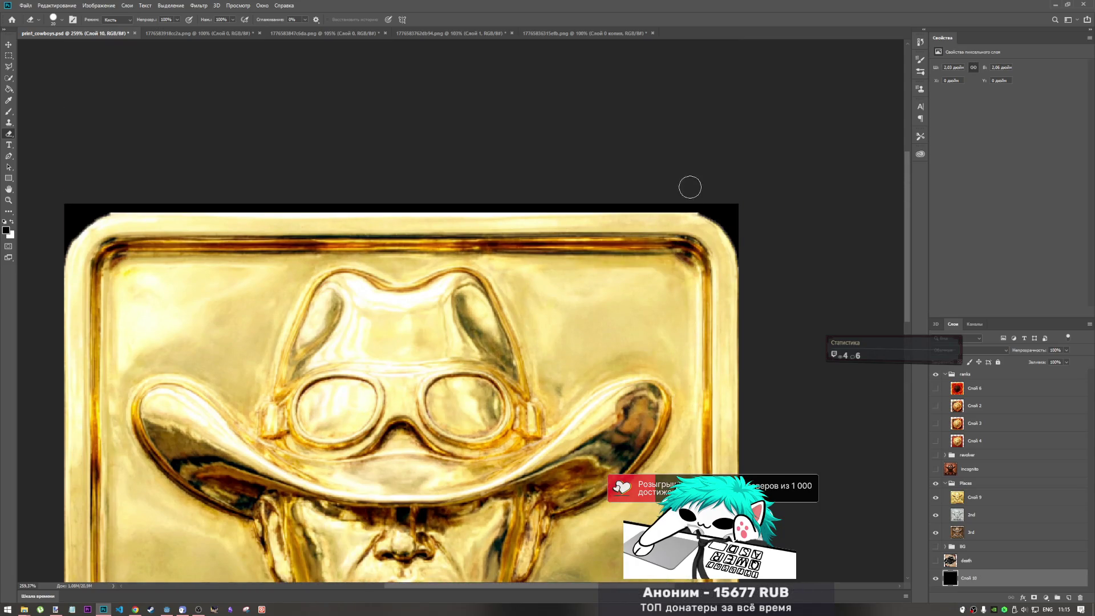
pyautogui.click(999, 500)
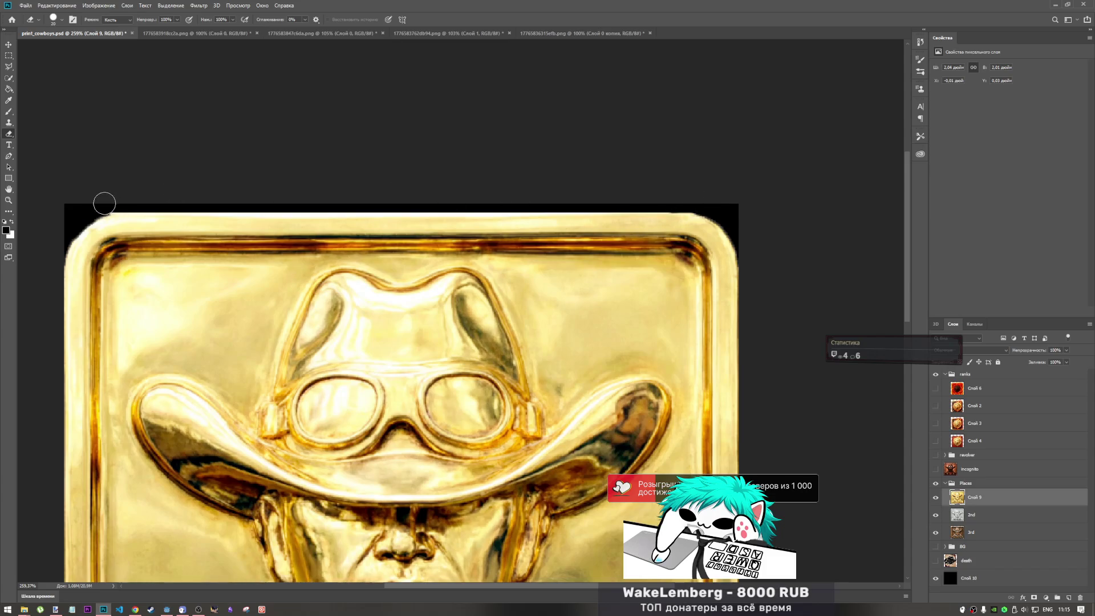
pyautogui.scroll(-3, 628, 363)
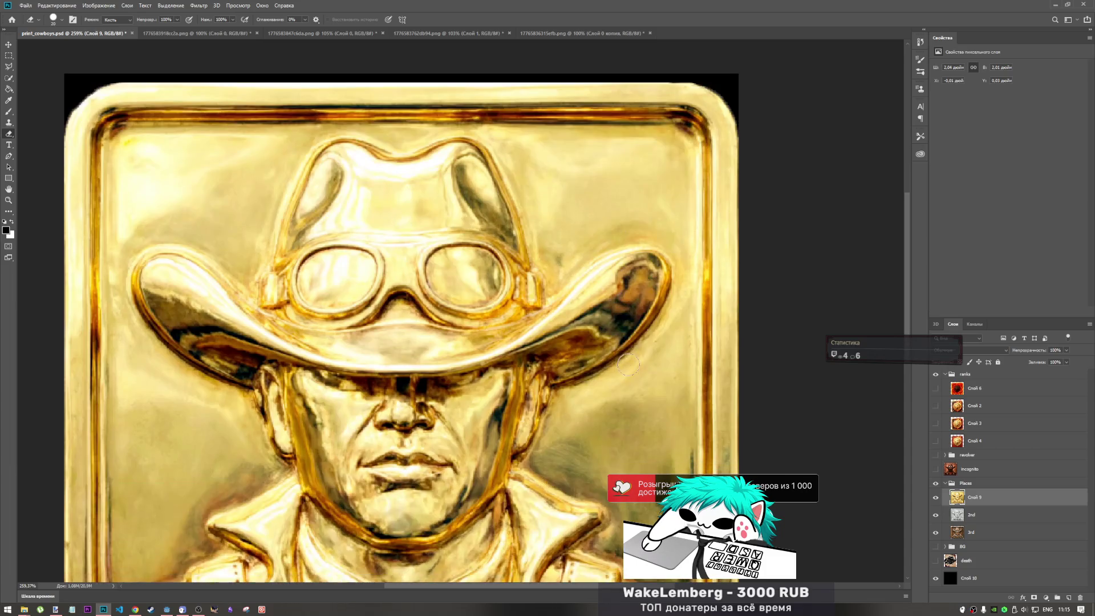
pyautogui.scroll(-3, 627, 364)
pyautogui.scroll(2, 524, 395)
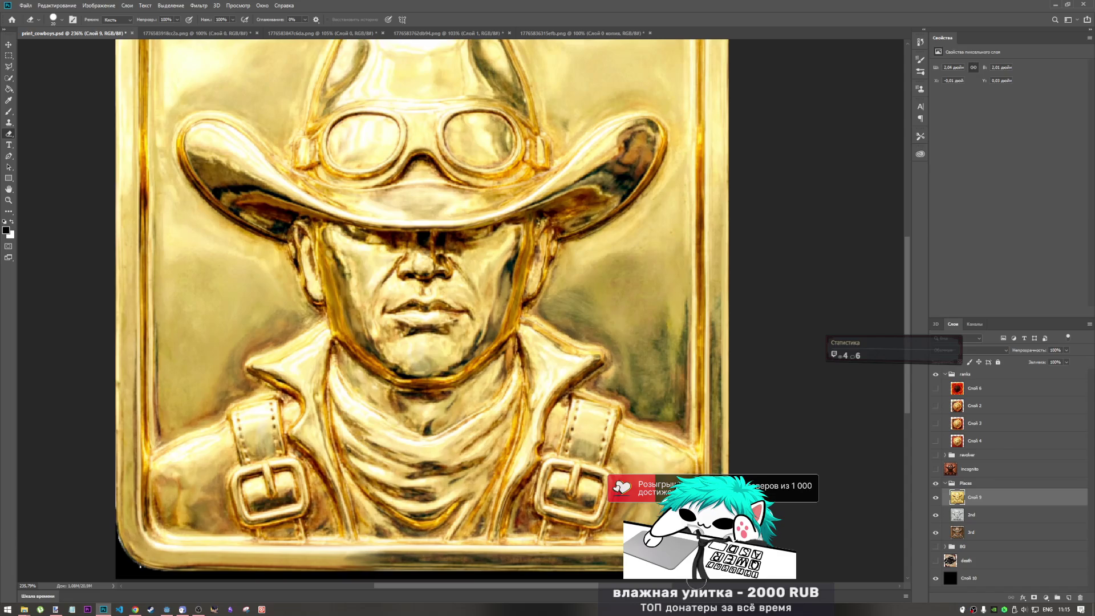
pyautogui.scroll(-2, 511, 537)
pyautogui.scroll(2, 511, 537)
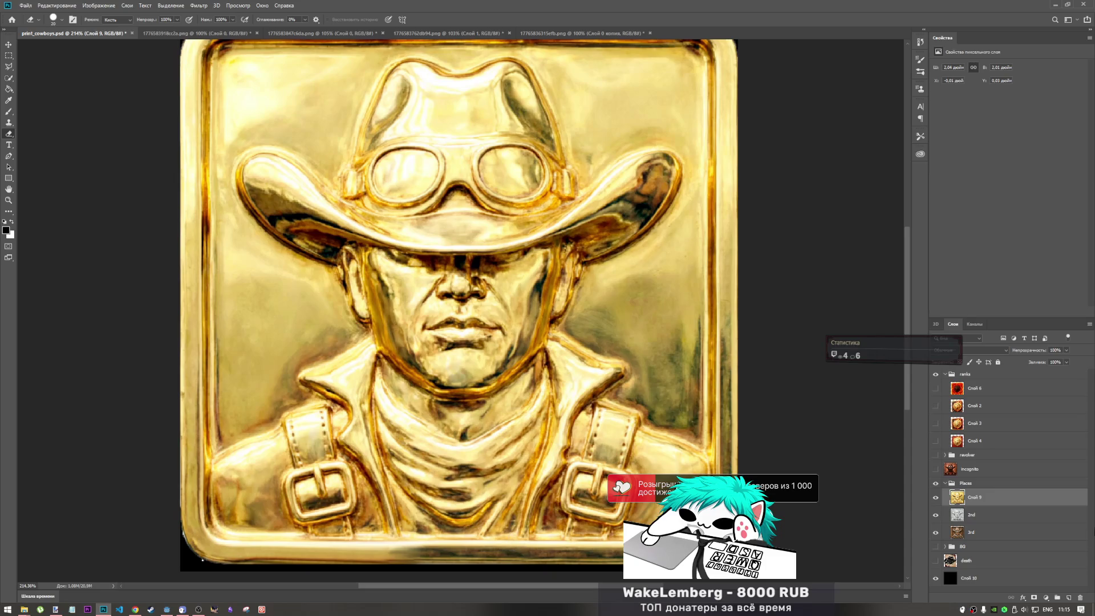
pyautogui.click(946, 513)
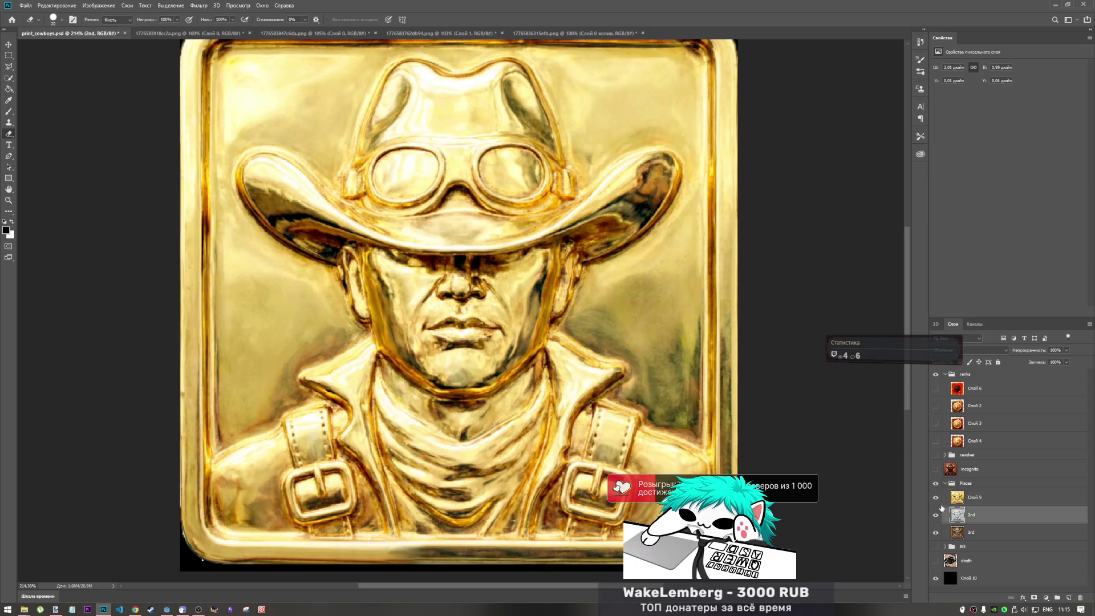
# Select the silver layer 2nd and zoom in on the plaque's top-left corner.
pyautogui.click(935, 497)
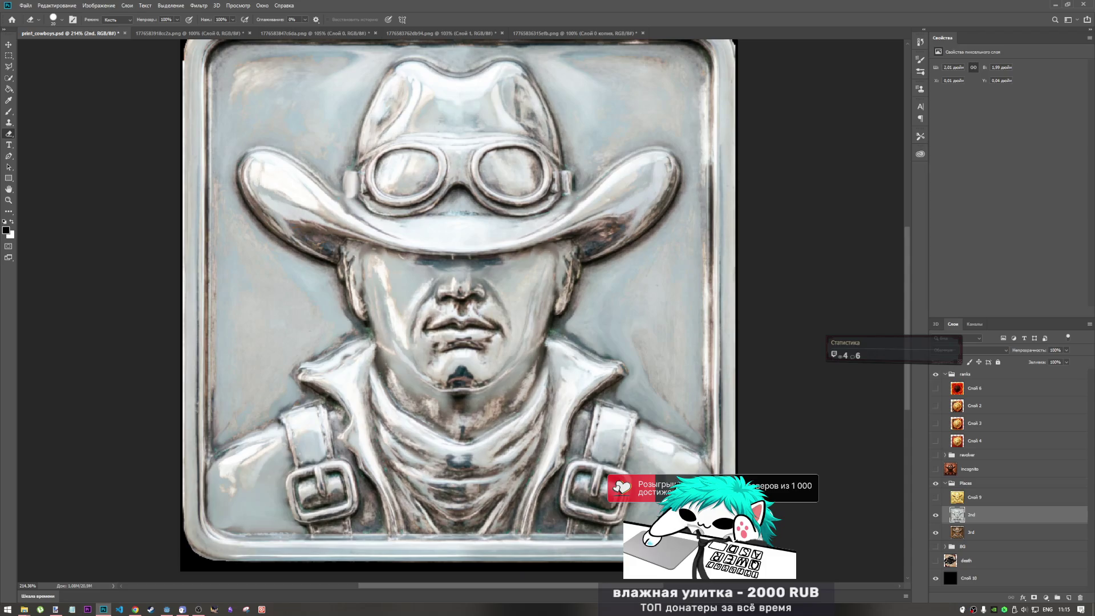
pyautogui.scroll(-3, 631, 209)
pyautogui.scroll(2, 631, 209)
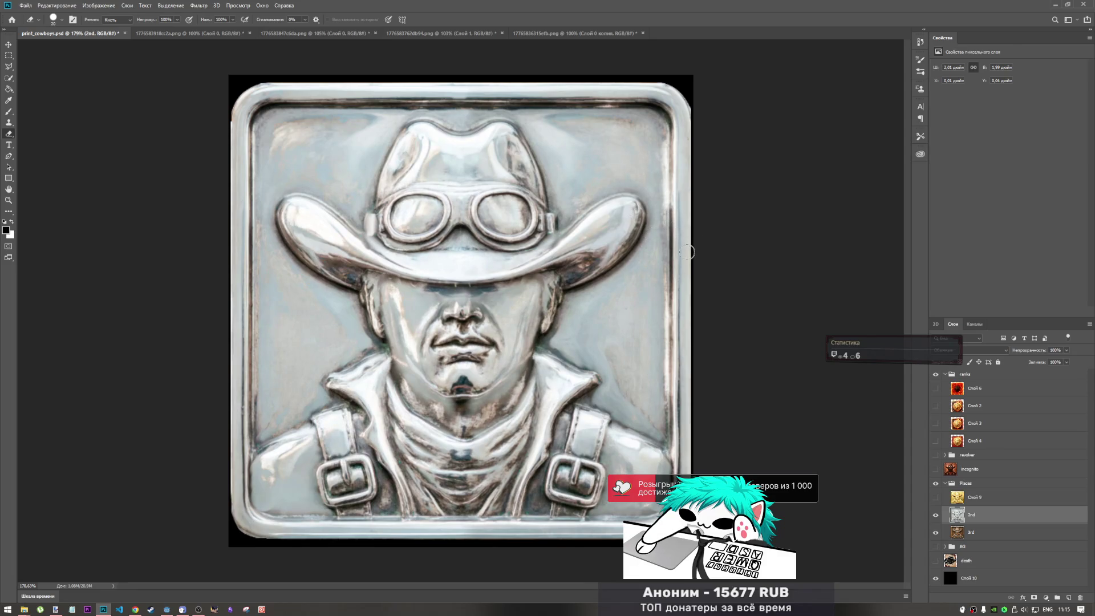
pyautogui.scroll(2, 687, 251)
pyautogui.scroll(3, 686, 251)
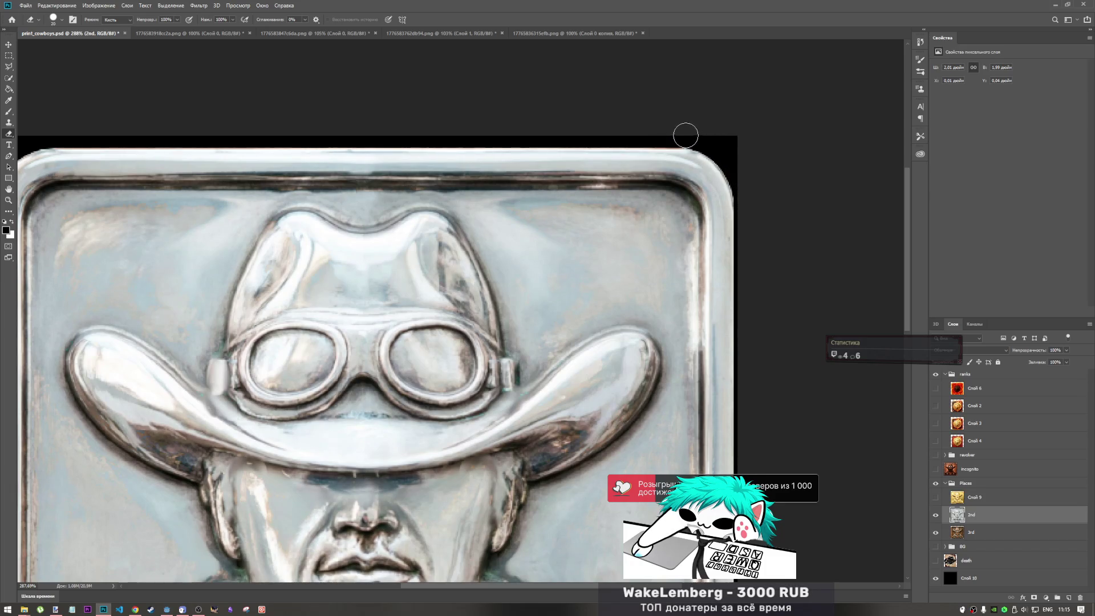
pyautogui.moveTo(758, 226)
pyautogui.mouseDown()
pyautogui.moveTo(744, 275)
pyautogui.moveTo(174, 67)
pyautogui.mouseUp()
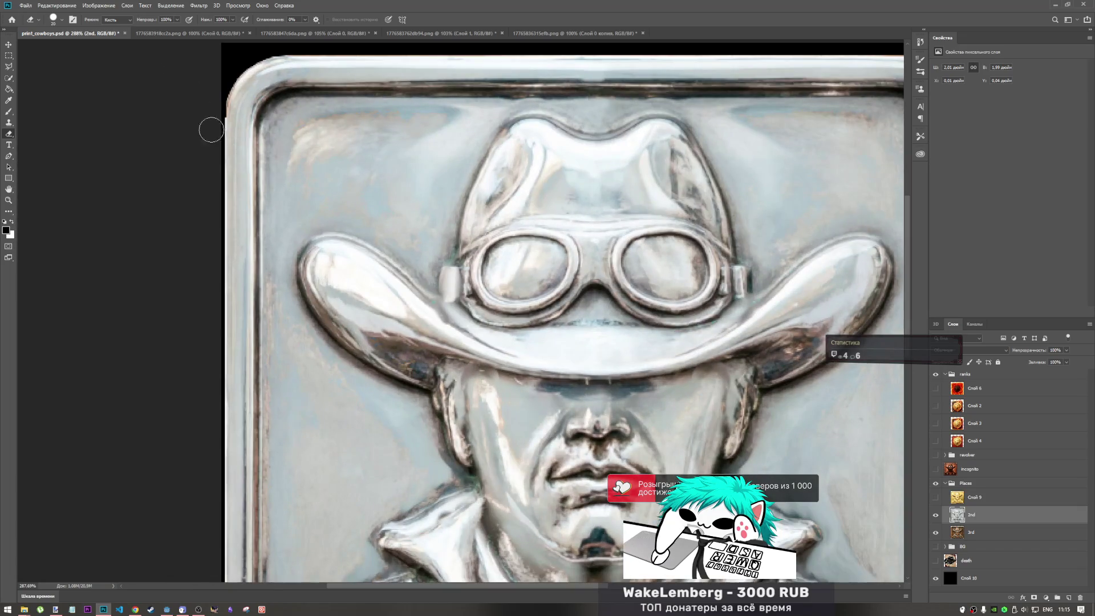
pyautogui.scroll(2, 207, 118)
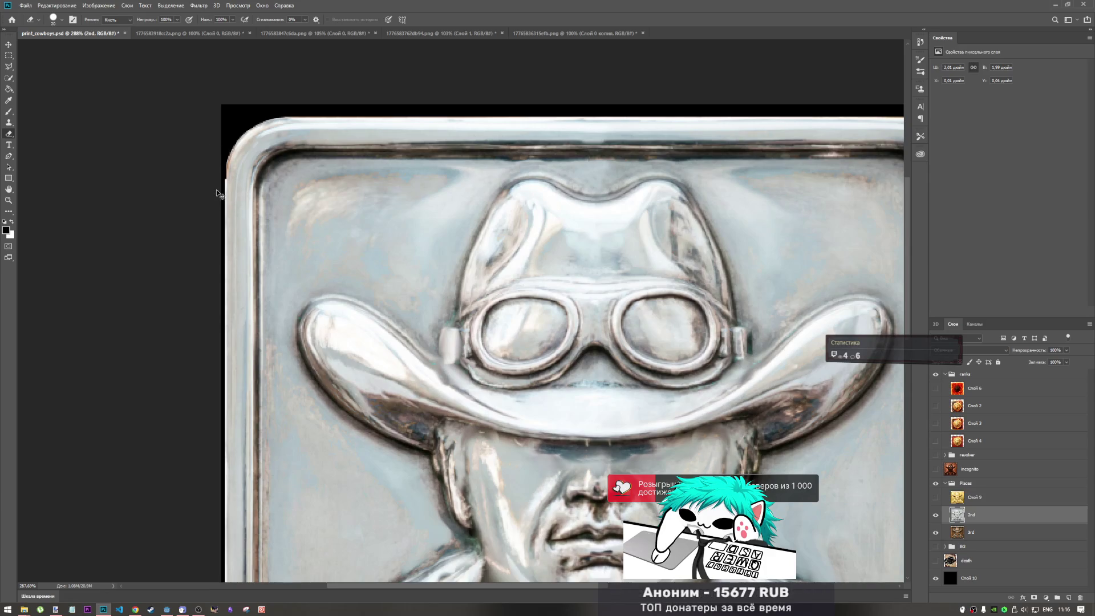
pyautogui.scroll(-1, 360, 200)
pyautogui.scroll(2, 359, 199)
pyautogui.scroll(-2, 359, 199)
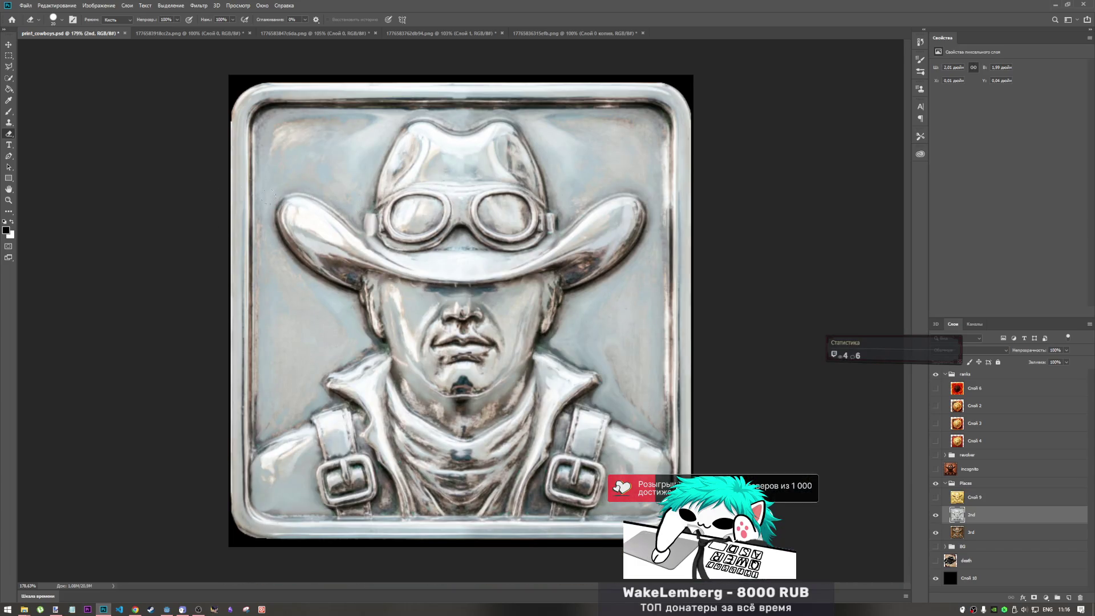
pyautogui.scroll(3, 188, 137)
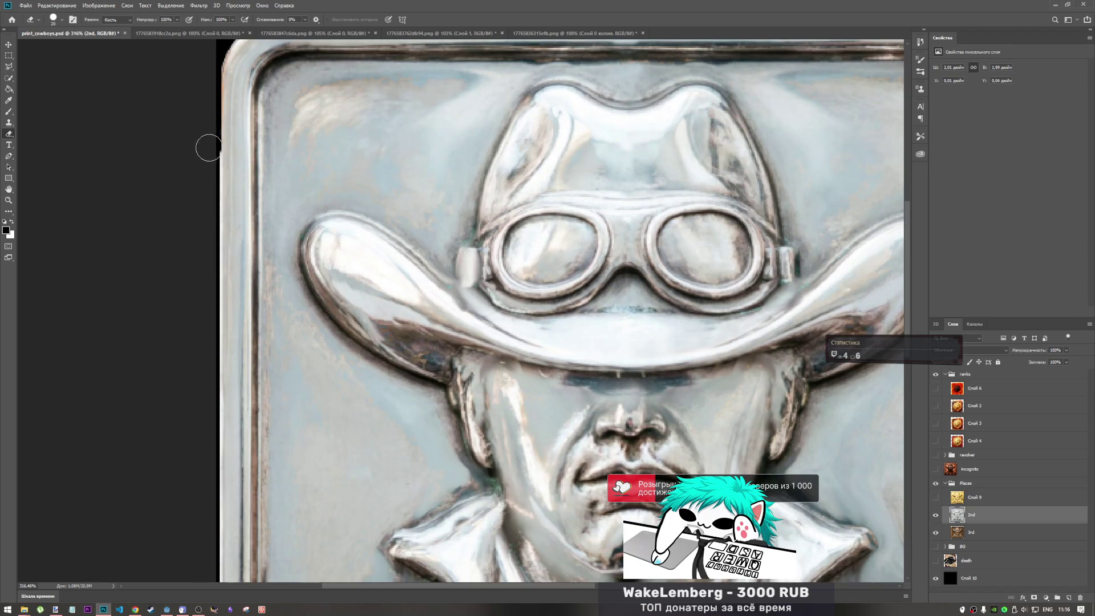
# Erase the dark left edge of the silver plaque, then switch to the browser.
pyautogui.moveTo(211, 174); pyautogui.dragTo(211, 92)
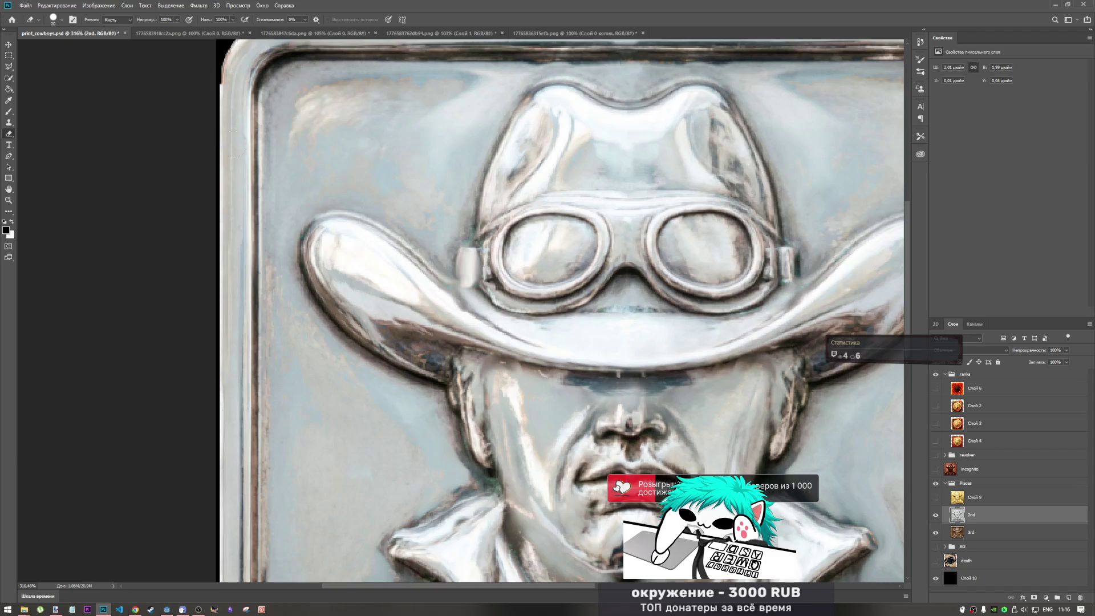
pyautogui.click(9, 57)
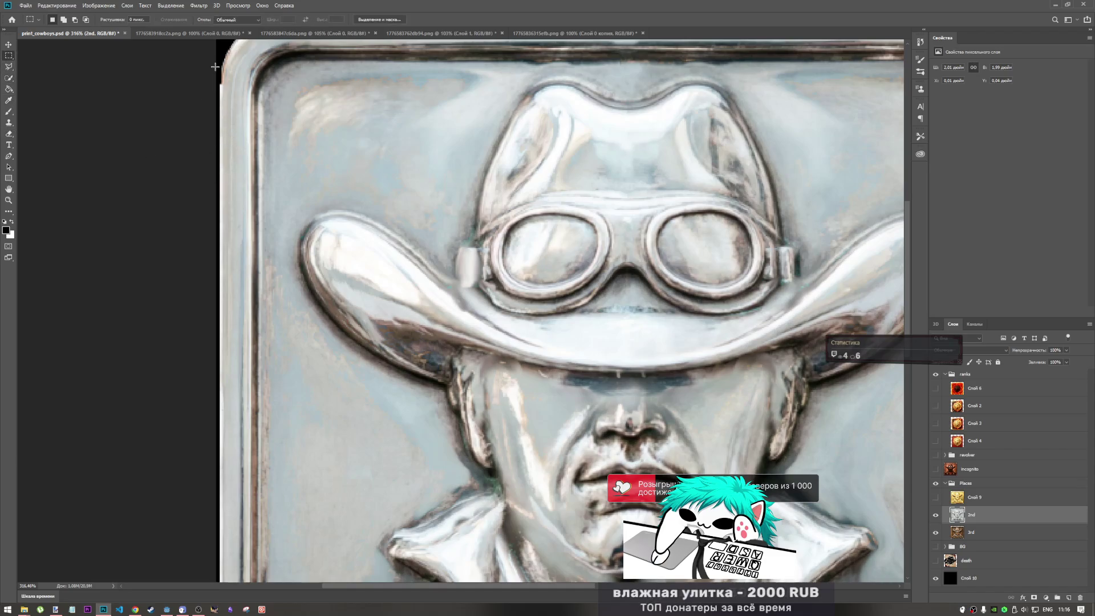
pyautogui.click(135, 609)
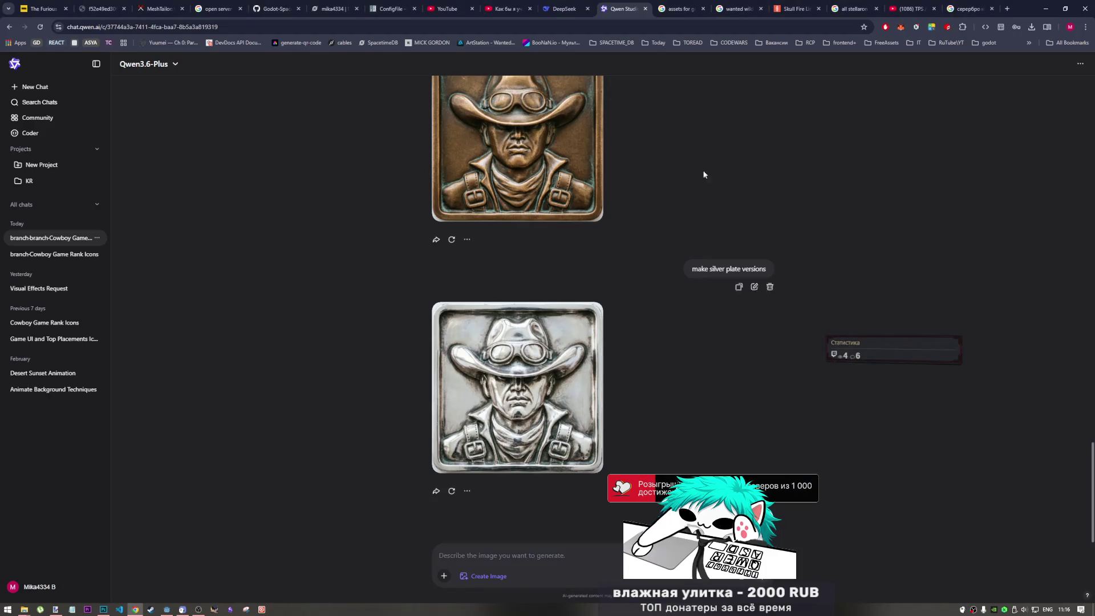
# Play the Red Room Series Vol.03 video in the YouTube music tab.
pyautogui.click(910, 8)
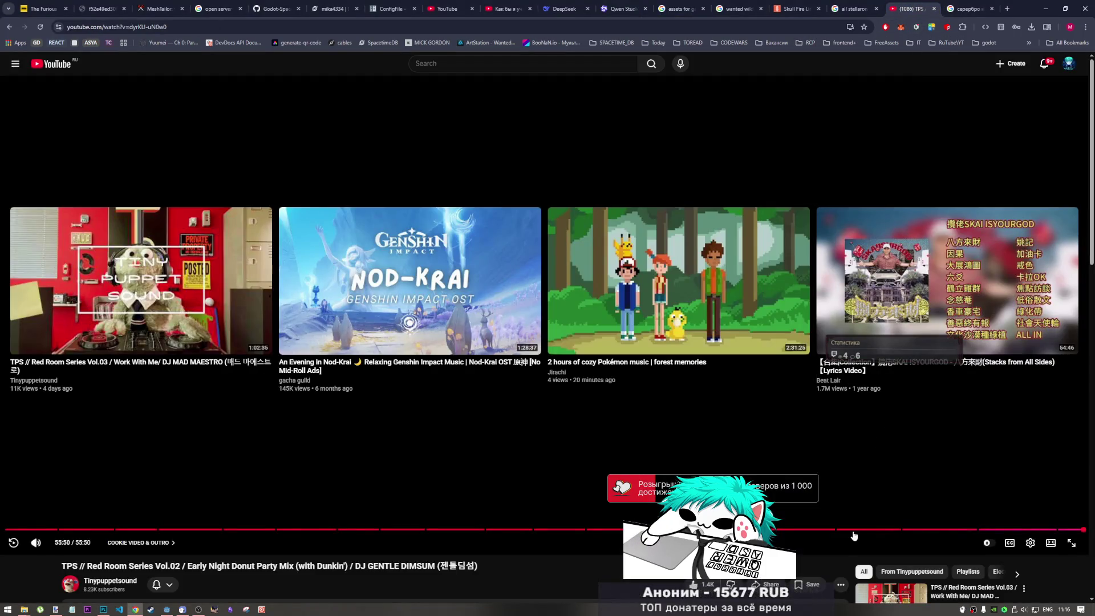
pyautogui.scroll(-3, 901, 379)
pyautogui.click(901, 379)
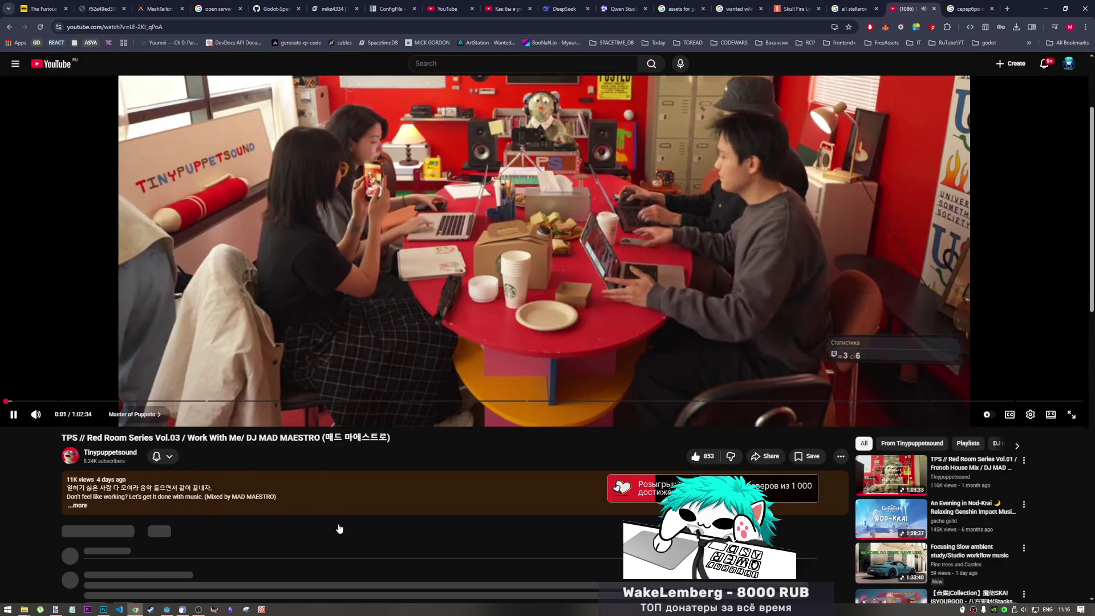
# Expand the single reply under the pinned comment.
pyautogui.scroll(-5, 343, 520)
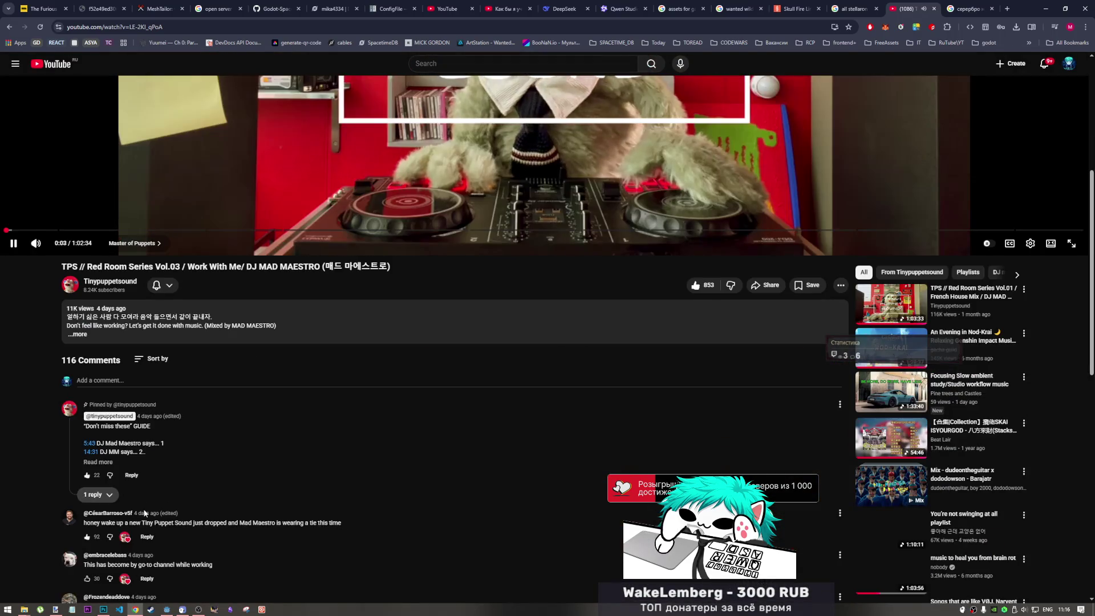
pyautogui.scroll(1, 155, 537)
pyautogui.scroll(4, 155, 537)
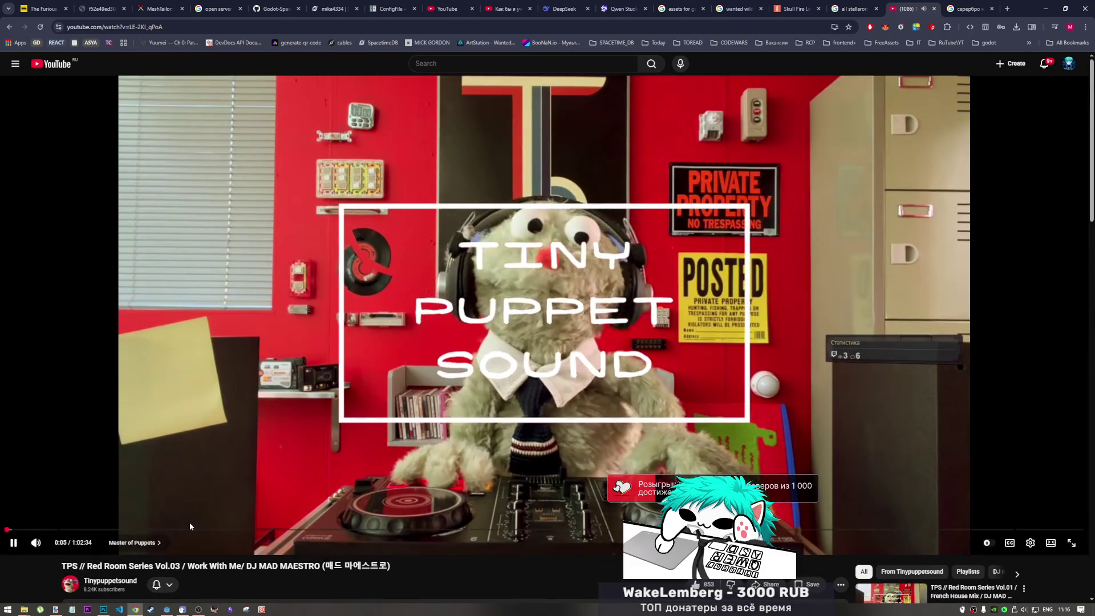
pyautogui.scroll(-4, 189, 522)
pyautogui.click(89, 539)
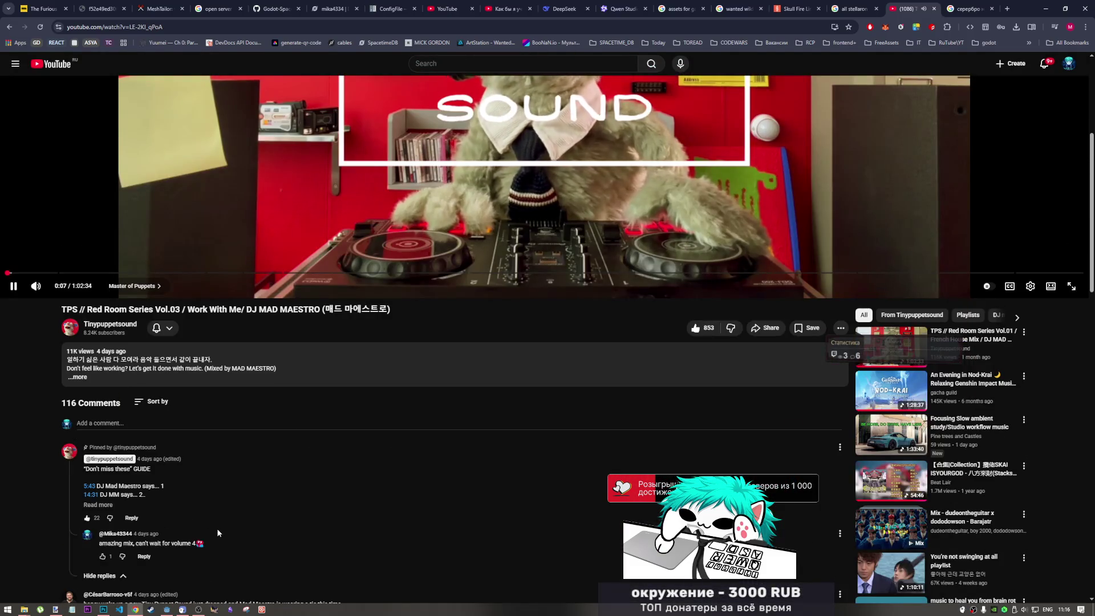
# Bring the print_cowboys.psd Photoshop window back to the front.
pyautogui.scroll(4, 216, 528)
pyautogui.scroll(-5, 227, 529)
pyautogui.scroll(5, 227, 528)
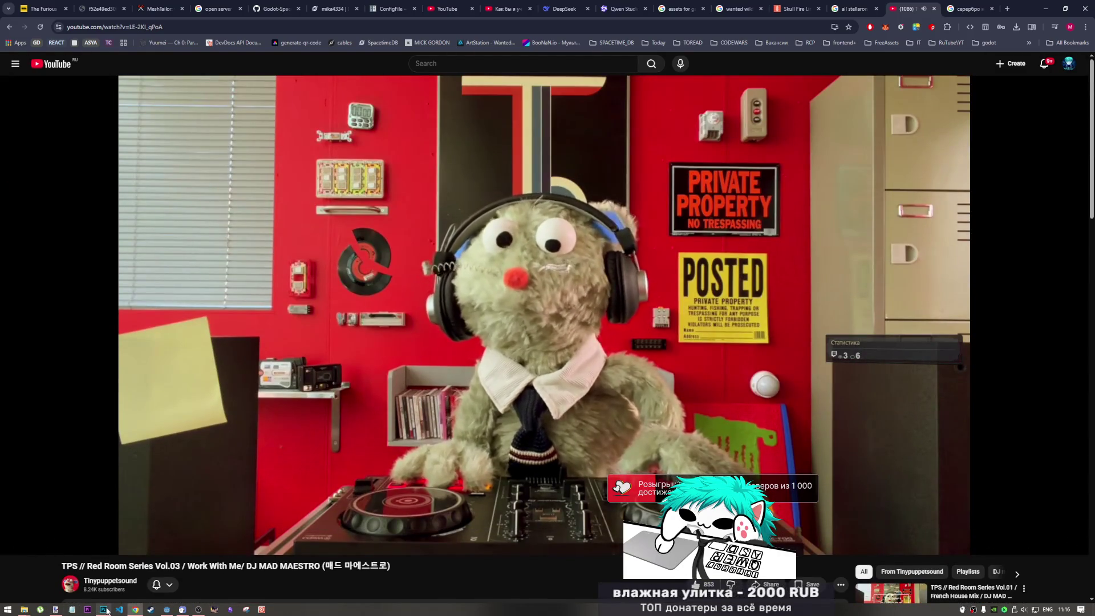
pyautogui.moveTo(103, 609)
pyautogui.click(109, 589)
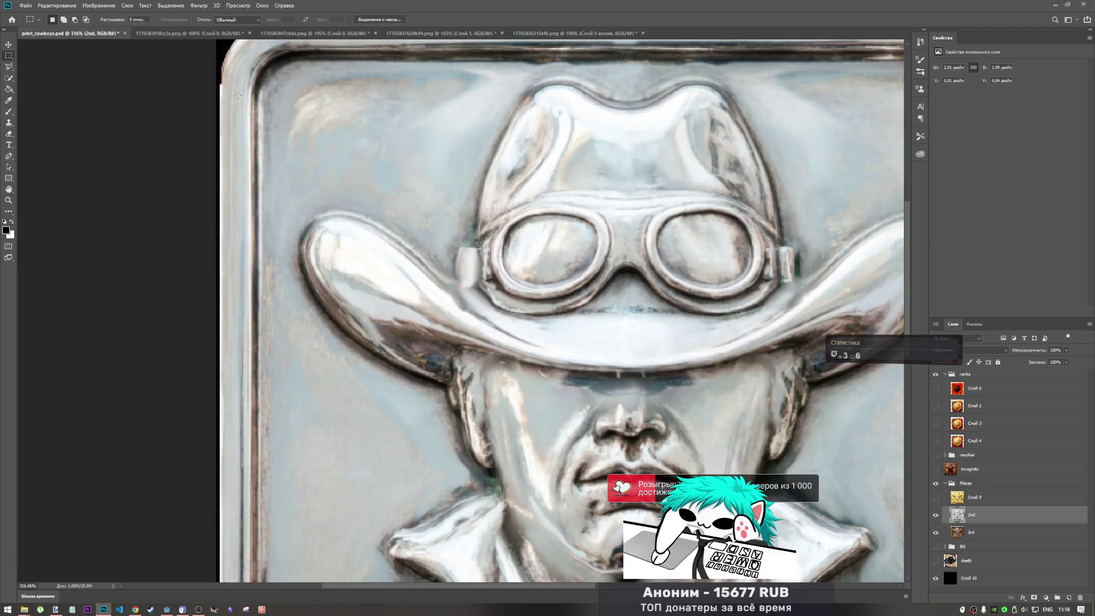
# Select the left-edge strip, then clear the grey strip along the bottom edge and deselect.
pyautogui.moveTo(216, 75)
pyautogui.mouseDown()
pyautogui.moveTo(231, 577)
pyautogui.moveTo(222, 564)
pyautogui.moveTo(241, 10)
pyautogui.moveTo(228, 596)
pyautogui.moveTo(218, 515)
pyautogui.moveTo(234, 11)
pyautogui.moveTo(206, 453)
pyautogui.moveTo(223, 584)
pyautogui.moveTo(220, 542)
pyautogui.mouseUp()
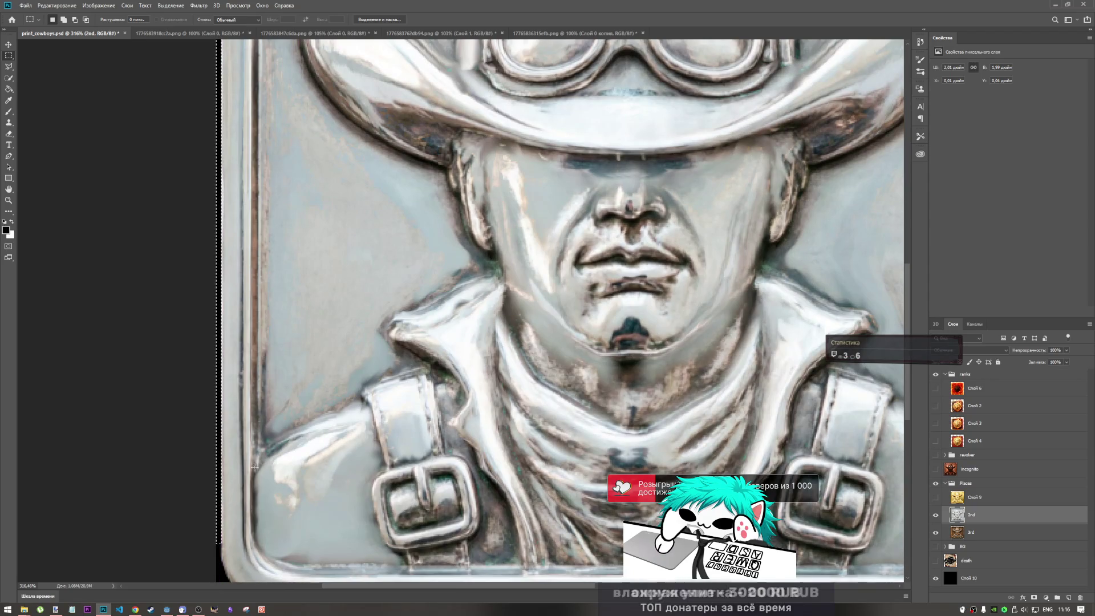
pyautogui.scroll(-3, 258, 472)
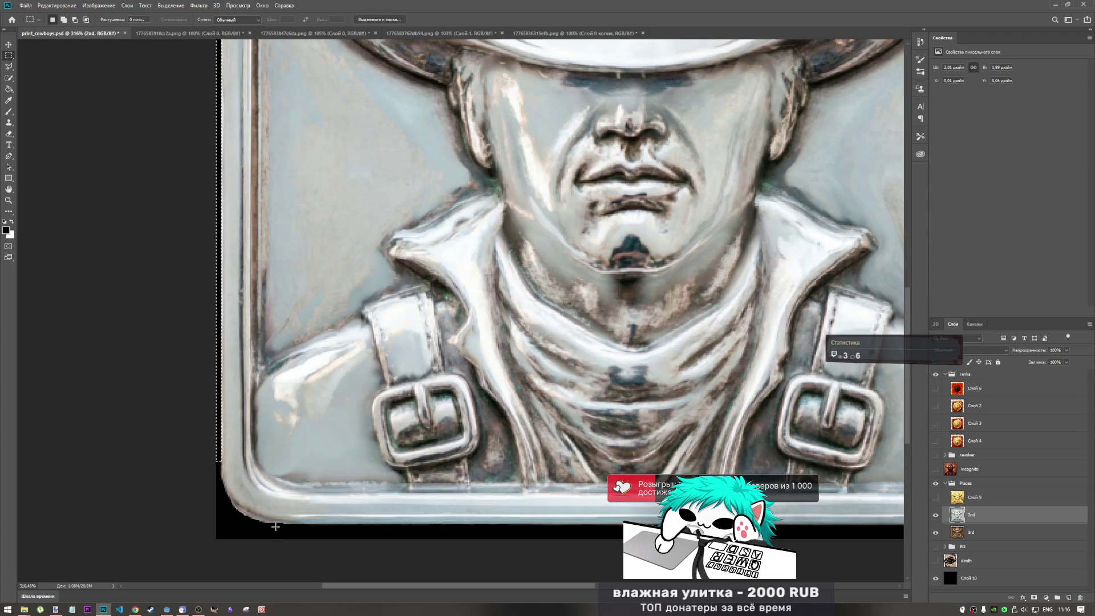
pyautogui.hscroll(10, 275, 527)
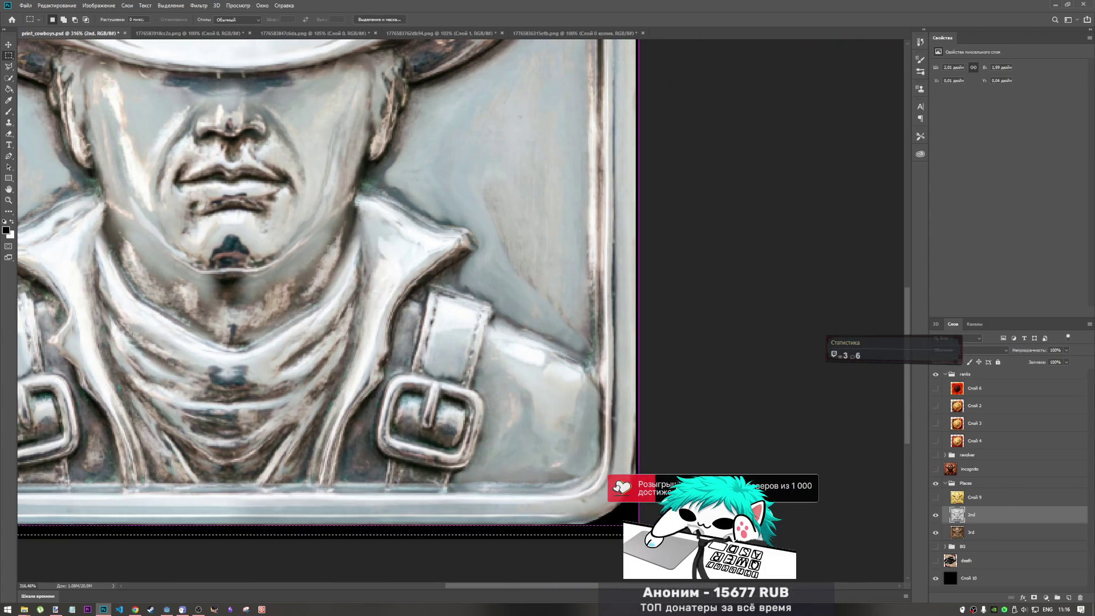
pyautogui.keyDown('alt'); pyautogui.scroll(-5, 638, 474); pyautogui.keyUp('alt')
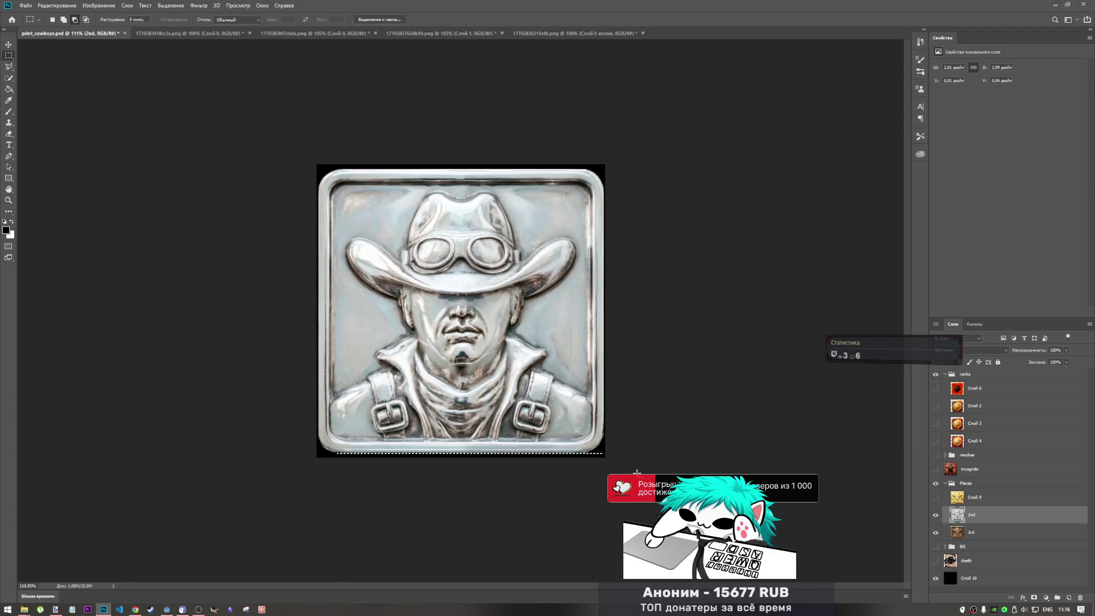
pyautogui.keyDown('alt'); pyautogui.scroll(1, 638, 473); pyautogui.keyUp('alt')
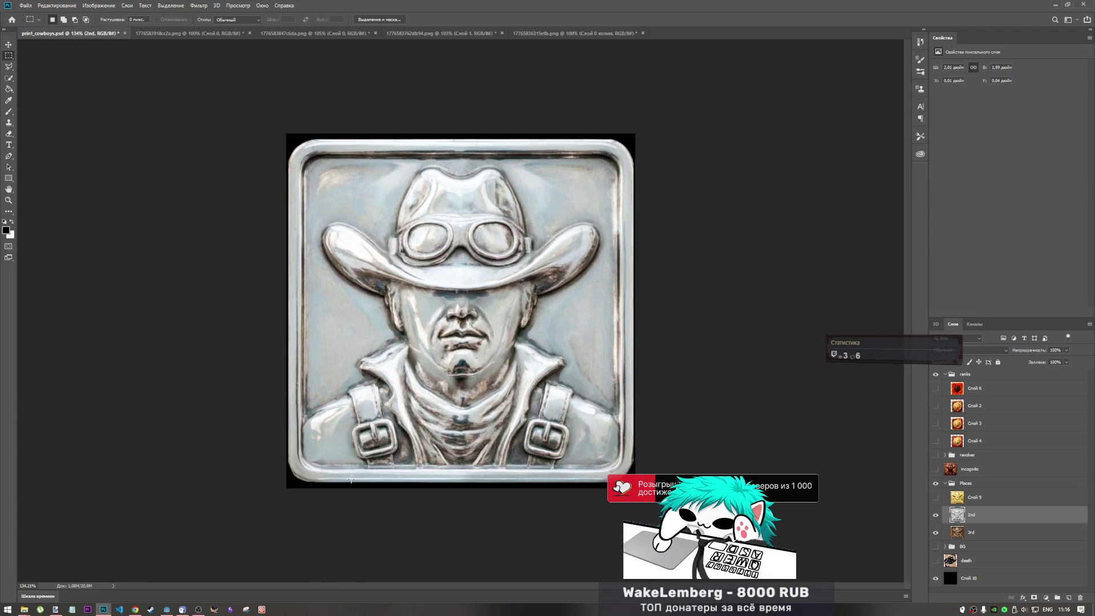
pyautogui.keyDown('alt'); pyautogui.scroll(3, 294, 490); pyautogui.keyUp('alt')
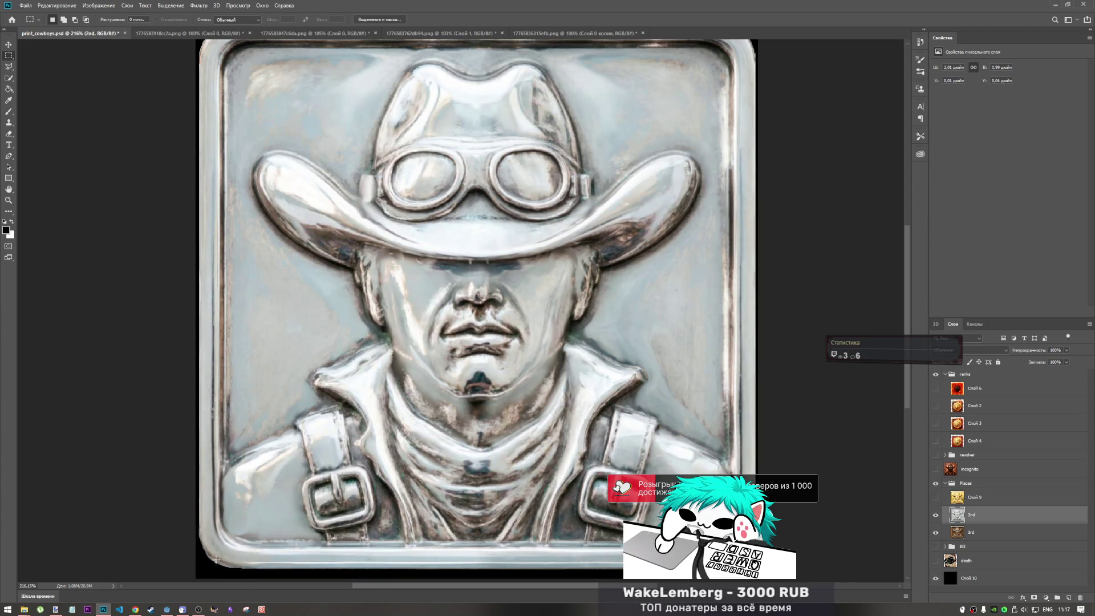
pyautogui.moveTo(238, 568); pyautogui.dragTo(655, 575)
pyautogui.press('Delete')
pyautogui.hotkey('ctrl', 'd')
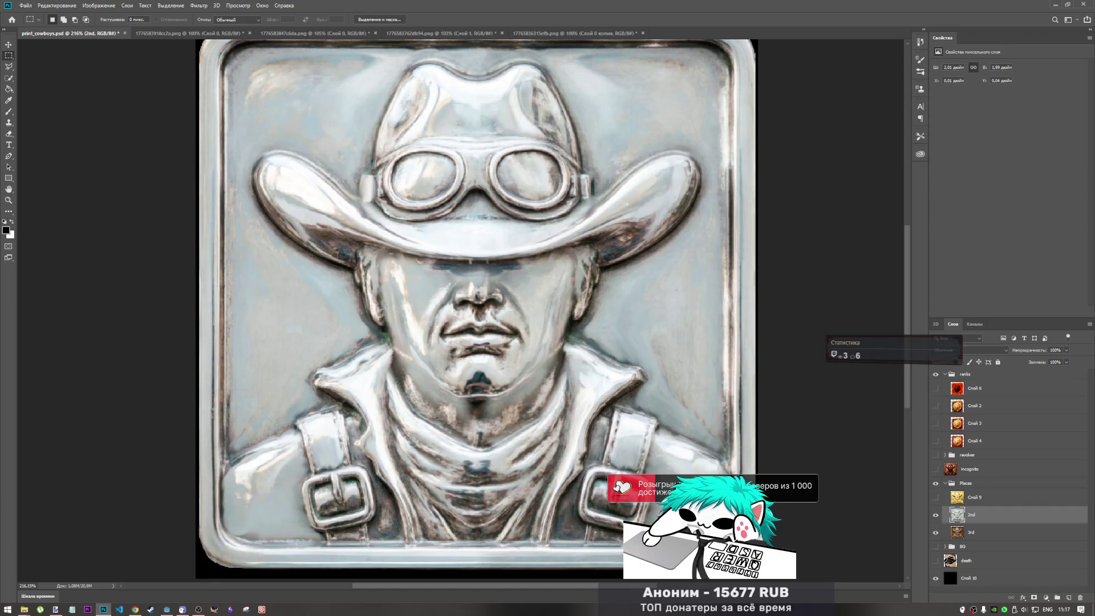
# Clear the grey fringe along the silver tile's right edge.
pyautogui.moveTo(756, 536)
pyautogui.mouseDown()
pyautogui.moveTo(770, 409)
pyautogui.moveTo(762, 34)
pyautogui.mouseUp()
pyautogui.press('Delete')
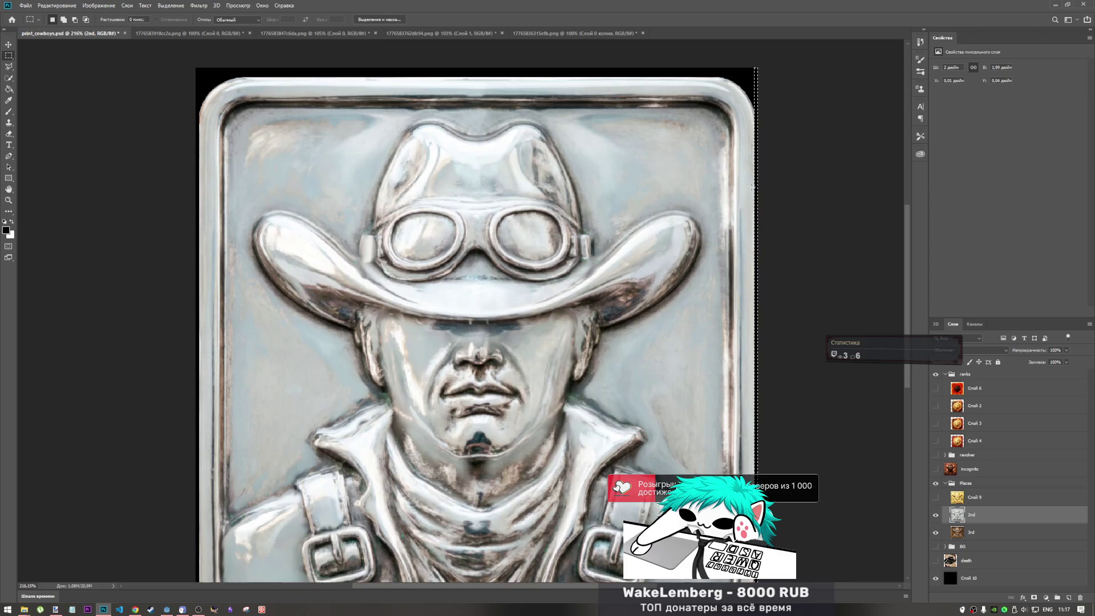
pyautogui.scroll(-3, 761, 289)
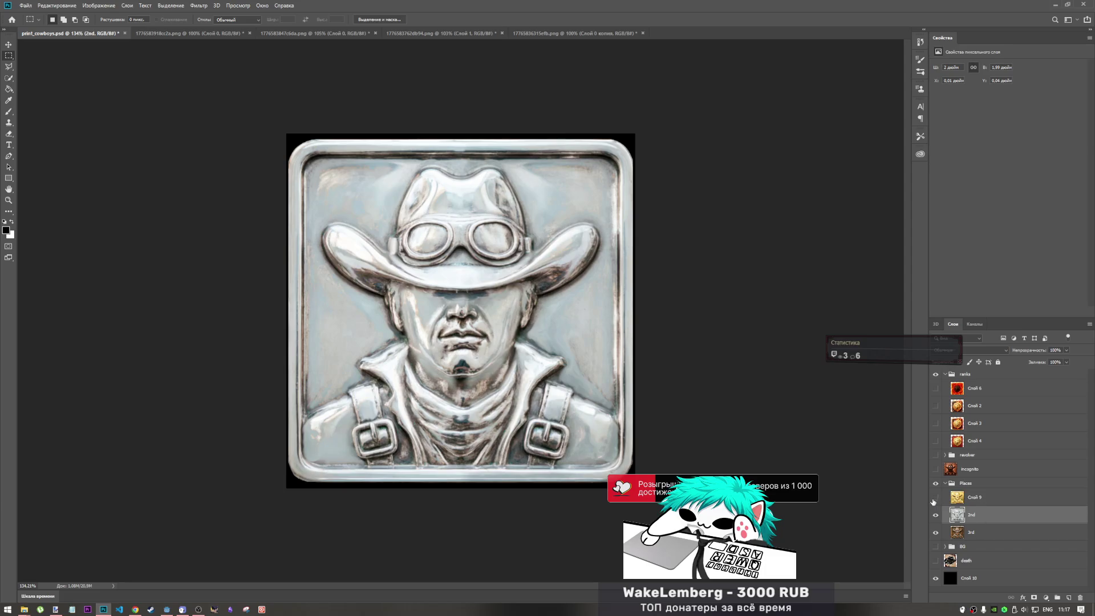
pyautogui.doubleClick(975, 497)
# Rename the gold layer to 1st and hide the silver 2nd layer.
pyautogui.write('st')
pyautogui.click(975, 510)
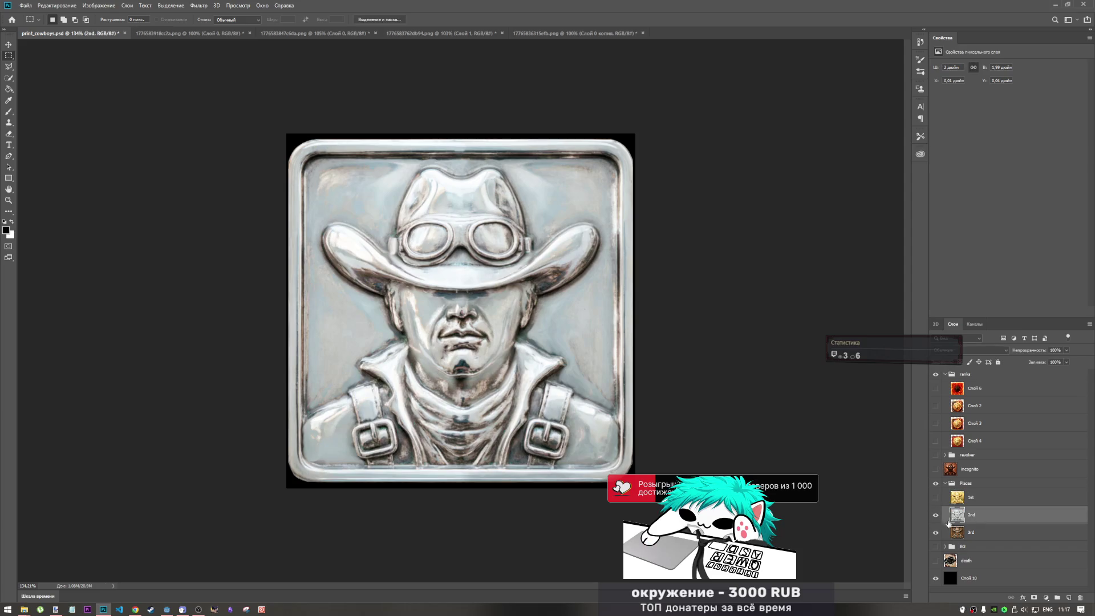
pyautogui.click(935, 515)
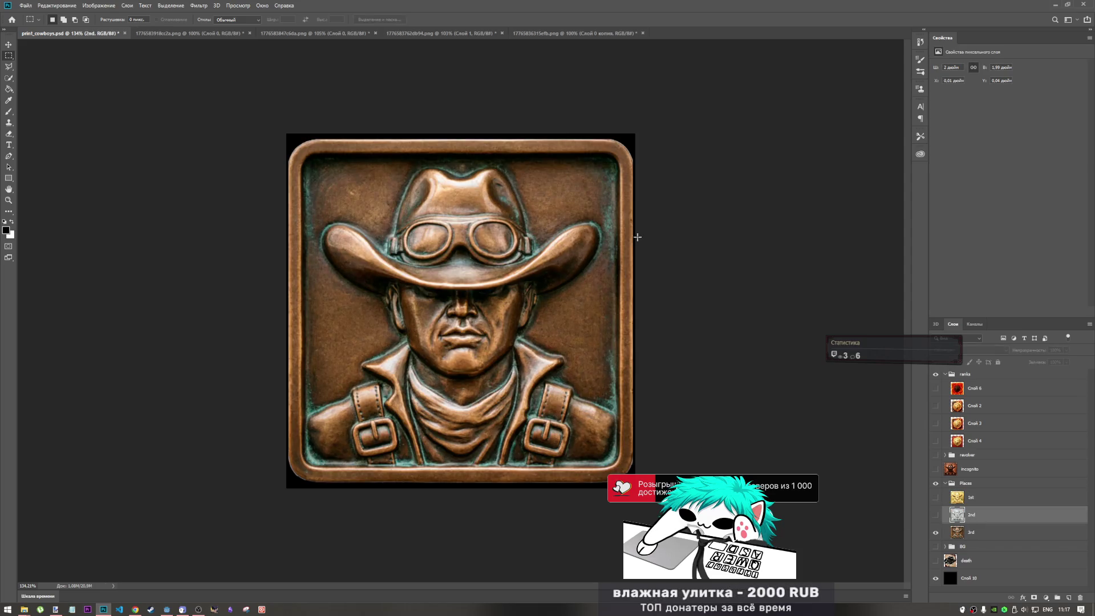
pyautogui.scroll(3, 638, 456)
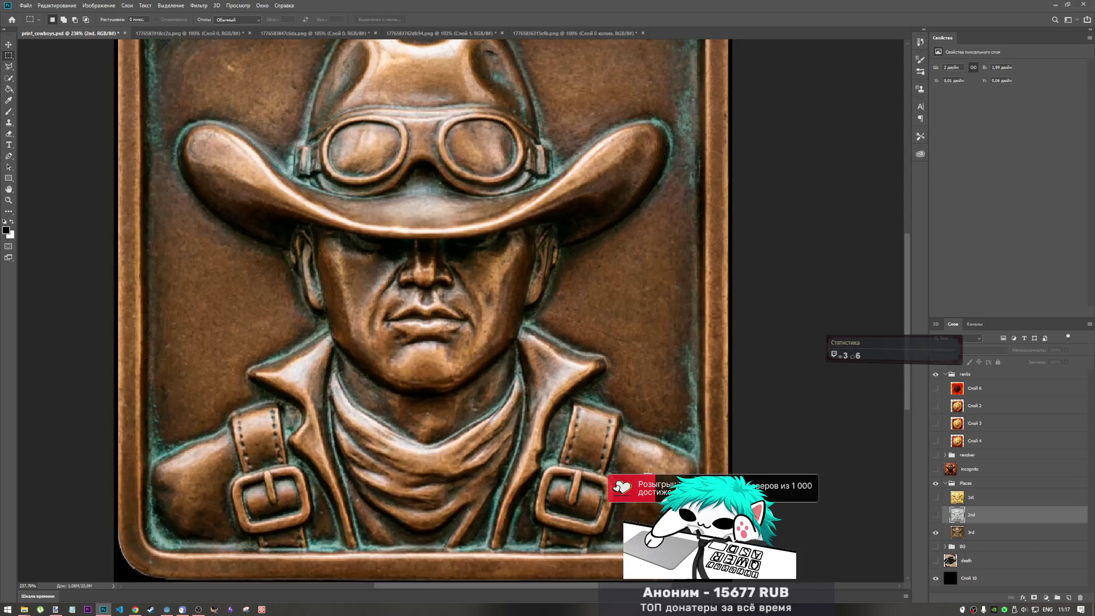
pyautogui.scroll(-2, 675, 425)
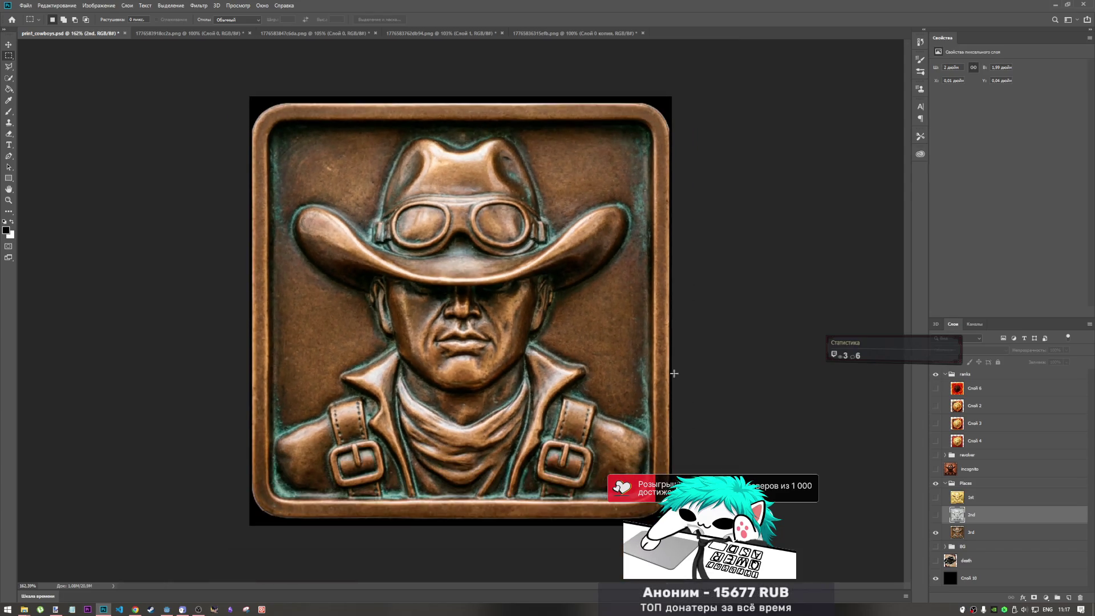
# Pick the Eraser, select the copper 3rd layer, and zoom in on its edges.
pyautogui.click(9, 135)
pyautogui.scroll(2, 700, 112)
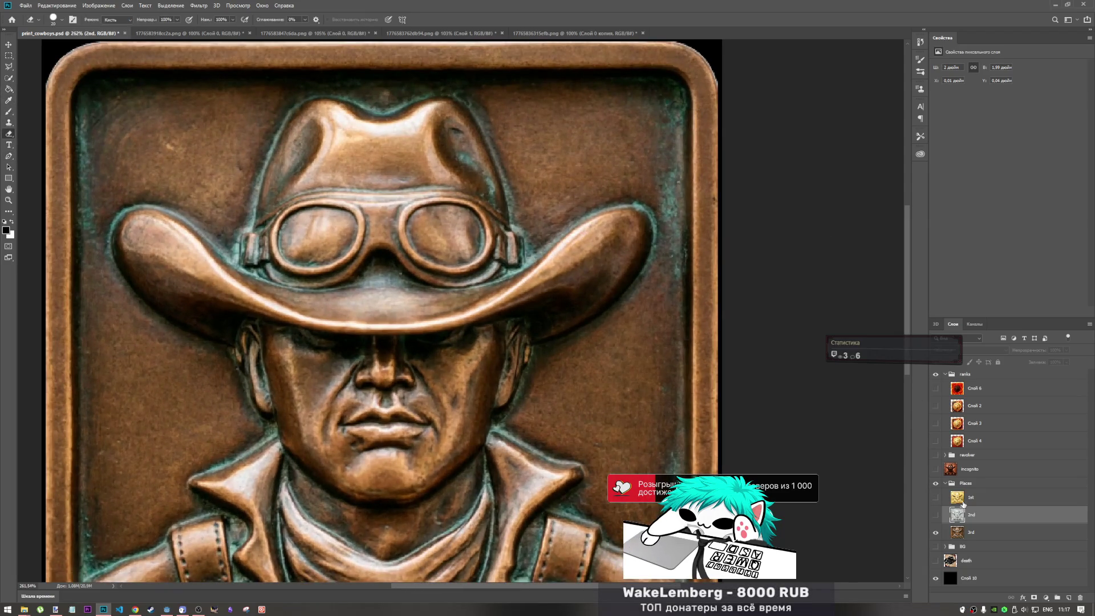
pyautogui.click(963, 532)
pyautogui.scroll(-2, 674, 171)
pyautogui.scroll(2, 675, 179)
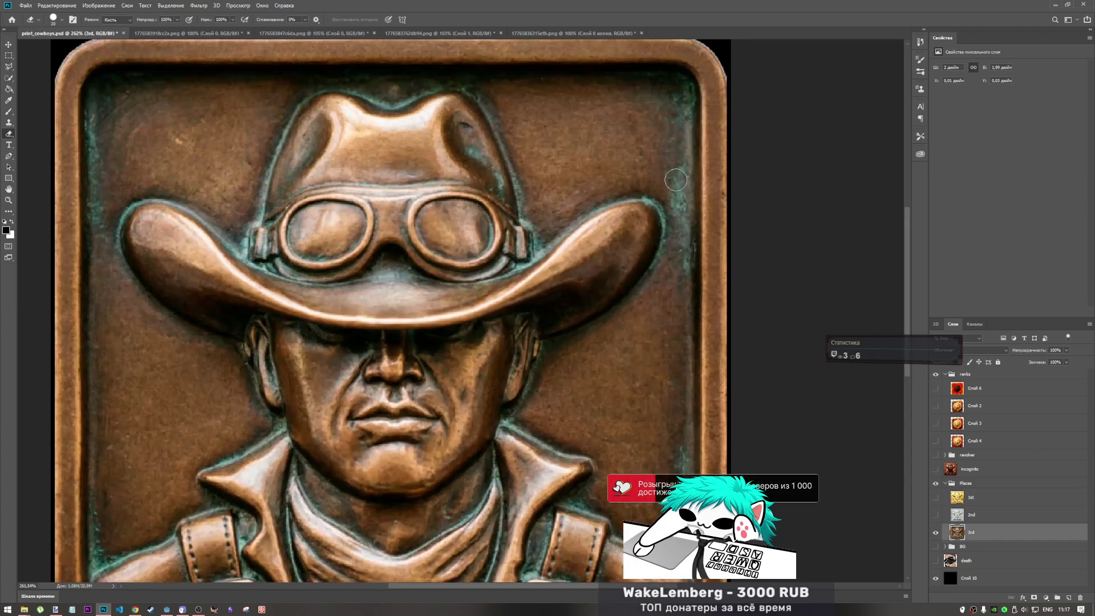
pyautogui.scroll(3, 676, 178)
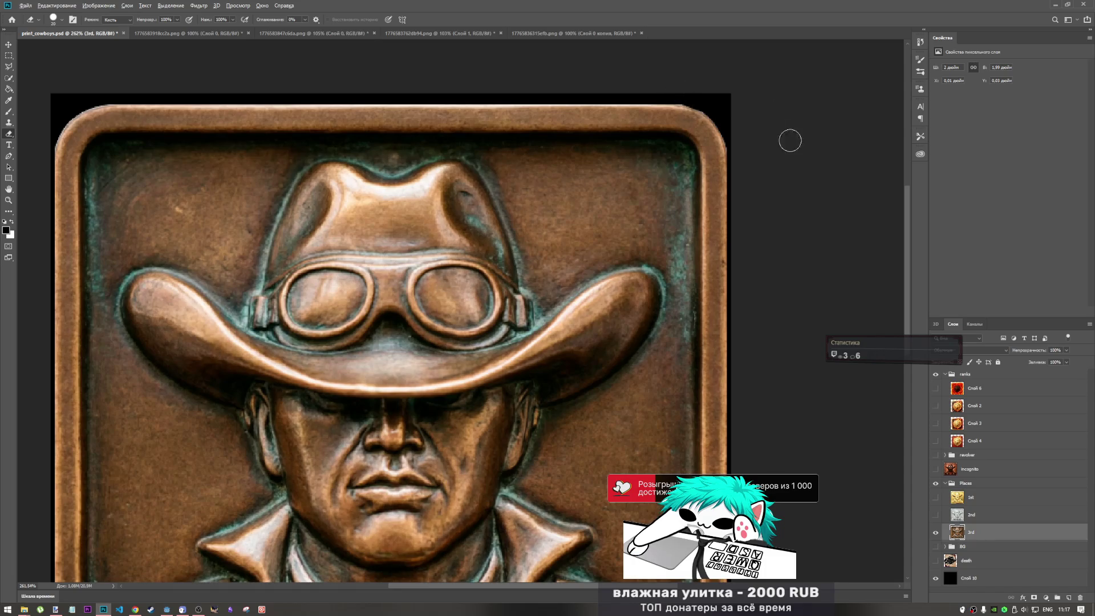
pyautogui.scroll(-3, 674, 168)
pyautogui.scroll(3, 232, 108)
pyautogui.scroll(2, 245, 121)
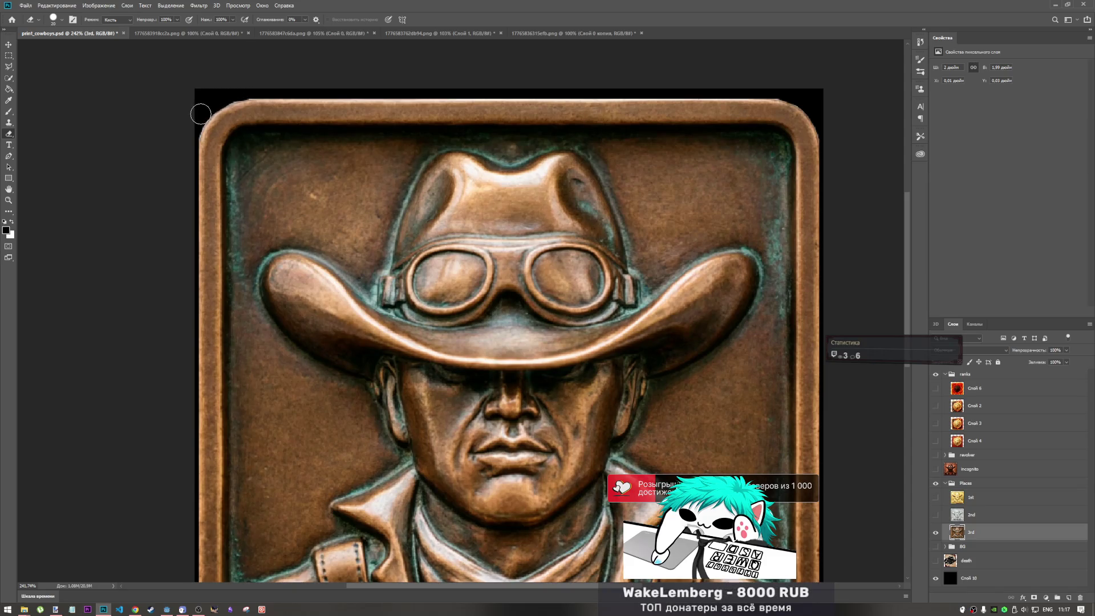
# Undo the erase stroke that chipped the copper tile's top-left corner.
pyautogui.hotkey('ctrl', 'z')
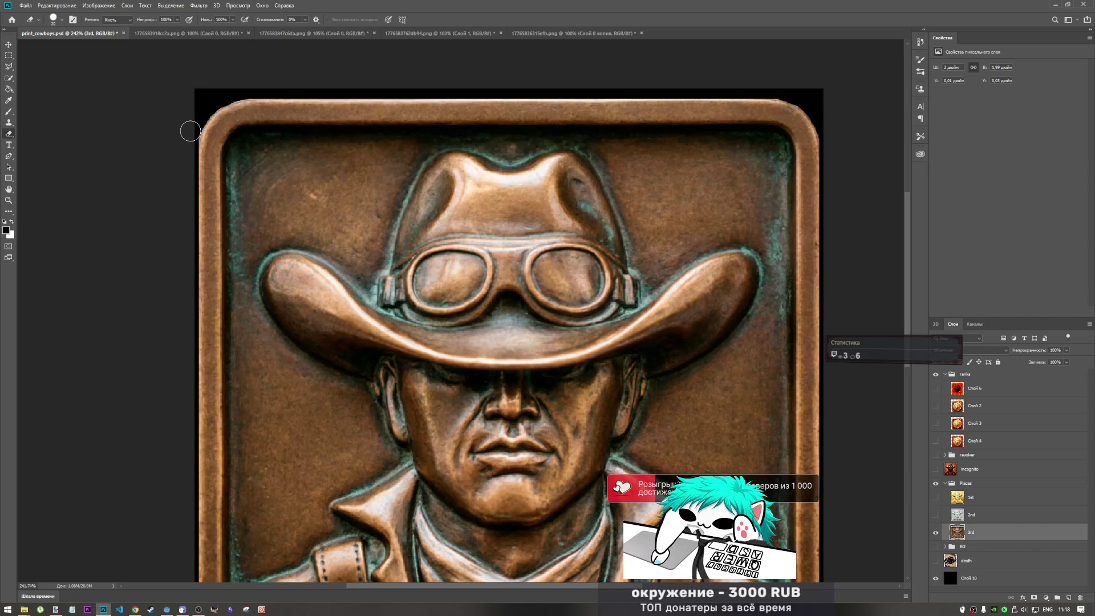
pyautogui.scroll(-3, 445, 122)
pyautogui.scroll(3, 308, 476)
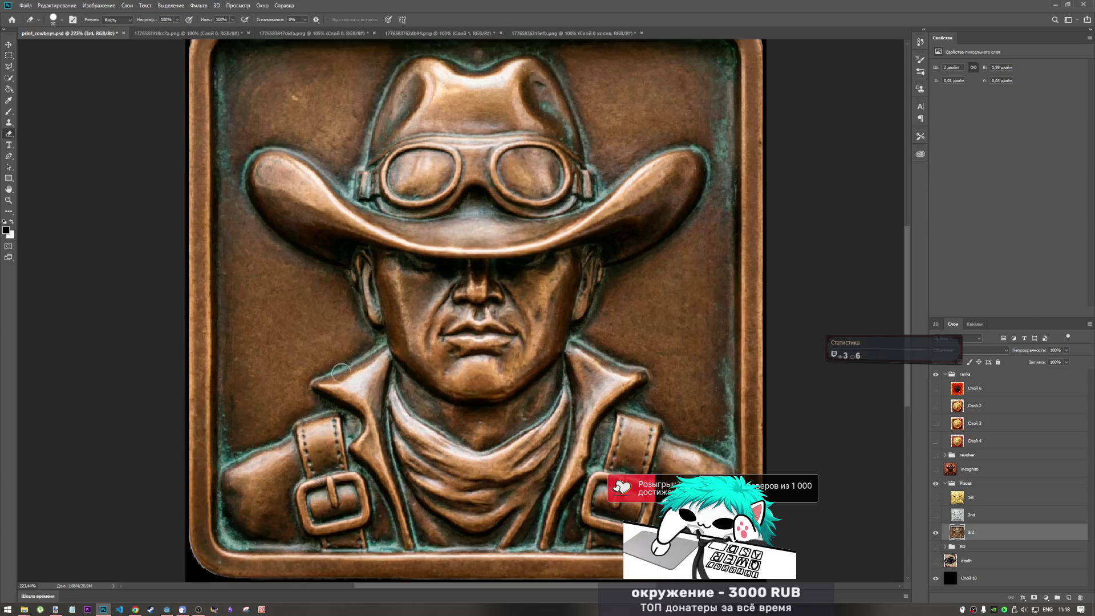
pyautogui.scroll(-1, 621, 539)
pyautogui.scroll(-2, 232, 503)
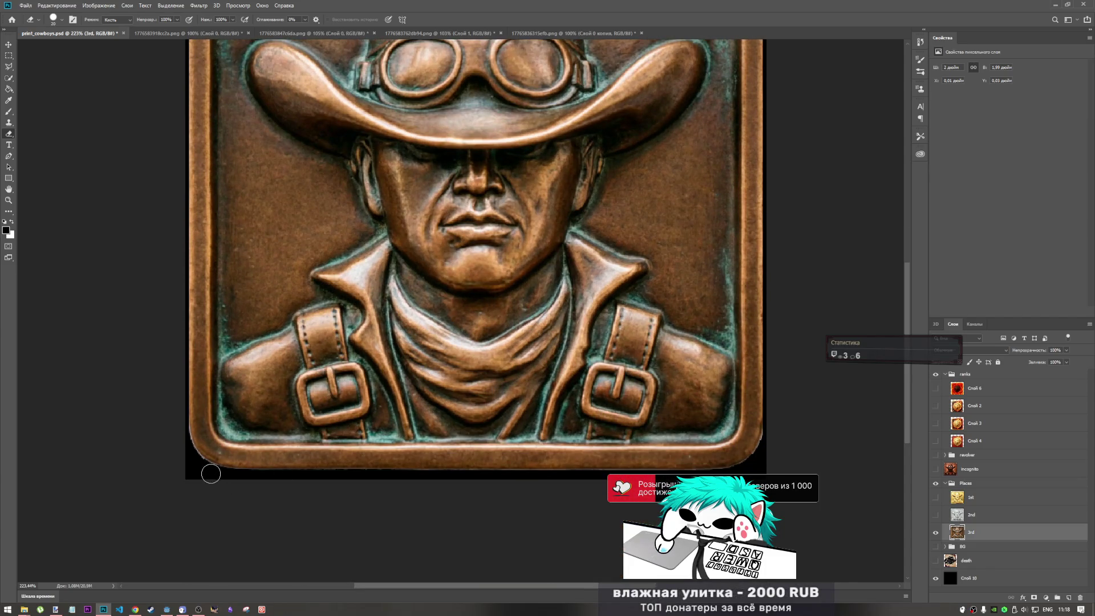
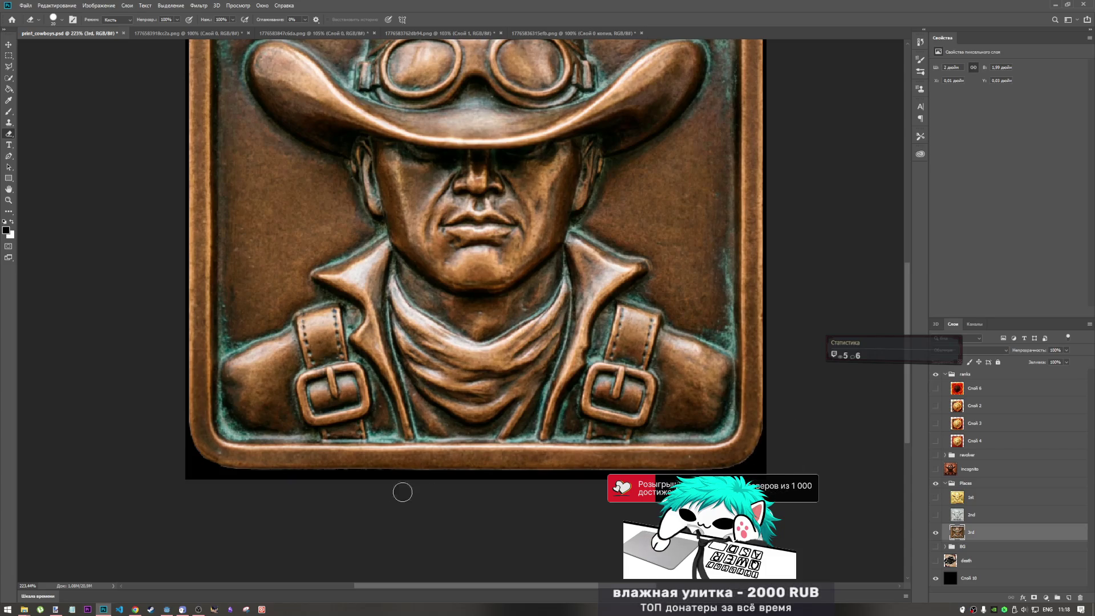
# Toggle the 1st, 2nd and 3rd layers to compare the gold, silver and copper badges.
pyautogui.scroll(-5, 438, 411)
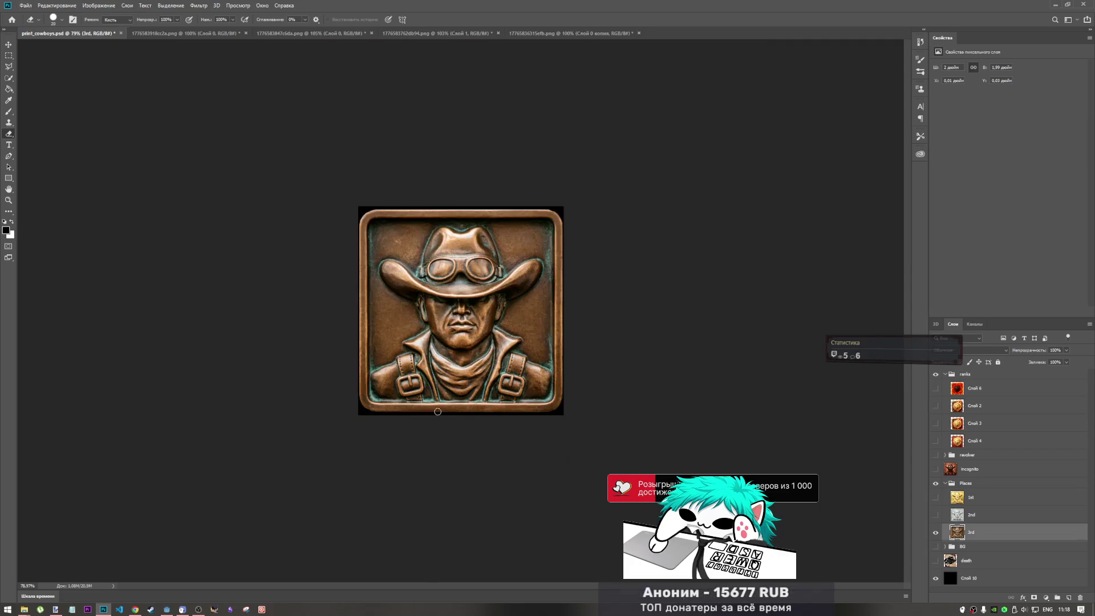
pyautogui.scroll(1, 438, 411)
pyautogui.click(935, 516)
pyautogui.click(935, 532)
pyautogui.click(935, 497)
pyautogui.click(936, 516)
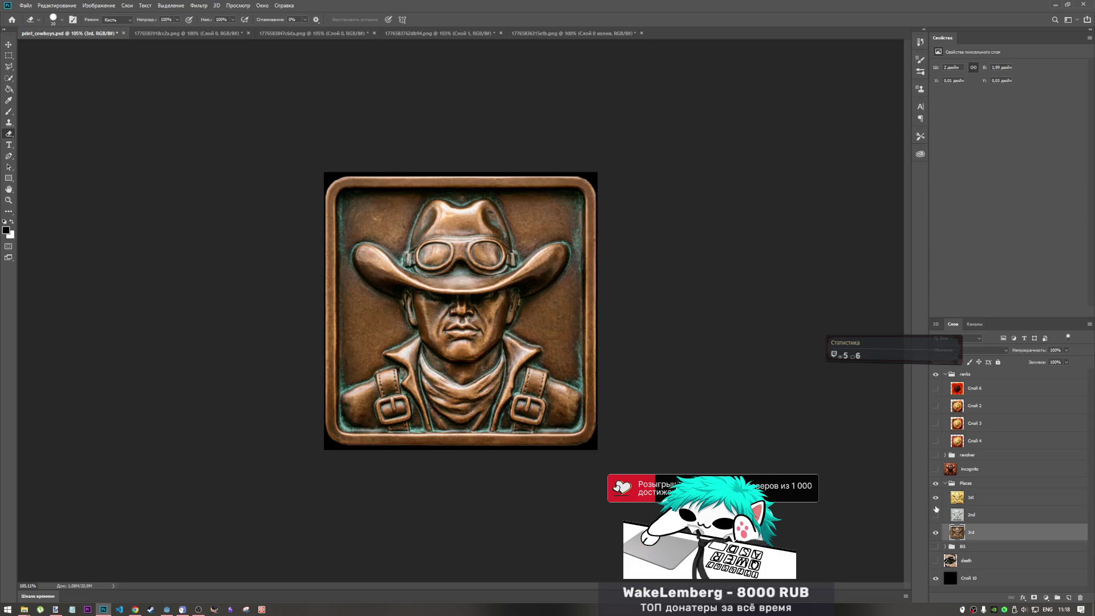
pyautogui.click(935, 497)
pyautogui.click(935, 533)
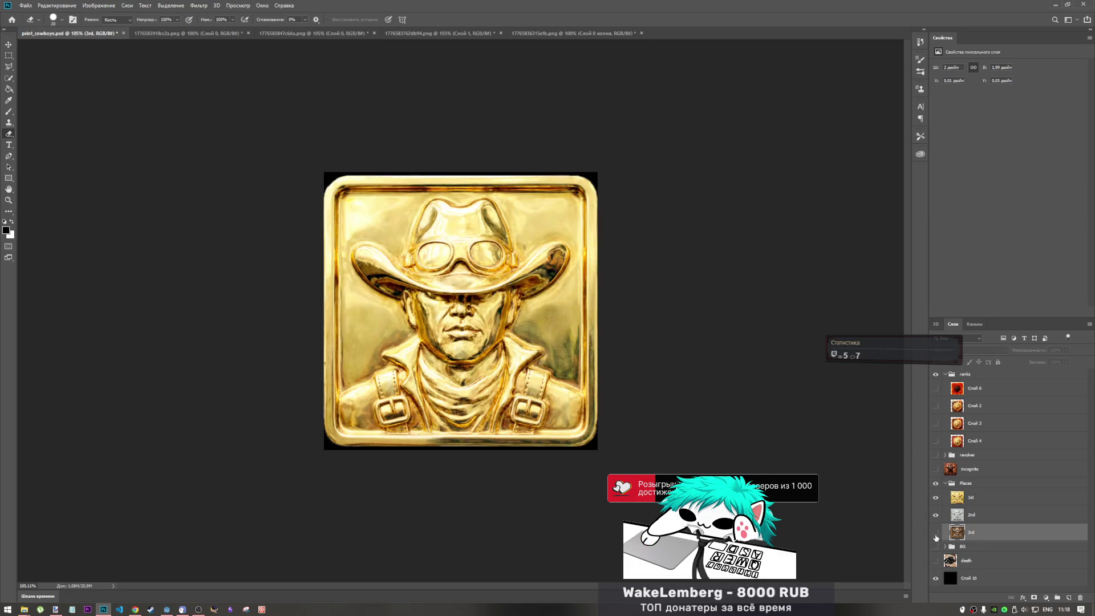
pyautogui.click(935, 497)
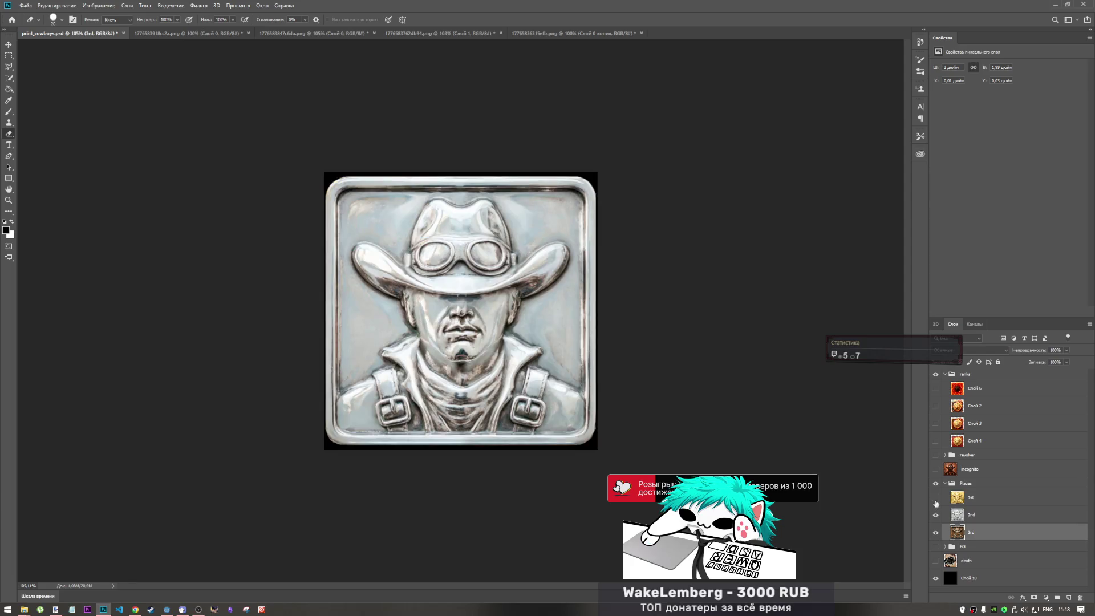
pyautogui.click(936, 516)
pyautogui.click(936, 516)
pyautogui.click(936, 516)
pyautogui.click(935, 498)
# Make 1st the active layer and leave only the gold 1st badge visible.
pyautogui.click(935, 498)
pyautogui.click(935, 514)
pyautogui.click(936, 515)
pyautogui.click(936, 533)
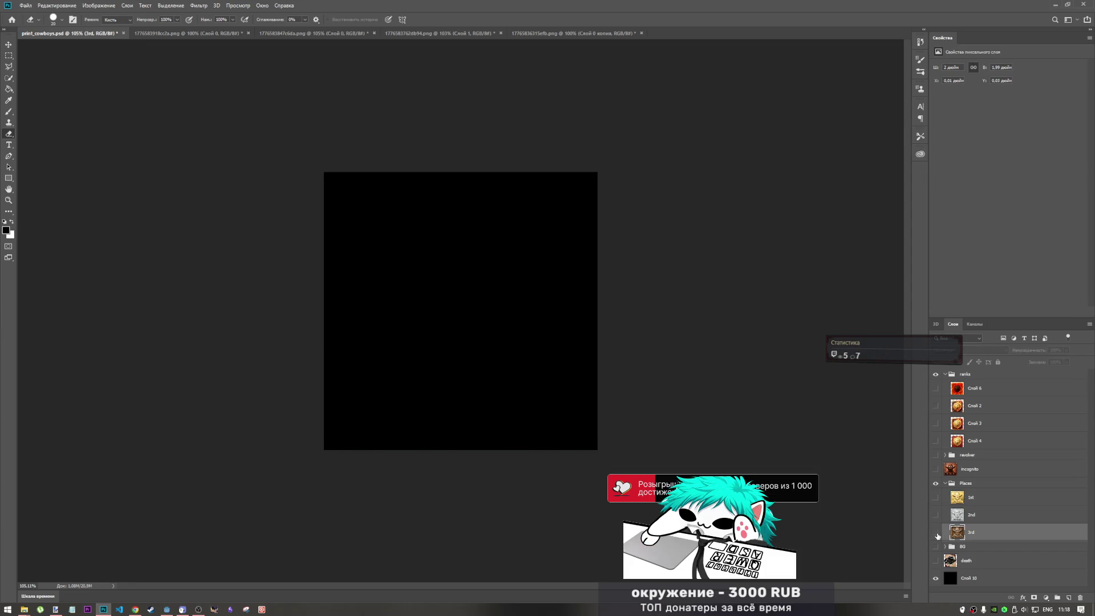
pyautogui.click(936, 533)
pyautogui.click(936, 532)
pyautogui.click(935, 516)
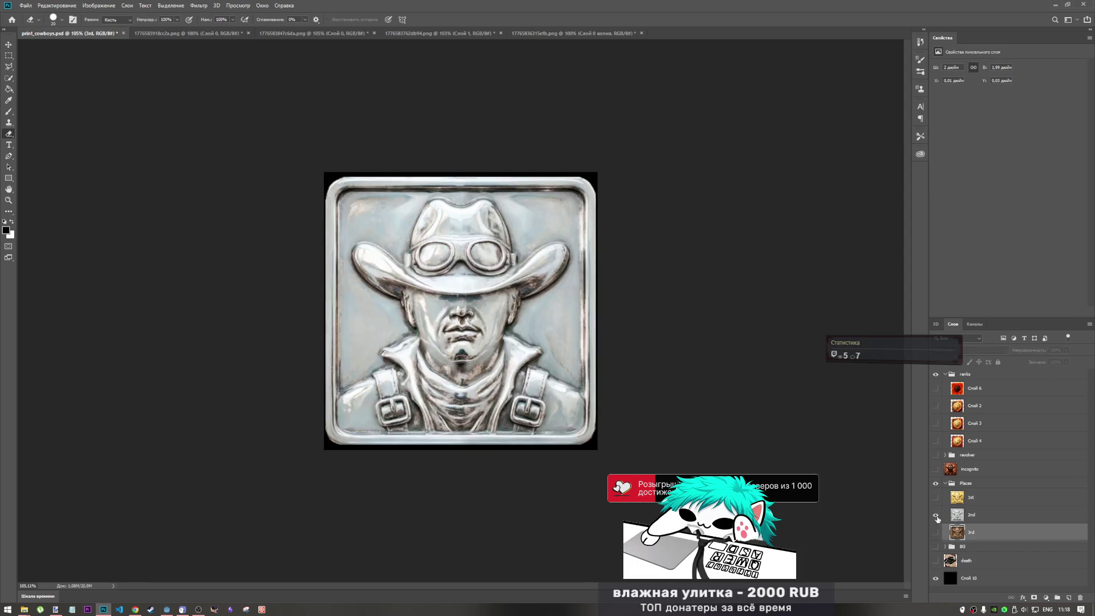
pyautogui.click(937, 505)
pyautogui.click(937, 505)
pyautogui.click(945, 502)
pyautogui.click(938, 500)
pyautogui.click(938, 500)
pyautogui.click(936, 499)
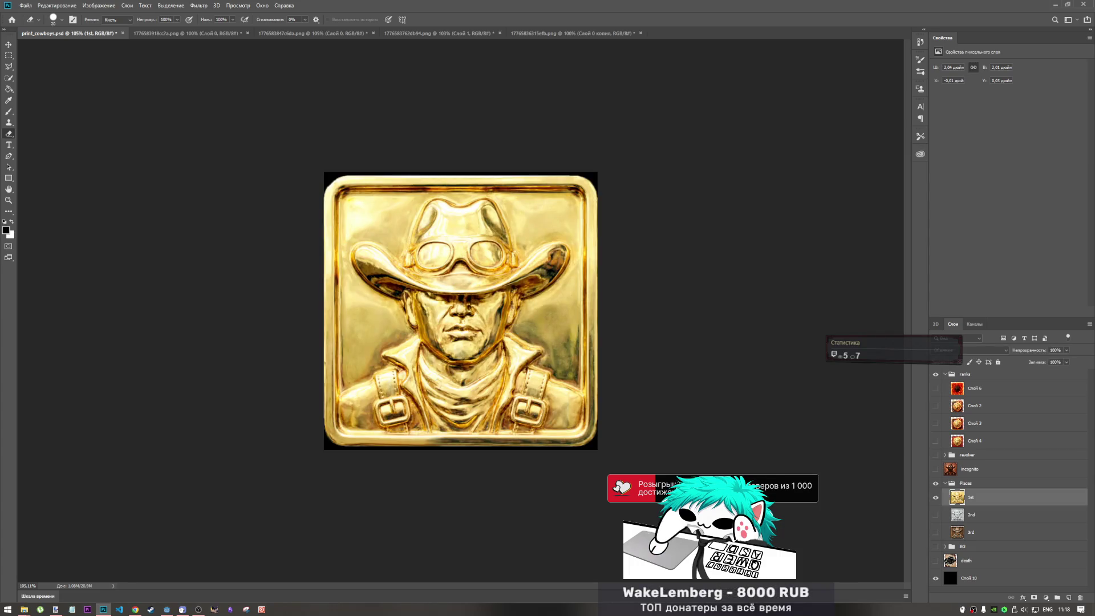
# Hide the rulers, then nudge the gold 1st badge down and scale it up slightly.
pyautogui.hotkey('ctrl', 't')
pyautogui.hotkey('ctrl', 'r')
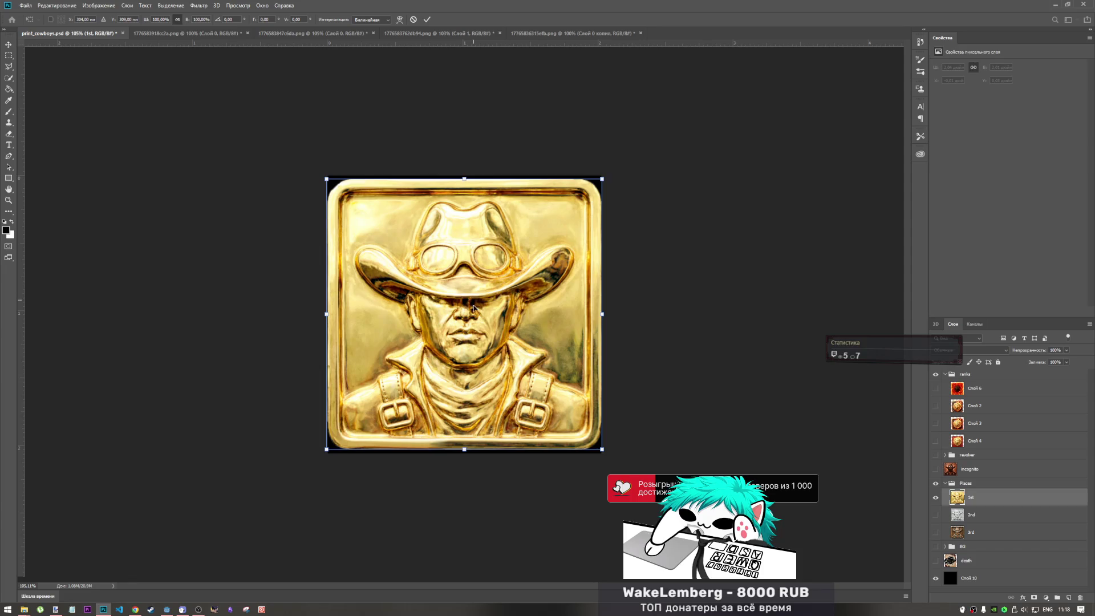
pyautogui.hotkey('ctrl', 'r')
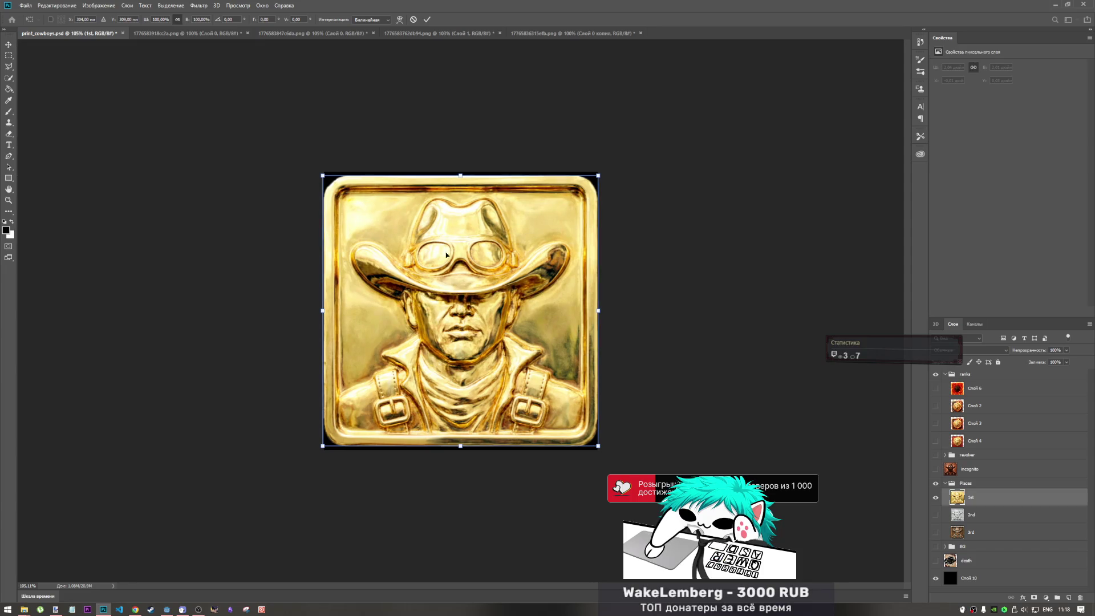
pyautogui.moveTo(465, 310); pyautogui.dragTo(461, 295)
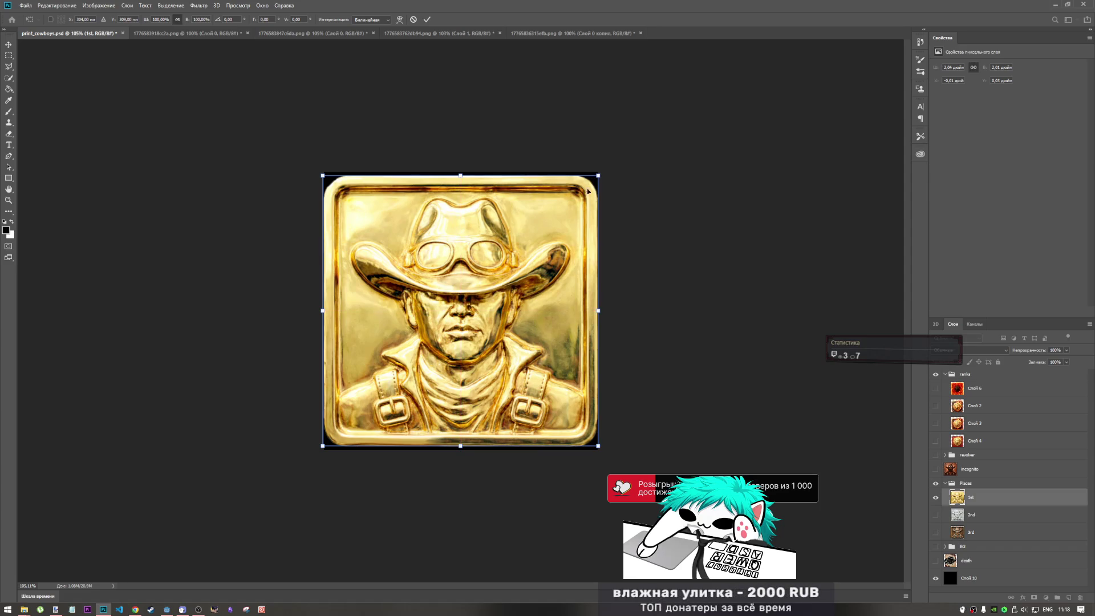
pyautogui.moveTo(460, 175); pyautogui.dragTo(461, 176)
pyautogui.moveTo(598, 310); pyautogui.dragTo(598, 310)
pyautogui.click(432, 19)
pyautogui.press('e')
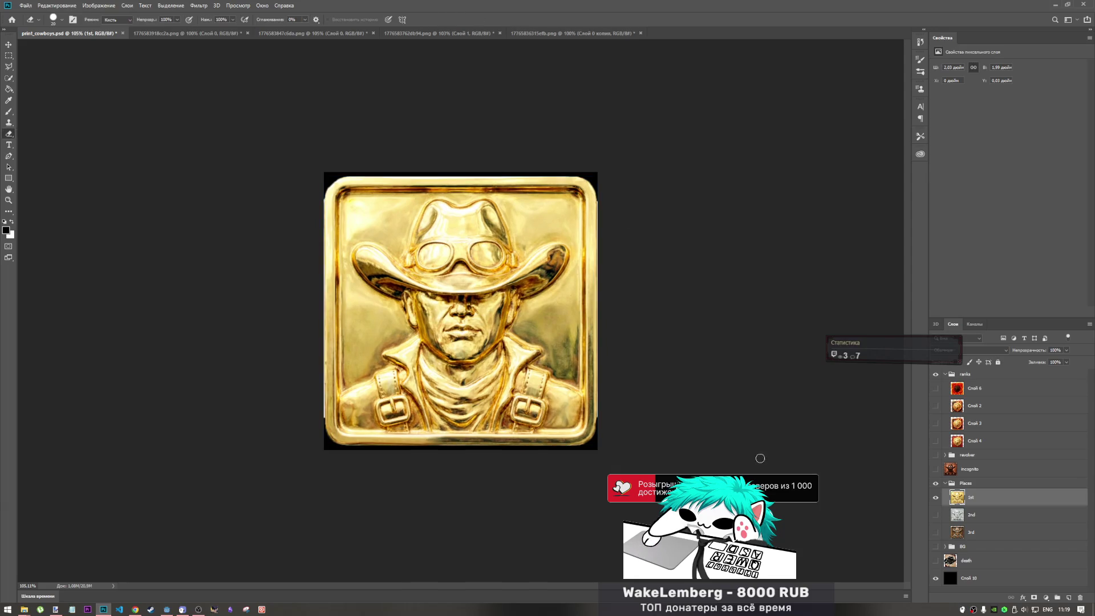
# Show only the silver 2nd badge, shift it slightly left and enlarge it about 1%.
pyautogui.click(953, 516)
pyautogui.click(935, 498)
pyautogui.click(935, 516)
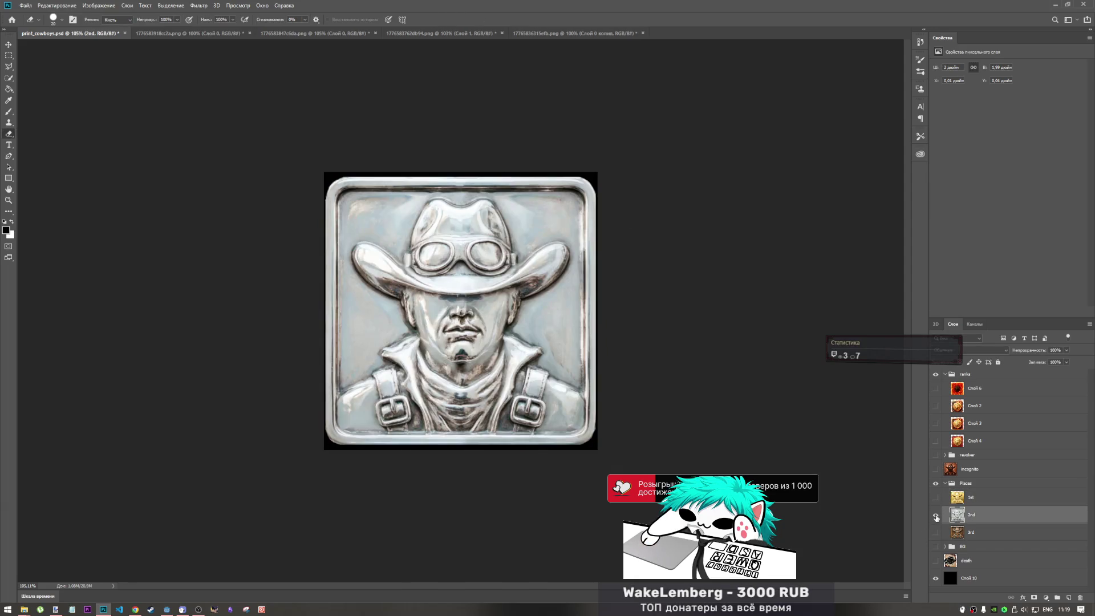
pyautogui.hotkey('ctrl', 't')
pyautogui.moveTo(466, 317); pyautogui.dragTo(461, 317)
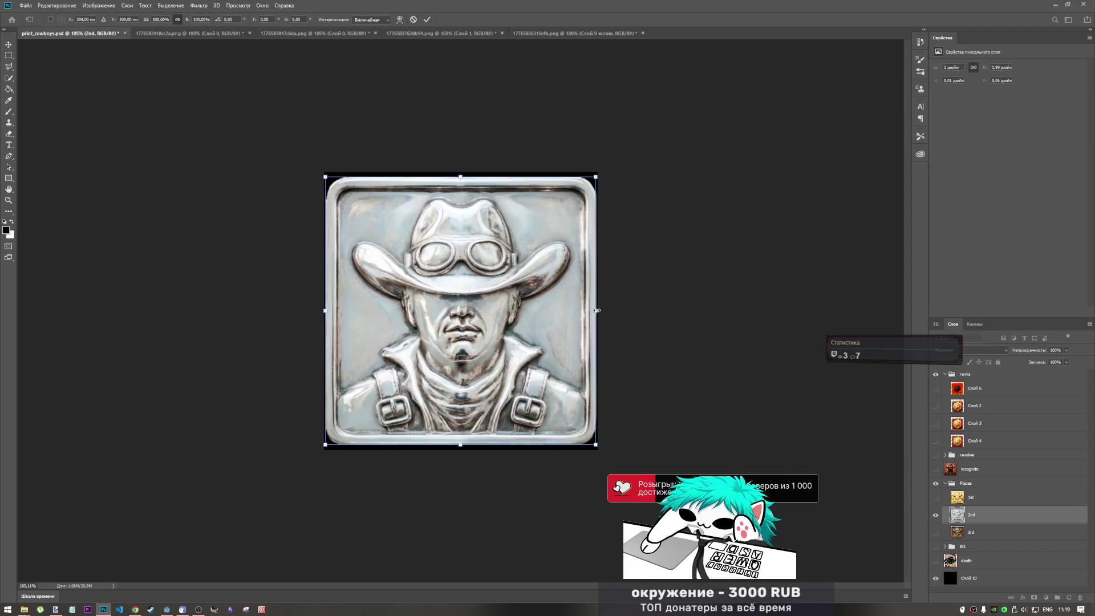
pyautogui.moveTo(596, 310); pyautogui.dragTo(598, 310)
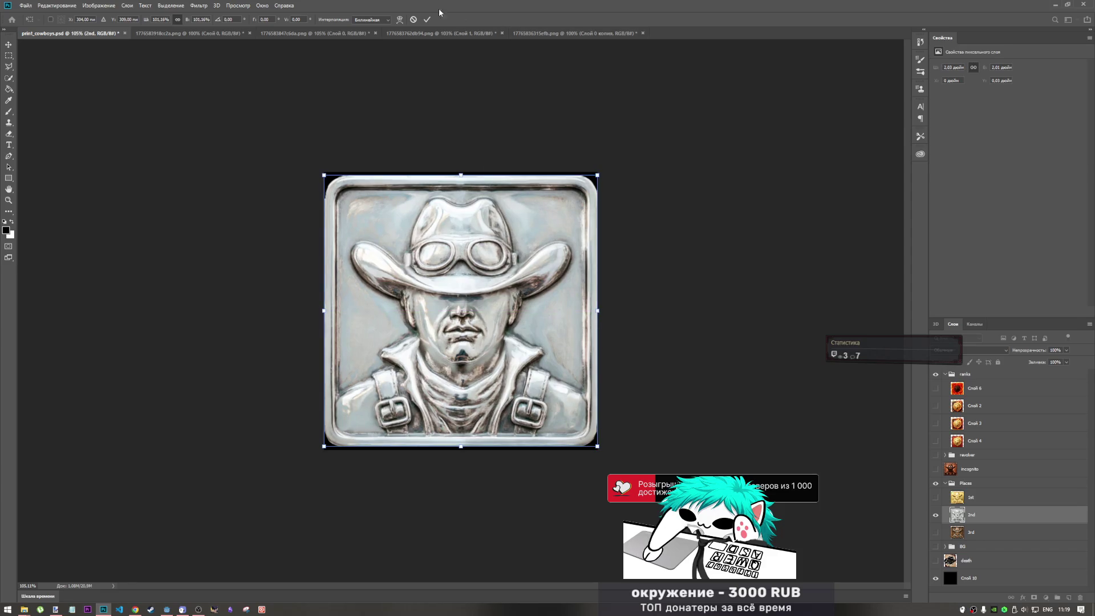
pyautogui.click(427, 19)
pyautogui.press('e')
# Nudge the copper 3rd badge down, enlarge it slightly, then hide its layer.
pyautogui.click(963, 533)
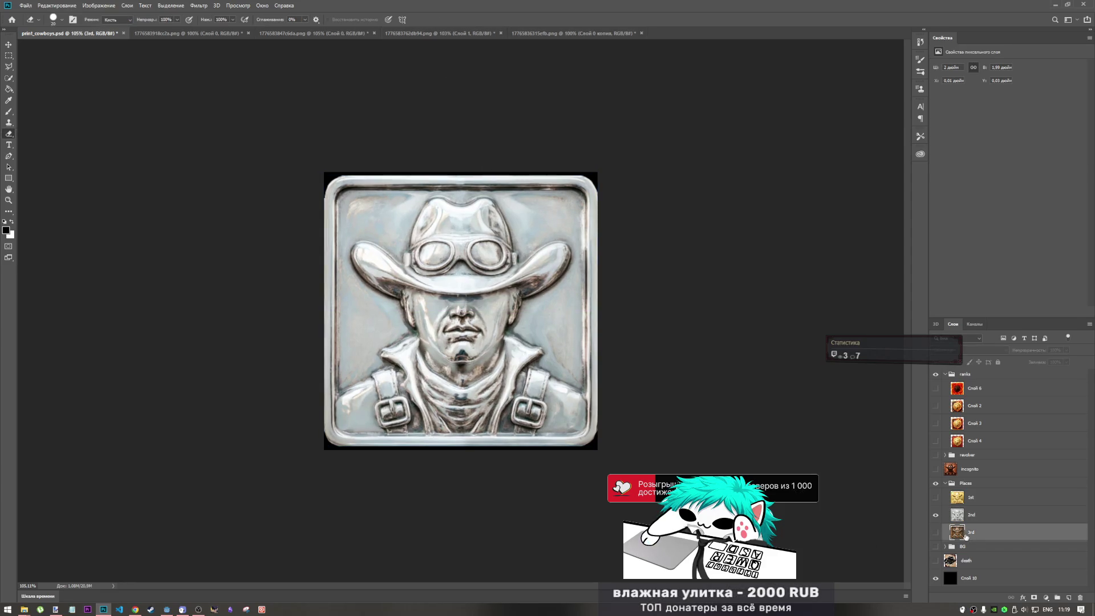
pyautogui.click(935, 515)
pyautogui.click(935, 532)
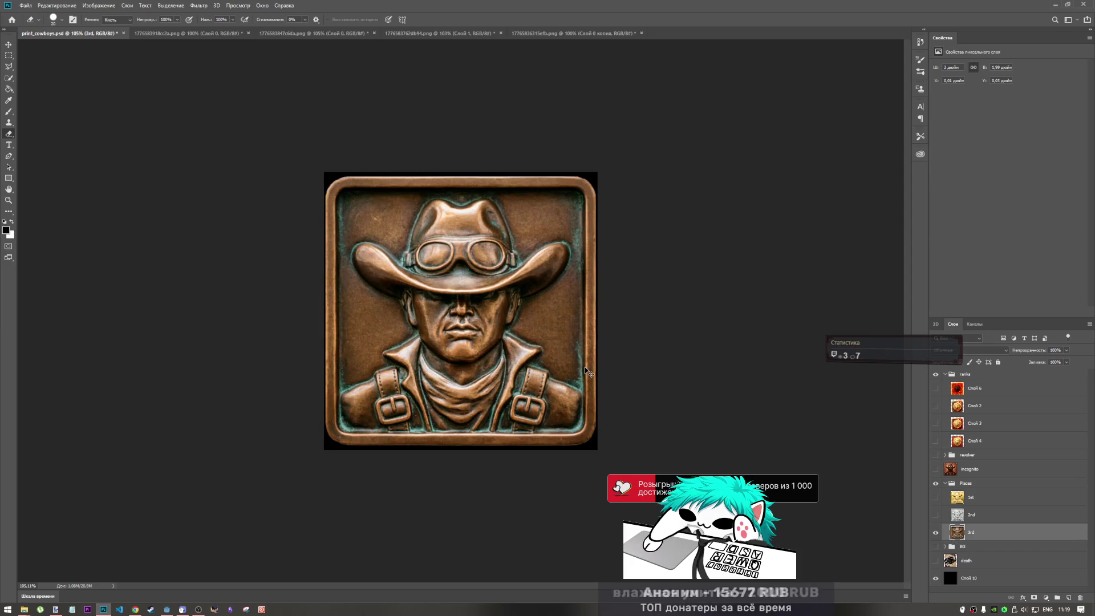
pyautogui.hotkey('ctrl', 't')
pyautogui.moveTo(465, 313); pyautogui.dragTo(466, 318)
pyautogui.moveTo(597, 310); pyautogui.dragTo(600, 308)
pyautogui.press('Return')
pyautogui.press('e')
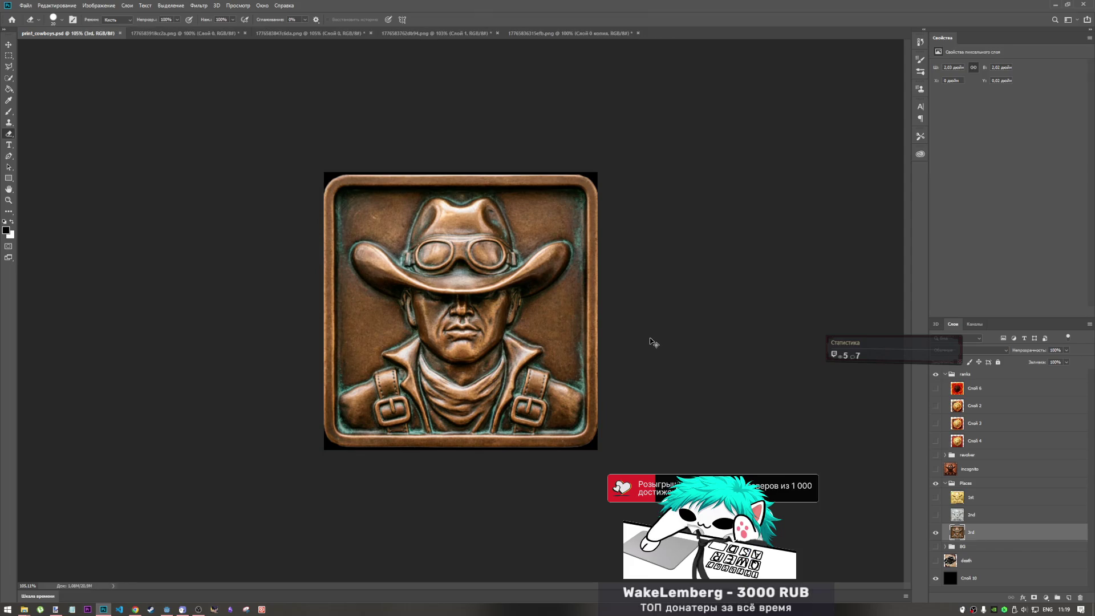
pyautogui.click(935, 532)
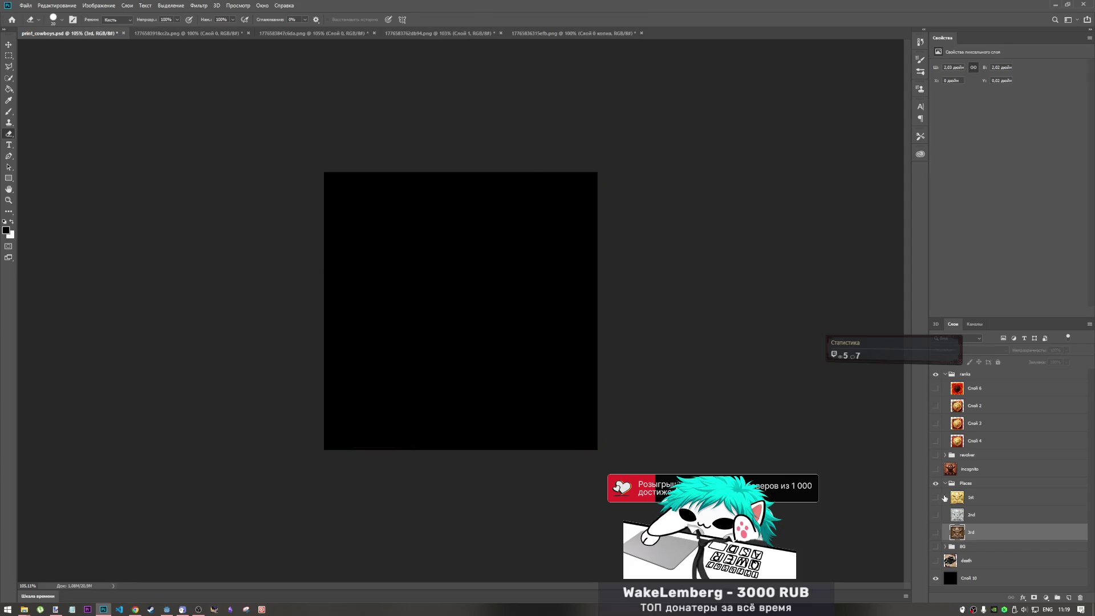
# Show the gold 1st layer and save print_cowboys.psd.
pyautogui.click(942, 497)
pyautogui.click(935, 497)
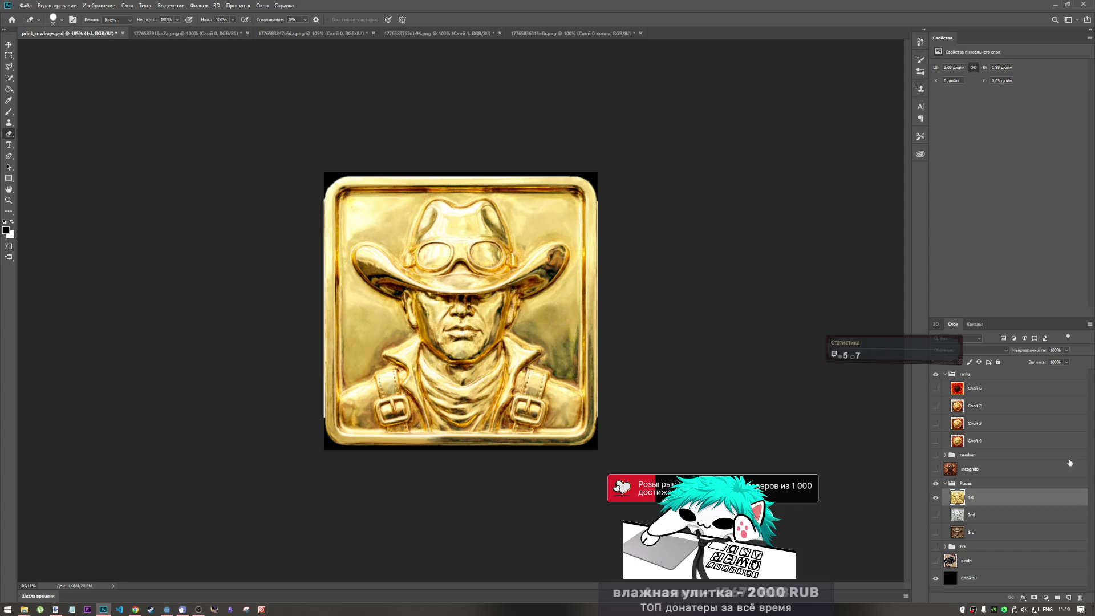
pyautogui.hotkey('ctrl', 's')
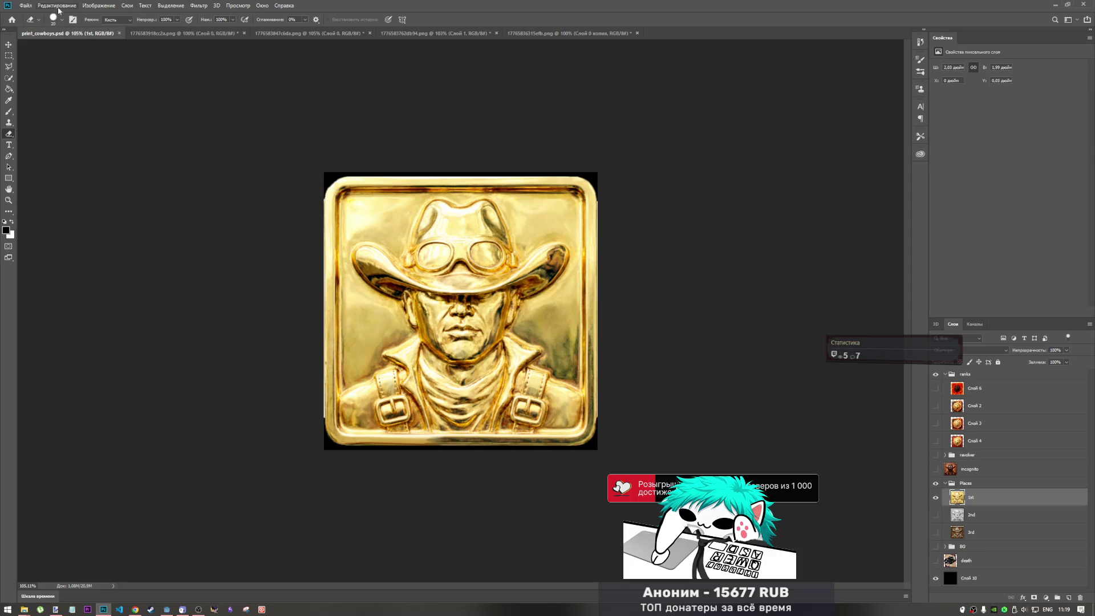
# Recheck the silver 2nd and copper 3rd badge variants against the gold one.
pyautogui.click(972, 514)
pyautogui.click(935, 497)
pyautogui.click(935, 514)
pyautogui.click(935, 514)
pyautogui.click(935, 533)
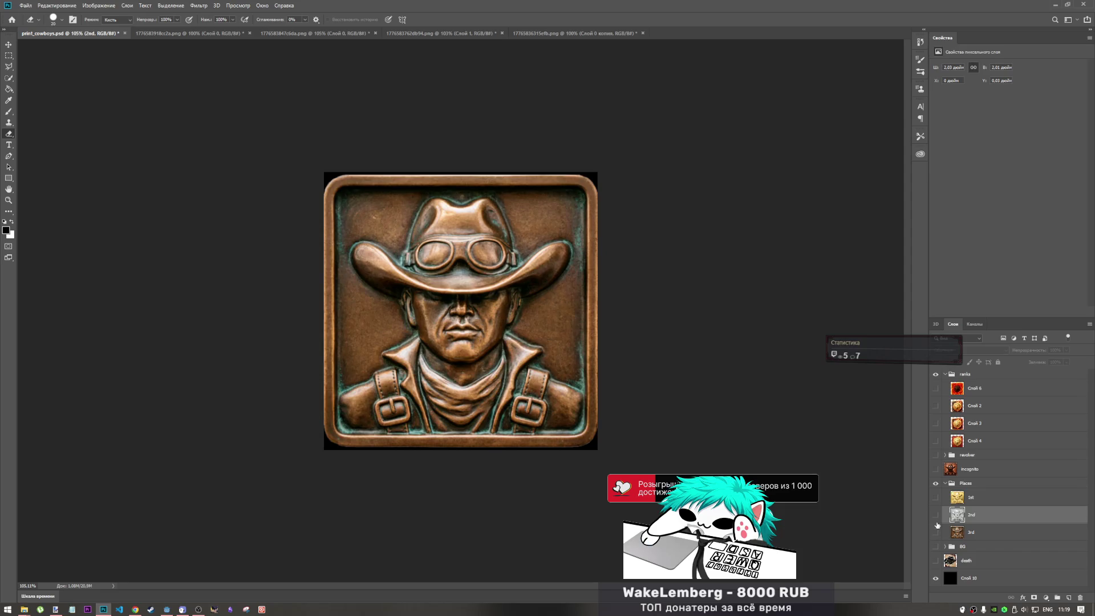
pyautogui.click(935, 532)
pyautogui.click(935, 515)
pyautogui.click(935, 515)
pyautogui.click(935, 515)
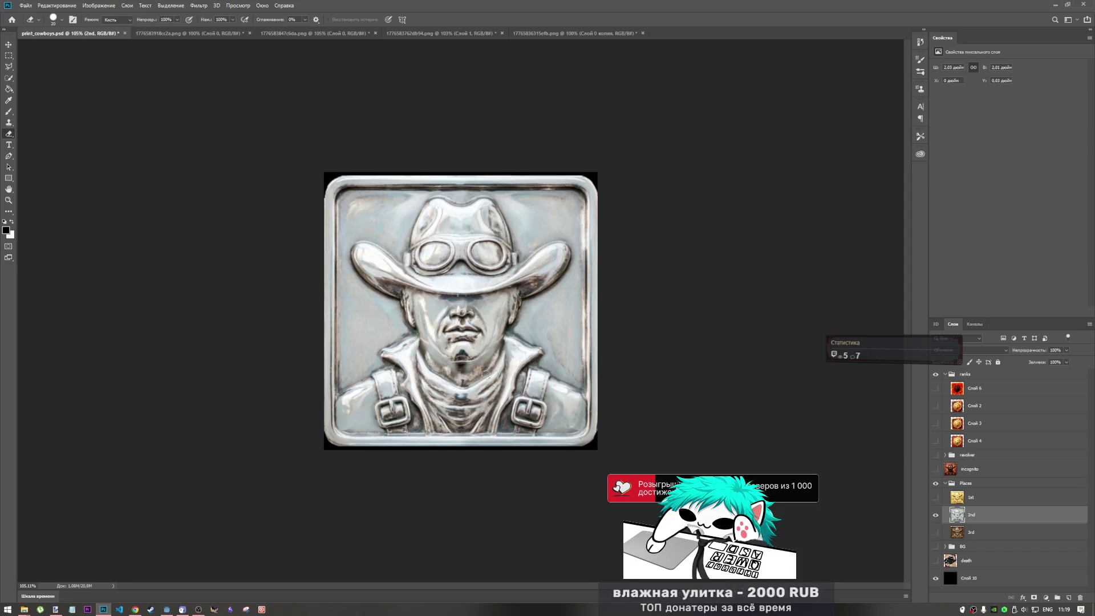
pyautogui.click(935, 516)
pyautogui.click(935, 499)
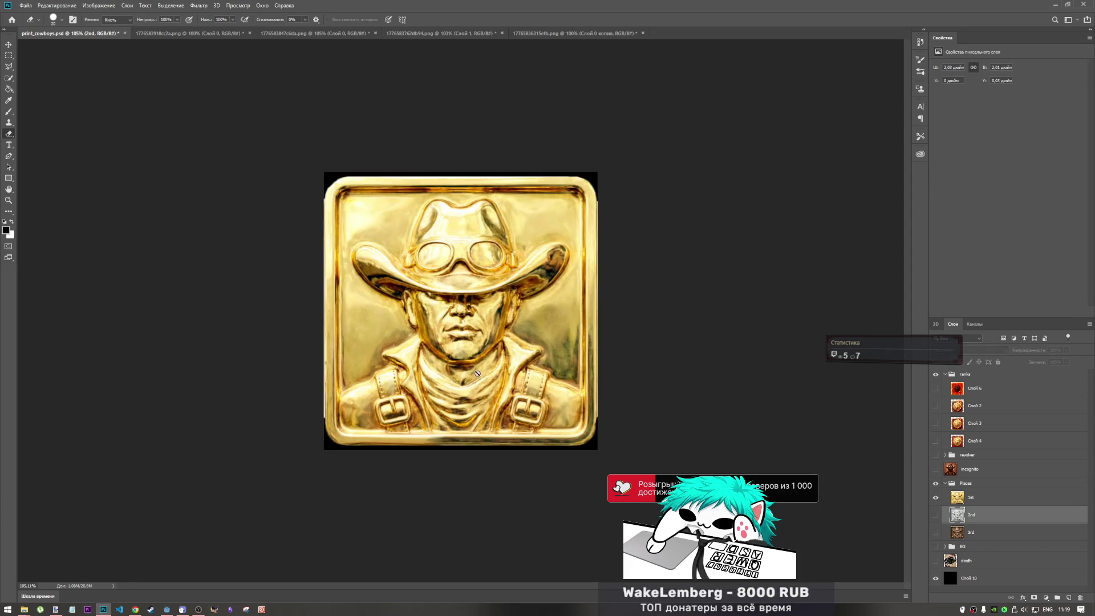
pyautogui.click(937, 501)
pyautogui.click(935, 532)
pyautogui.click(936, 532)
pyautogui.click(936, 531)
pyautogui.click(935, 532)
pyautogui.click(935, 515)
pyautogui.click(935, 514)
pyautogui.click(935, 532)
pyautogui.click(936, 532)
pyautogui.click(935, 515)
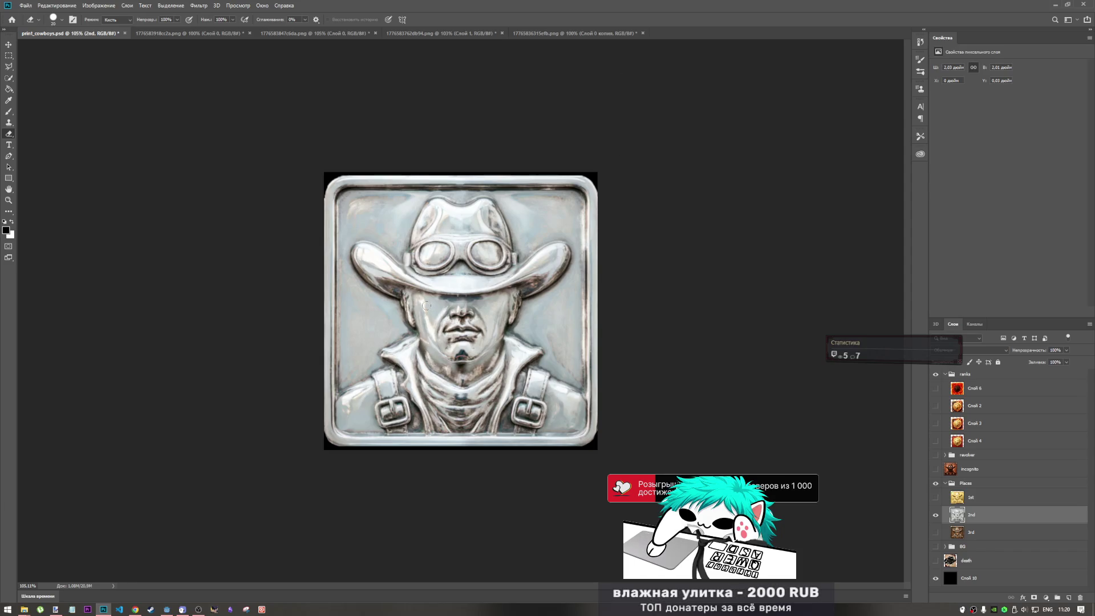
# Leave only the gold 1st layer visible and save print_cowboys.psd again.
pyautogui.click(947, 503)
pyautogui.click(936, 499)
pyautogui.click(935, 498)
pyautogui.click(936, 517)
pyautogui.click(935, 498)
pyautogui.click(935, 500)
pyautogui.click(935, 501)
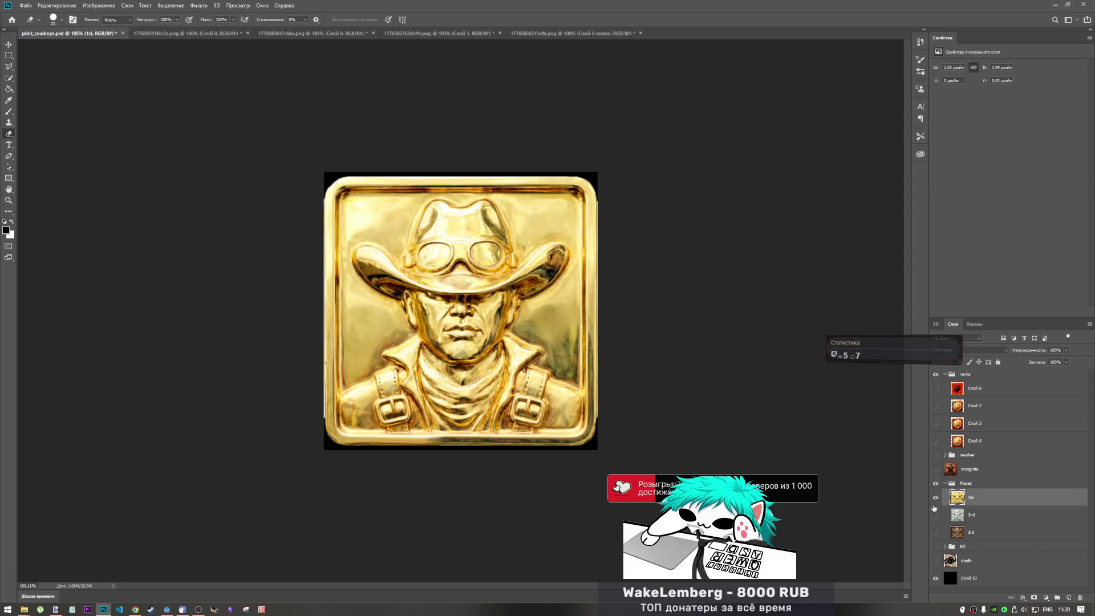
pyautogui.hotkey('ctrl', 's')
pyautogui.click(525, 34)
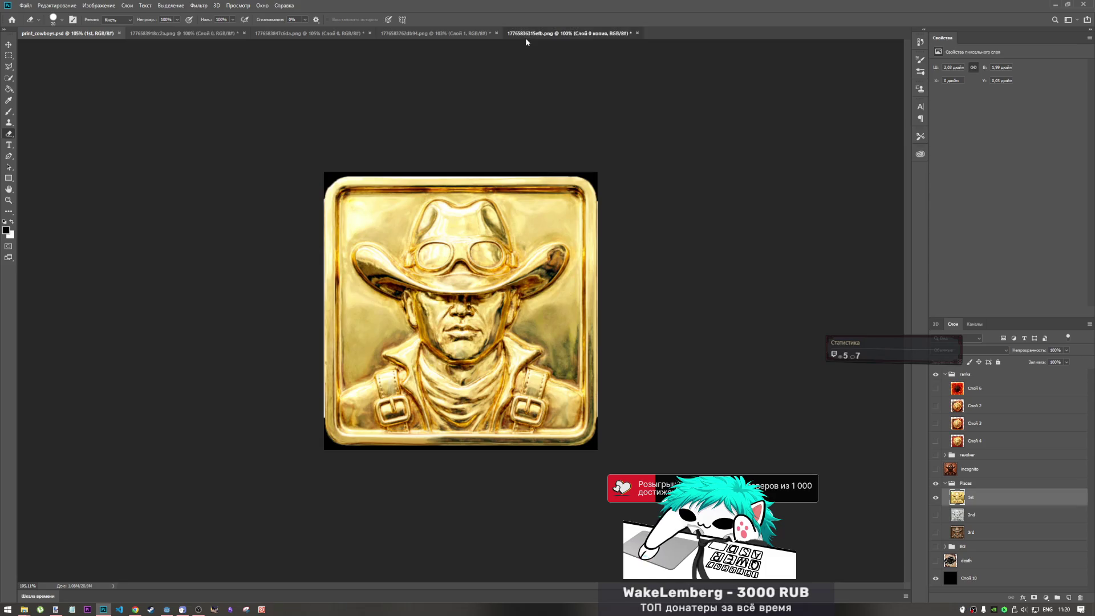
pyautogui.click(636, 33)
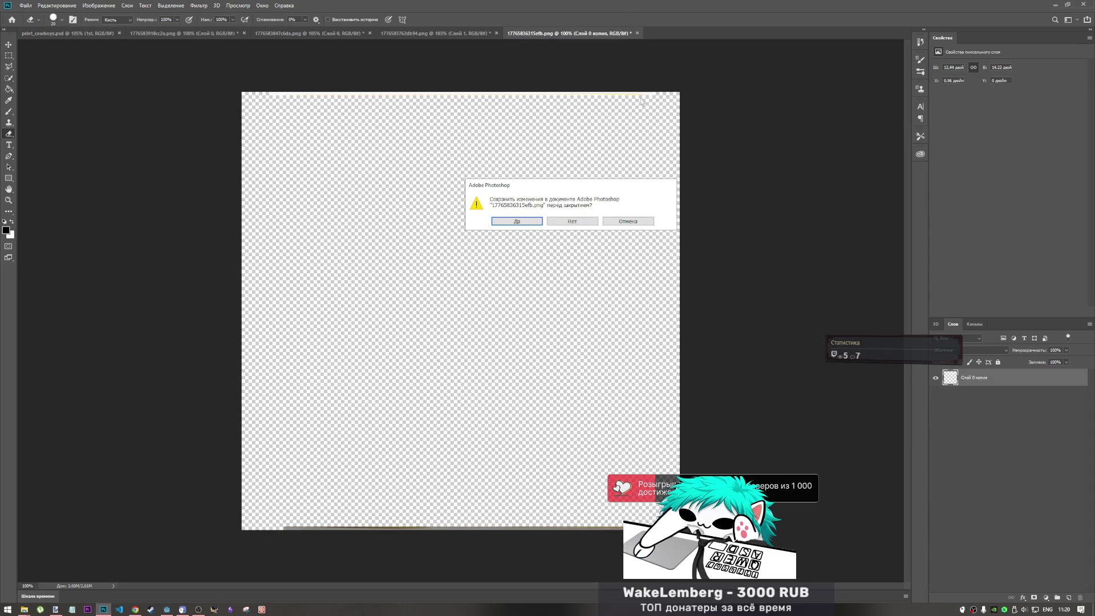
pyautogui.click(577, 222)
pyautogui.hotkey('ctrl', 'w')
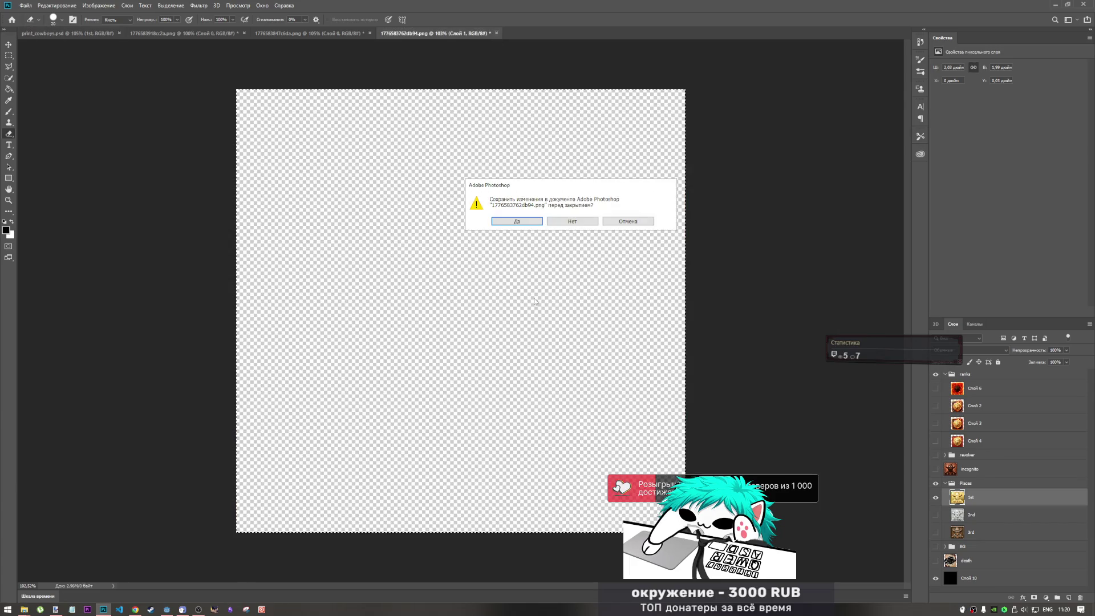
pyautogui.click(571, 221)
pyautogui.click(369, 33)
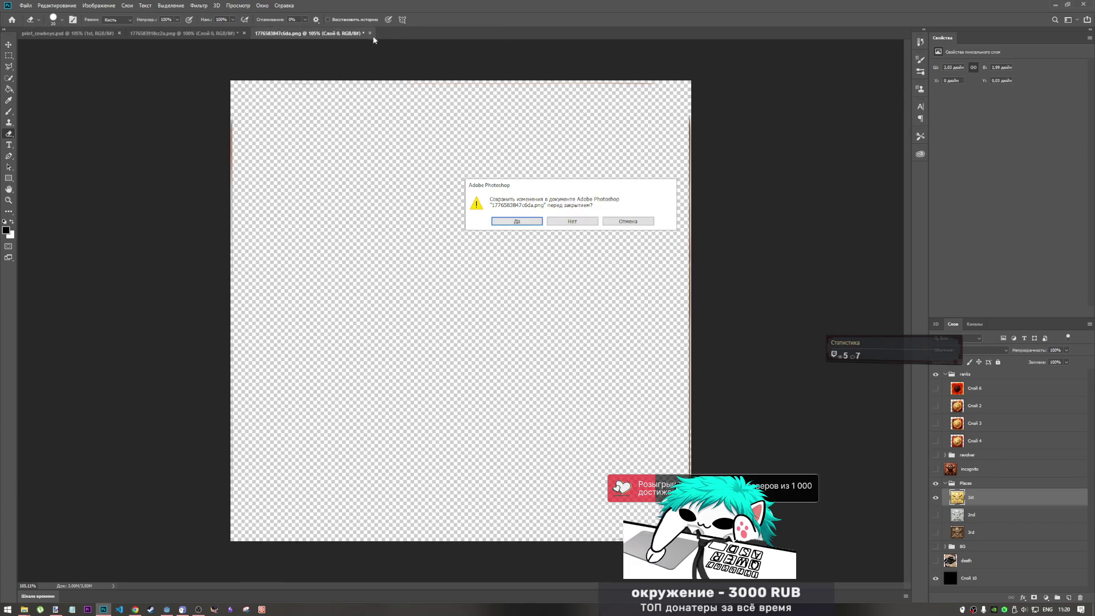
pyautogui.click(572, 221)
# Close the silver cowboy PNG without saving.
pyautogui.click(189, 35)
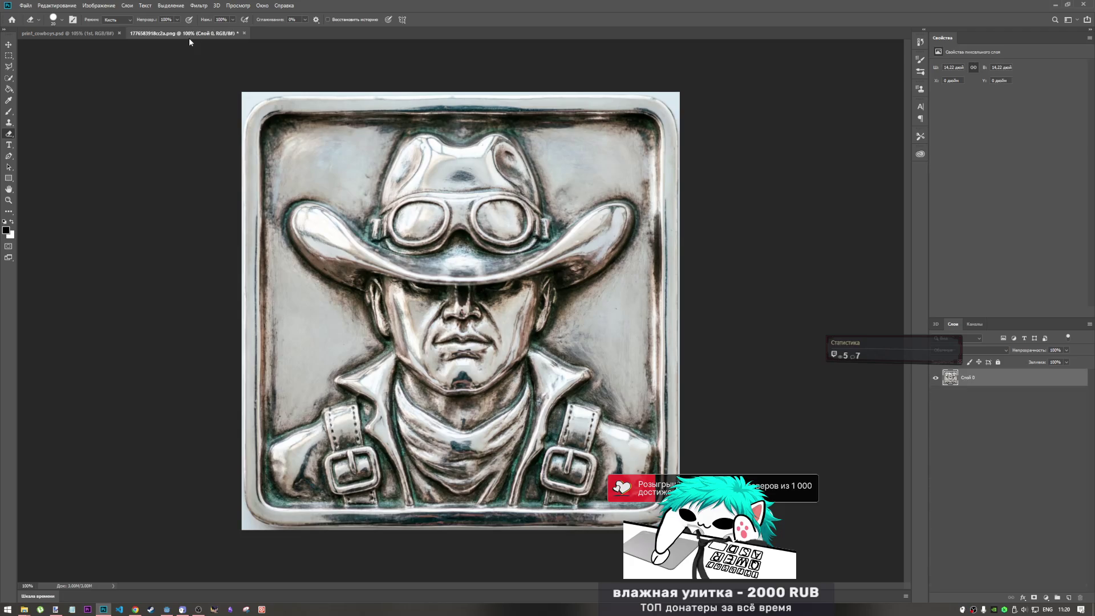
pyautogui.click(244, 33)
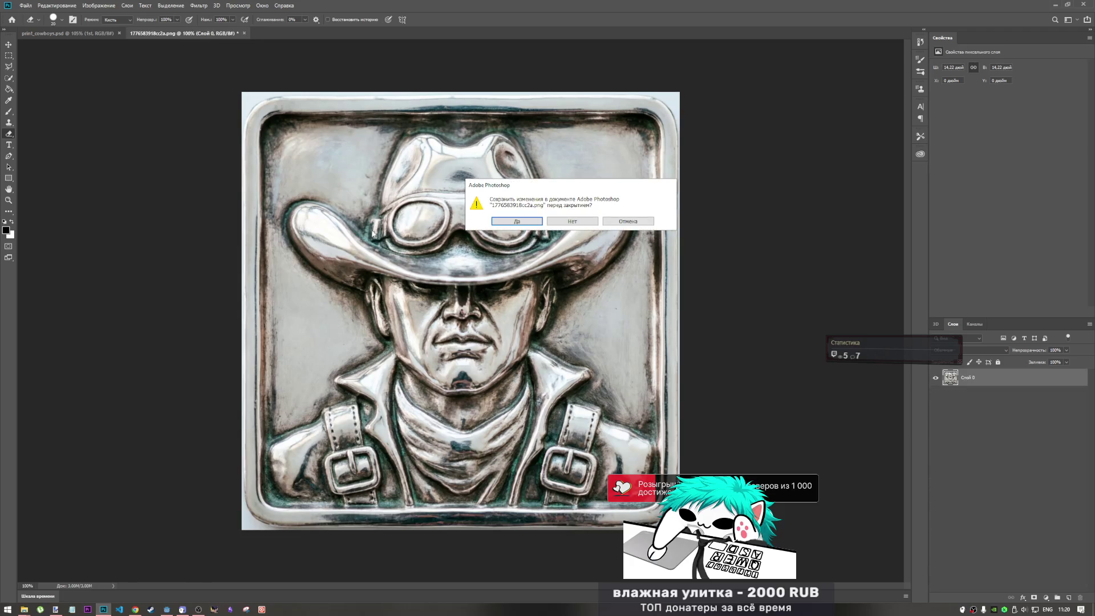
pyautogui.click(572, 221)
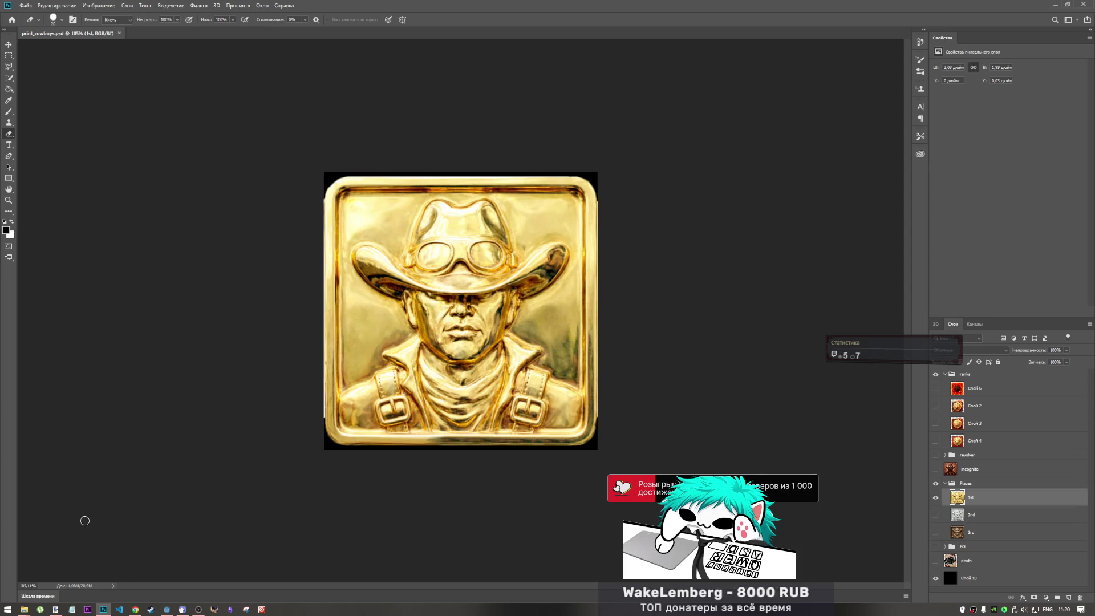
# Bring the browser playing the YouTube video to the front.
pyautogui.moveTo(137, 608)
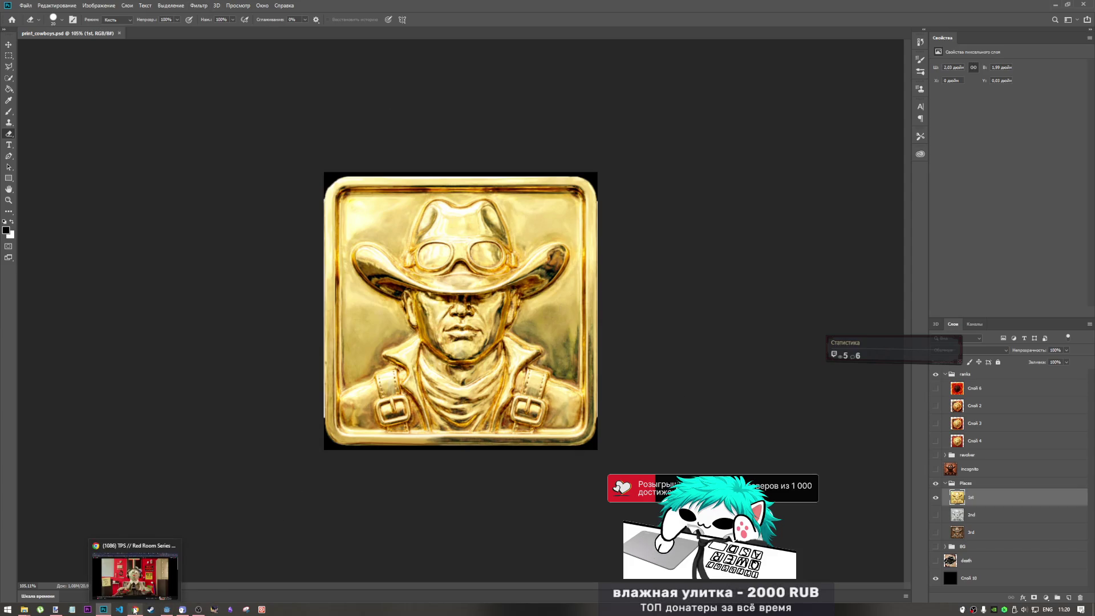
pyautogui.moveTo(180, 610)
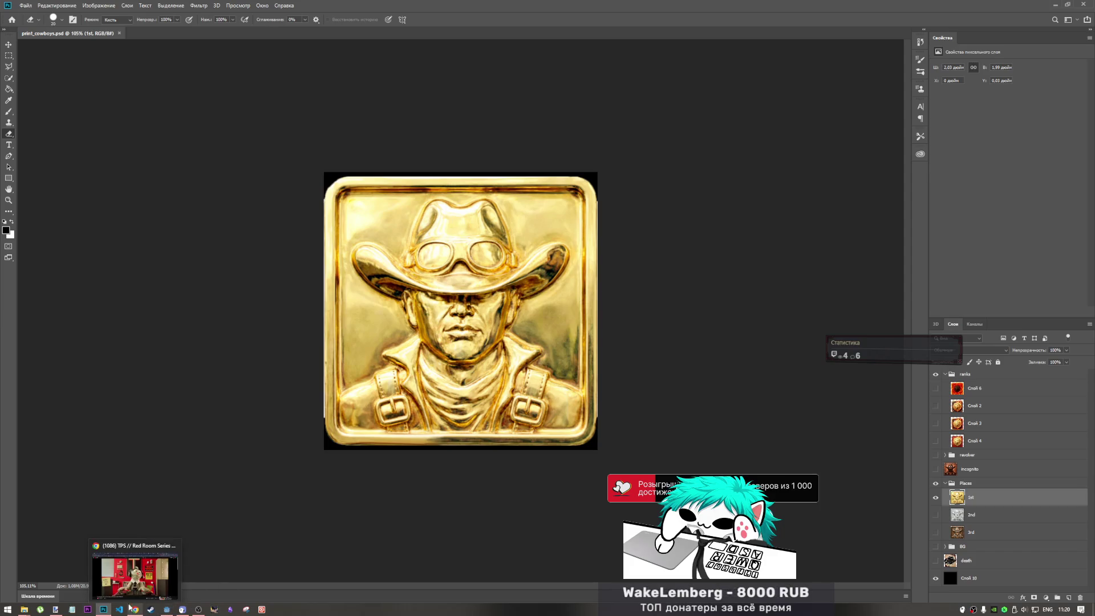
pyautogui.click(135, 577)
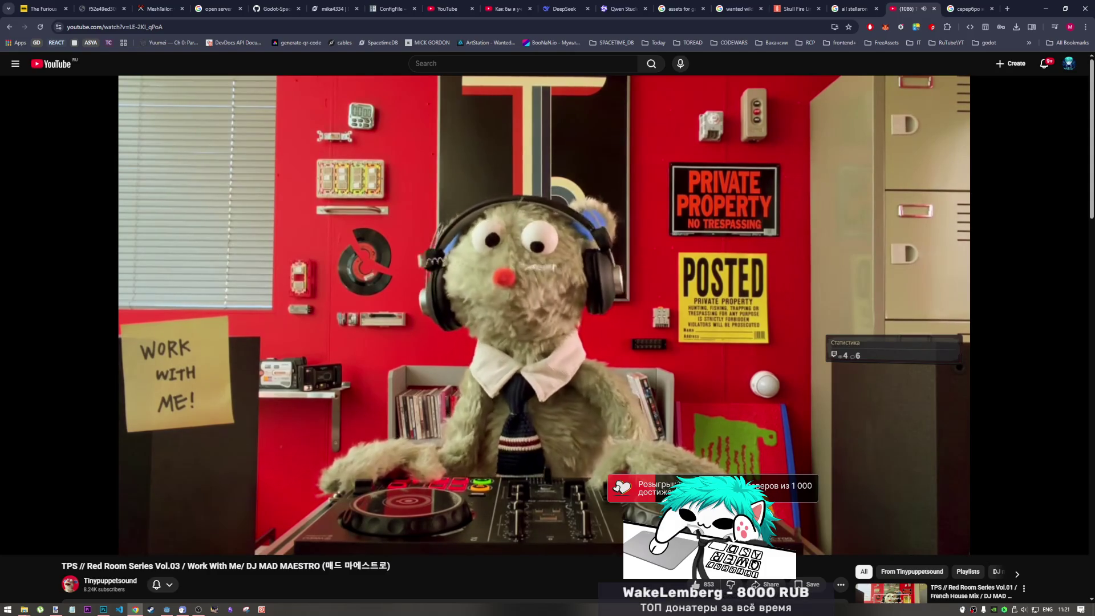
# Return from the YouTube video to the Godot editor showing profile.tscn.
pyautogui.moveTo(164, 406)
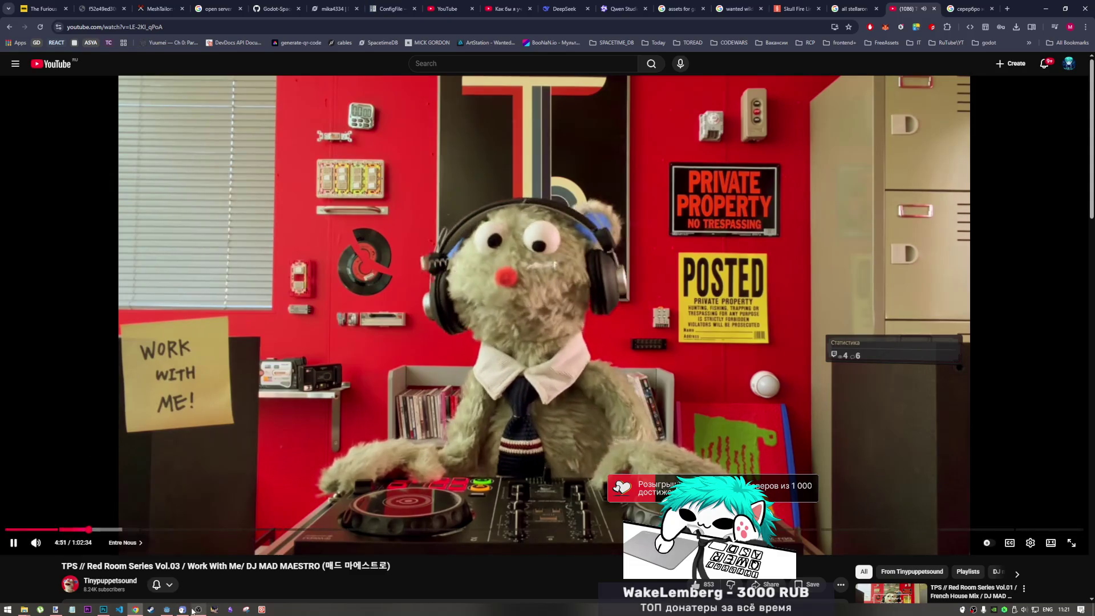
pyautogui.click(167, 608)
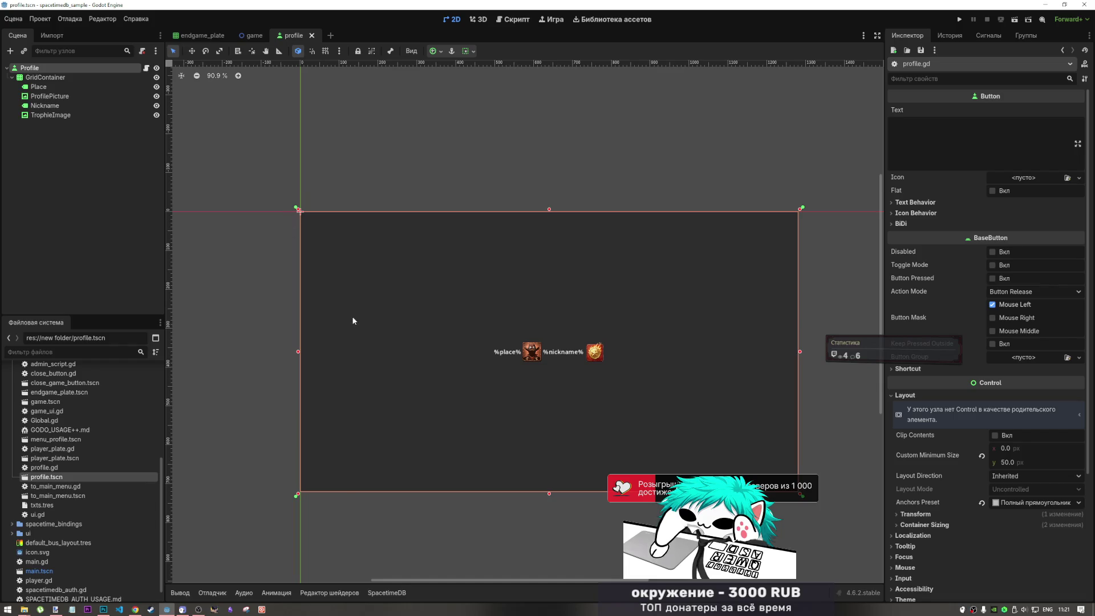
pyautogui.click(40, 86)
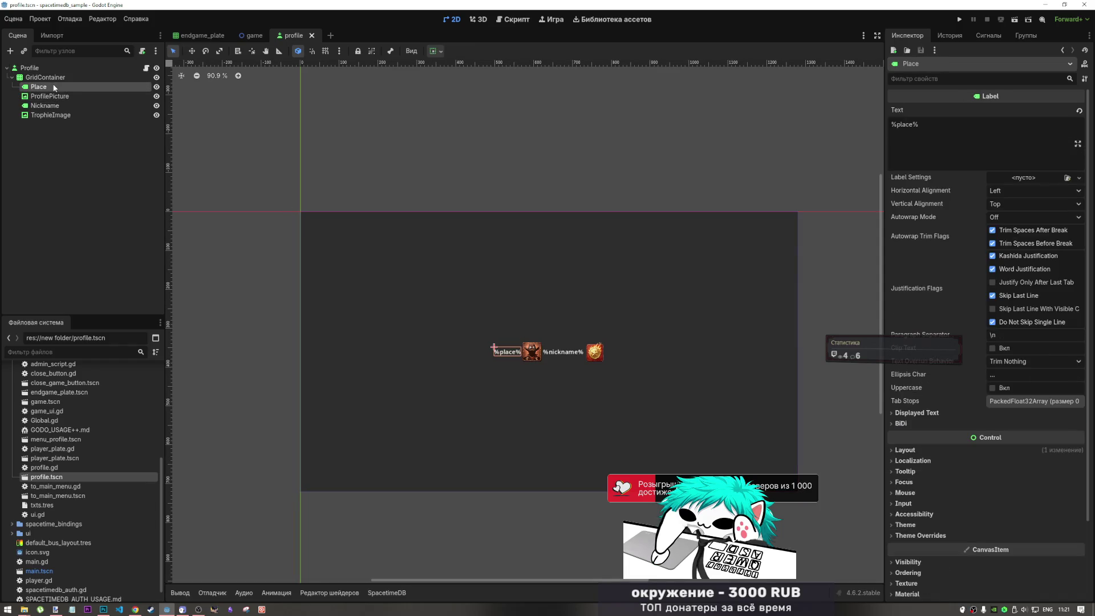
pyautogui.click(50, 96)
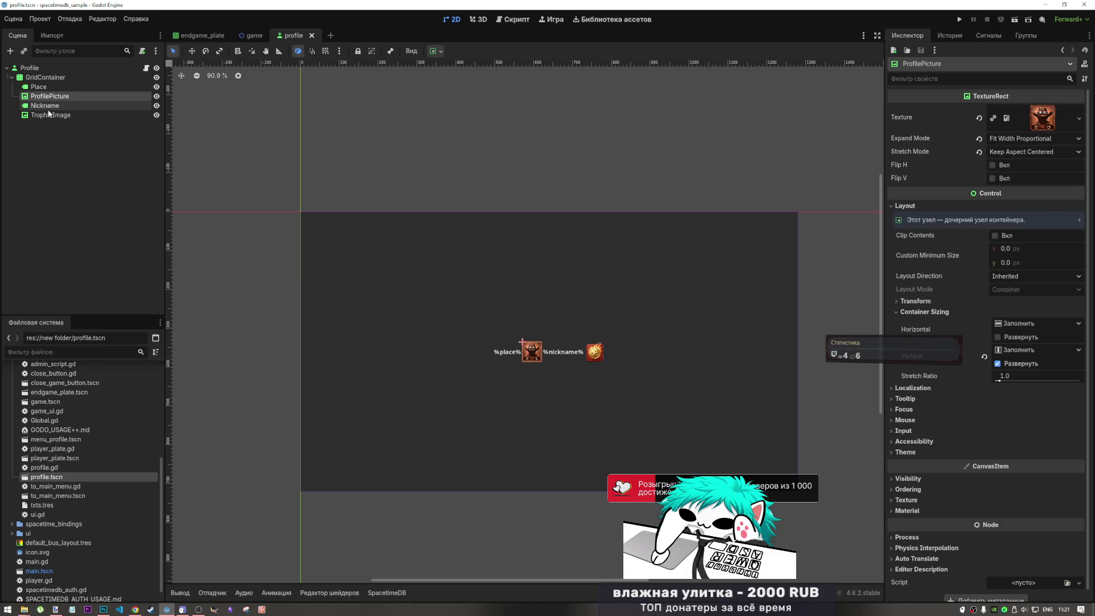
pyautogui.click(51, 79)
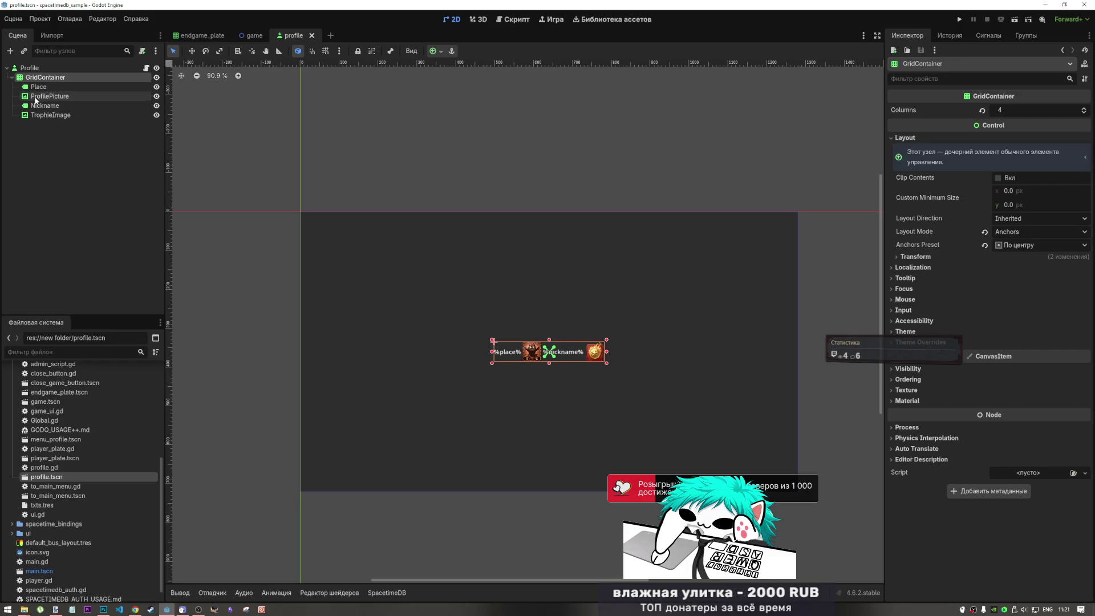
pyautogui.click(36, 88)
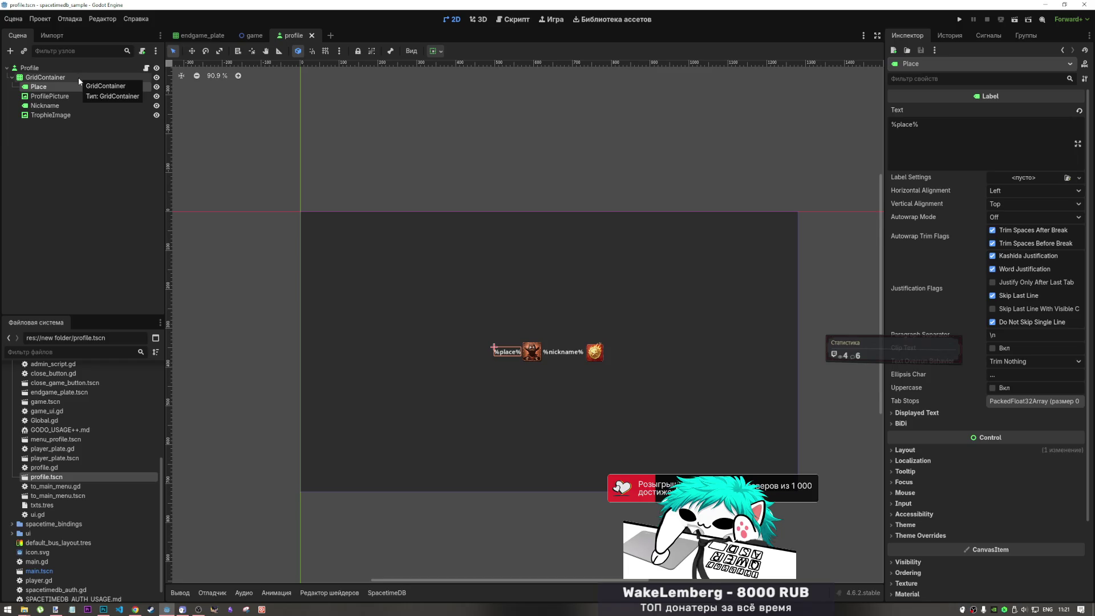
pyautogui.moveTo(57, 87); pyautogui.dragTo(46, 73)
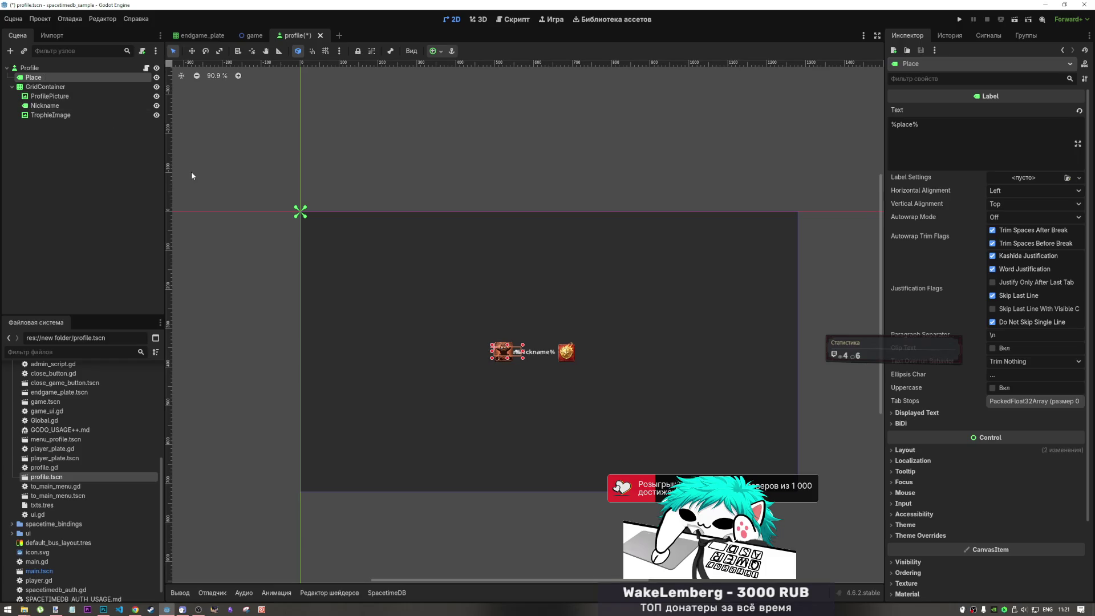
pyautogui.hotkey('ctrl', 'z')
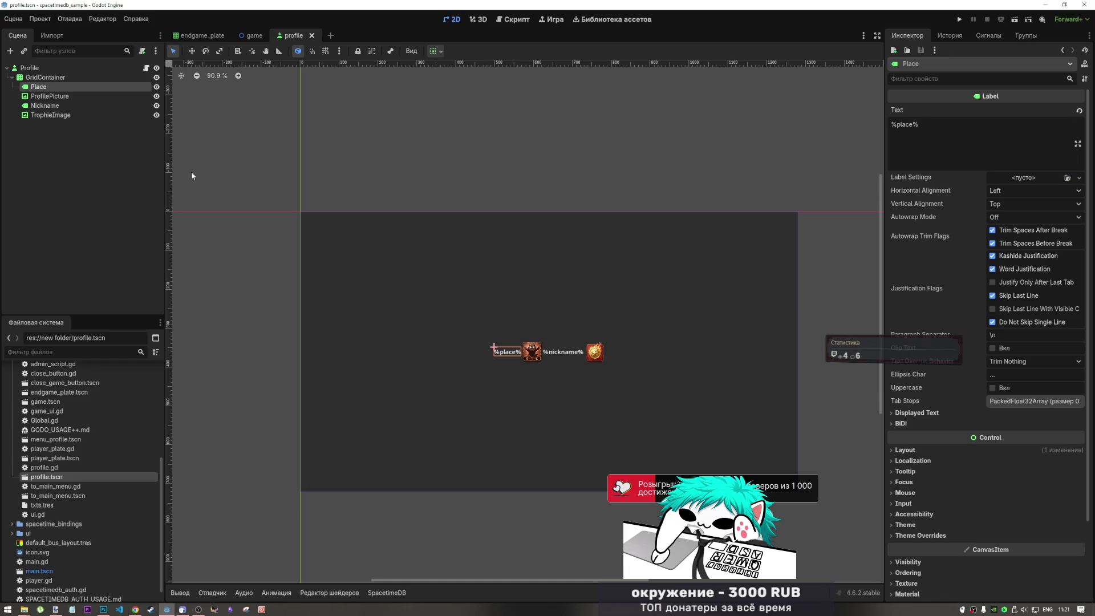
pyautogui.click(51, 77)
pyautogui.click(53, 86)
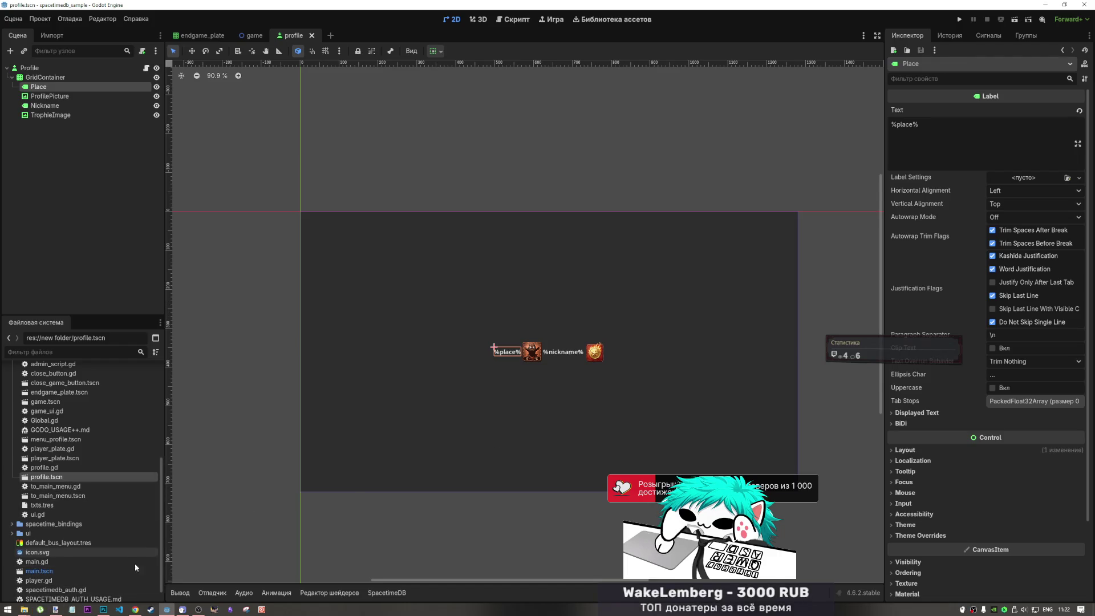
pyautogui.click(55, 609)
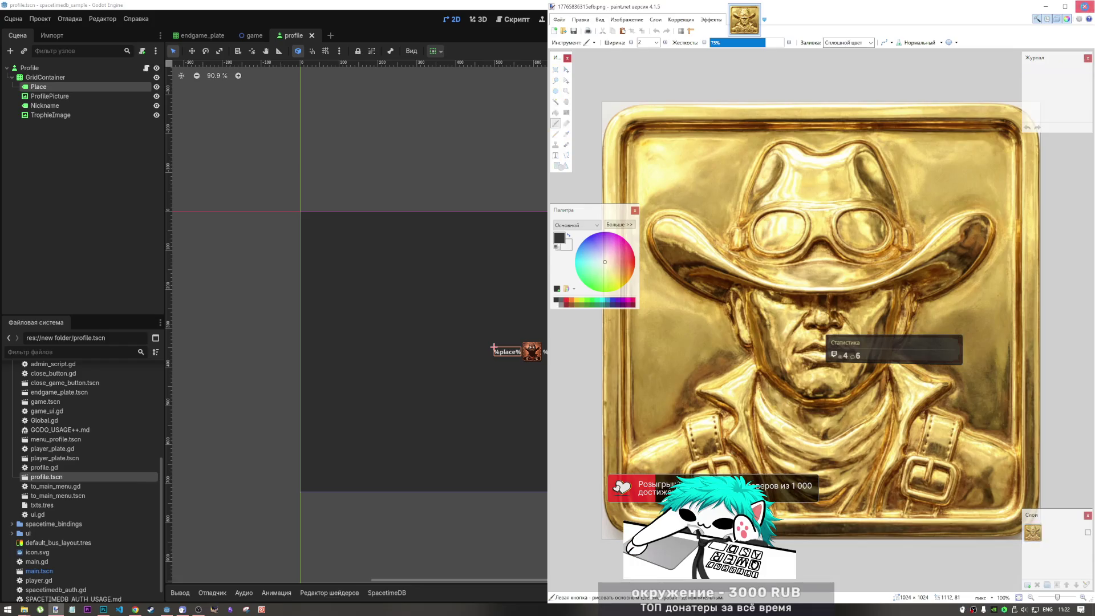
pyautogui.click(1045, 6)
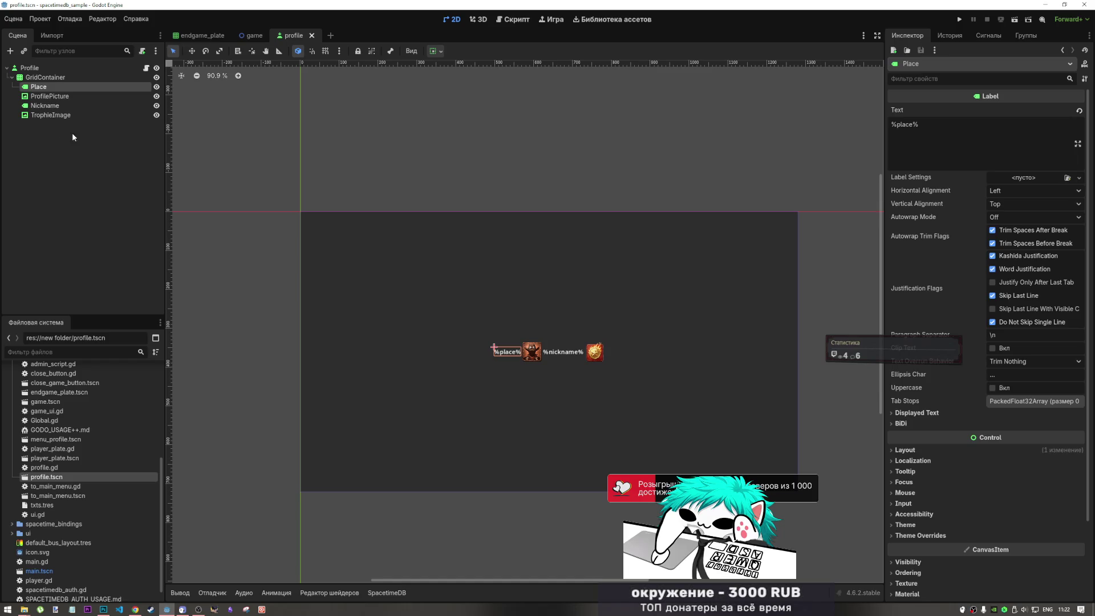
# Inspect the ProfilePicture portrait's settings, then bring the YouTube browser forward.
pyautogui.click(40, 97)
pyautogui.click(39, 88)
pyautogui.click(534, 352)
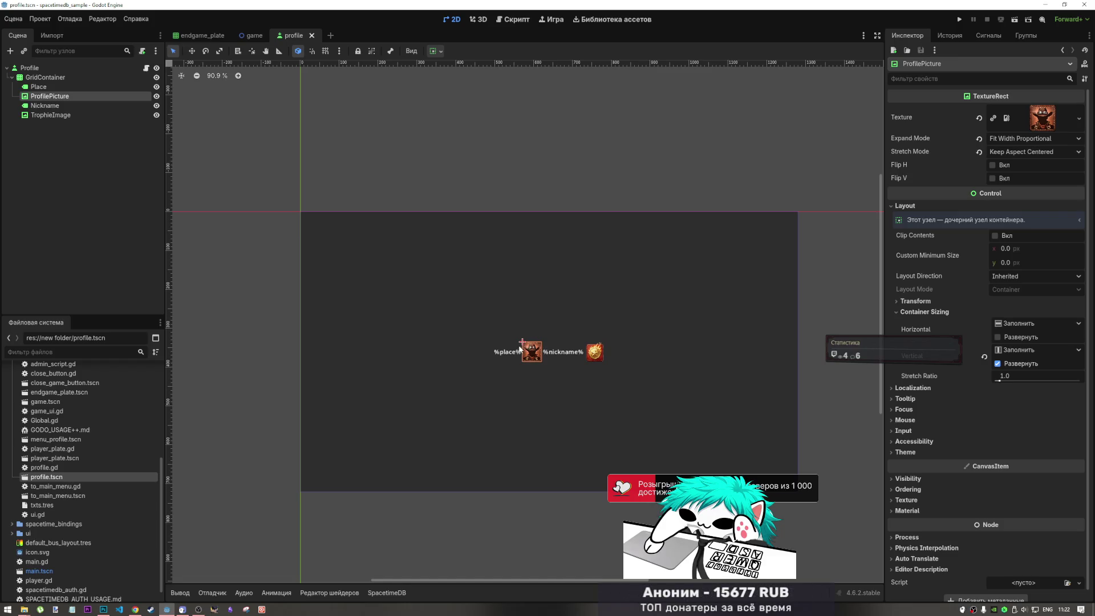
pyautogui.click(135, 609)
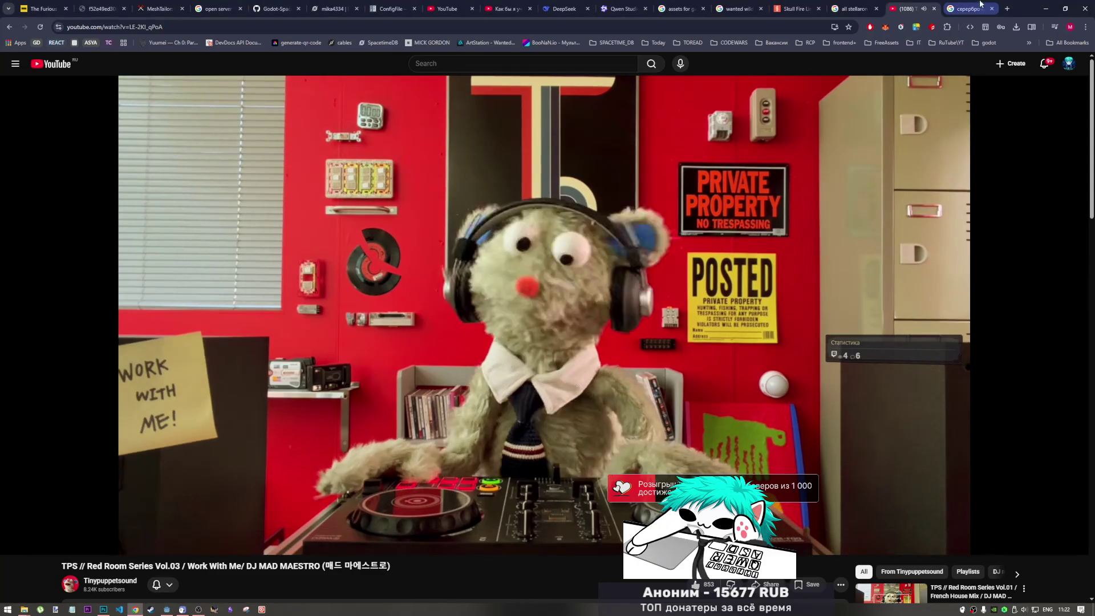
# Search Google for 'top references in game' in the серебро tab.
pyautogui.click(980, 6)
pyautogui.click(688, 31)
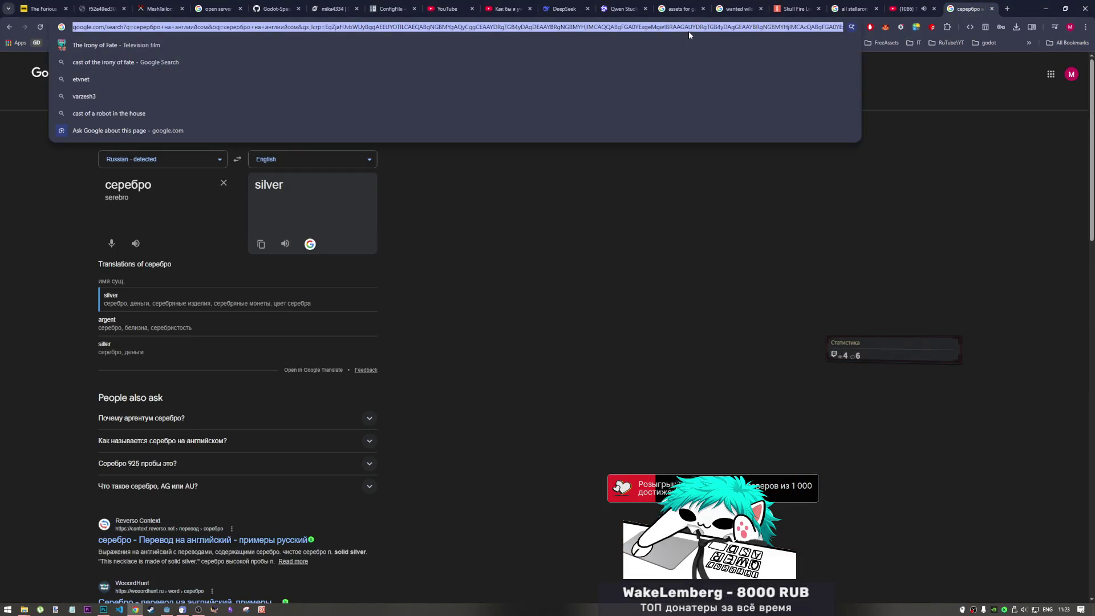
pyautogui.write('top')
pyautogui.write(' references')
pyautogui.write(' in game')
pyautogui.press('Return')
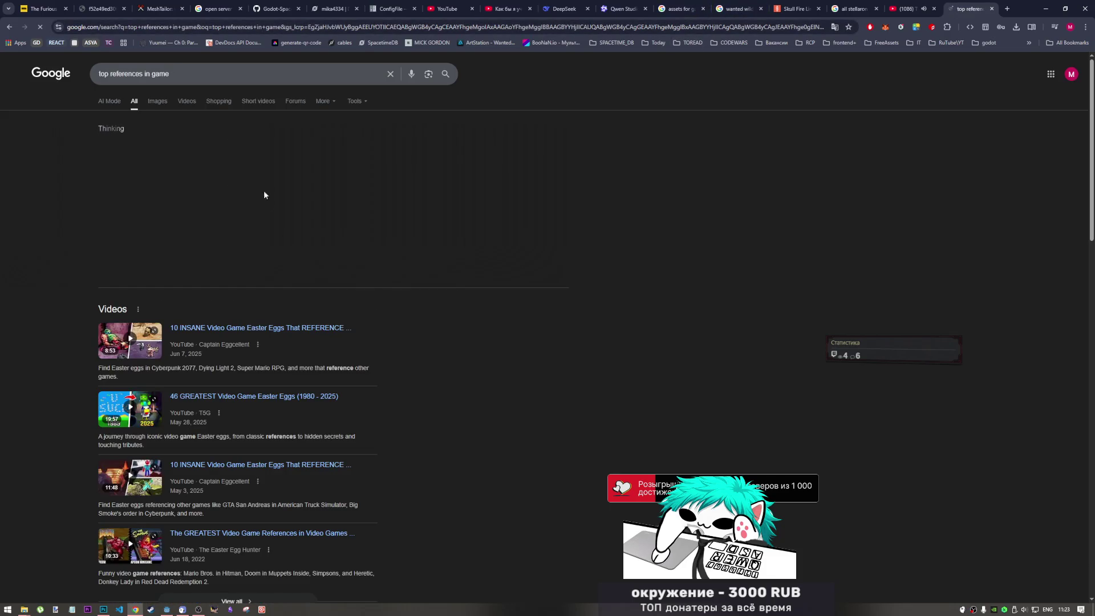
# Change the query to 'leaderboard references in game' and show image results.
pyautogui.click(107, 73)
pyautogui.press('BackSpace')
pyautogui.press('BackSpace')
pyautogui.press('BackSpace')
pyautogui.write('lea')
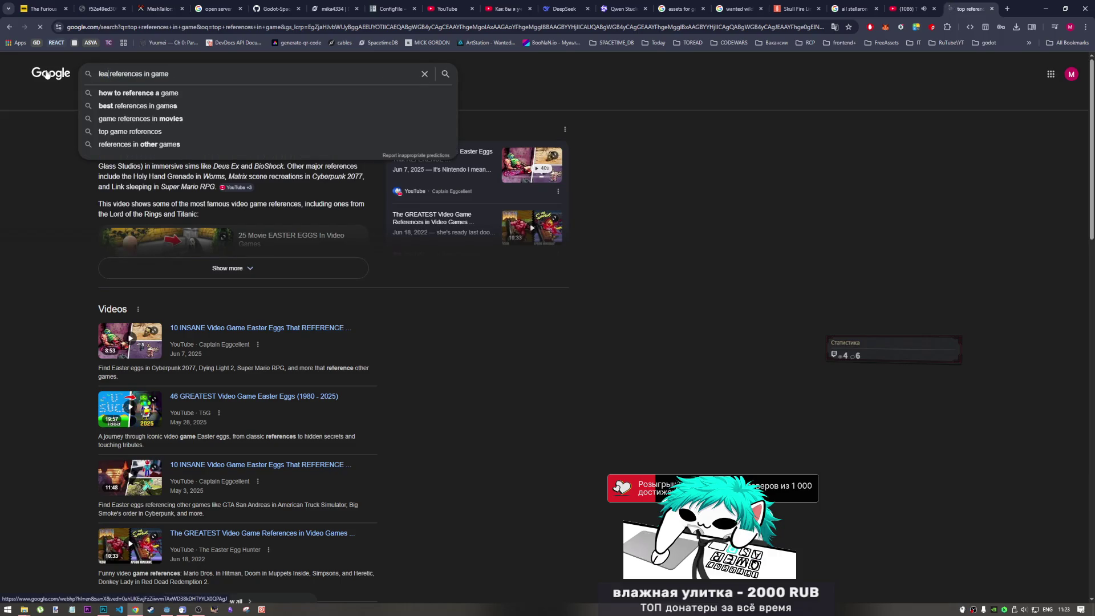
pyautogui.write('derboard')
pyautogui.press('Return')
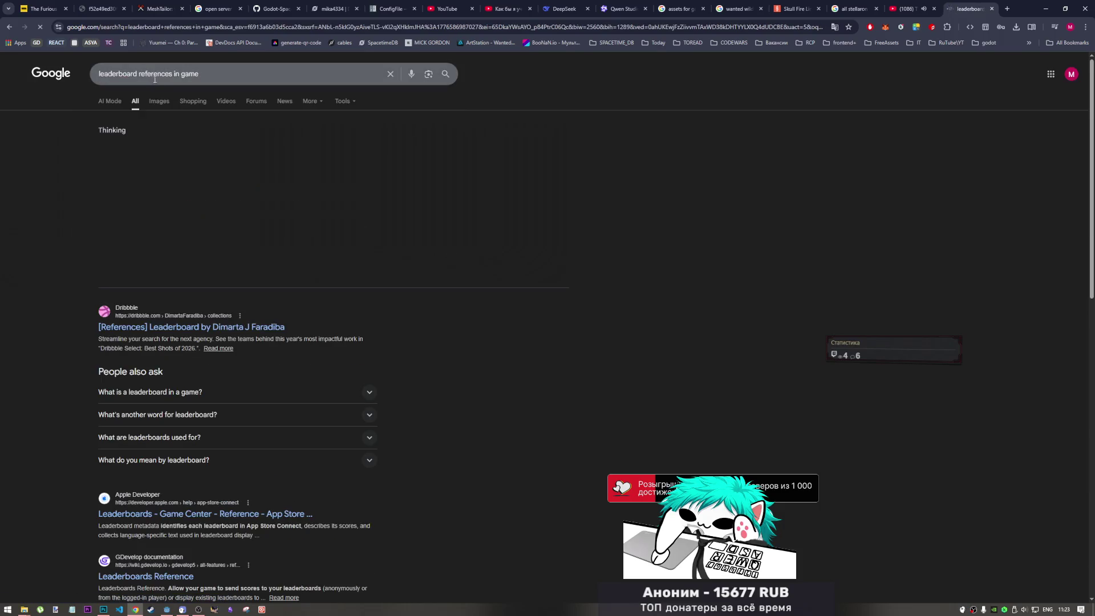
pyautogui.click(162, 103)
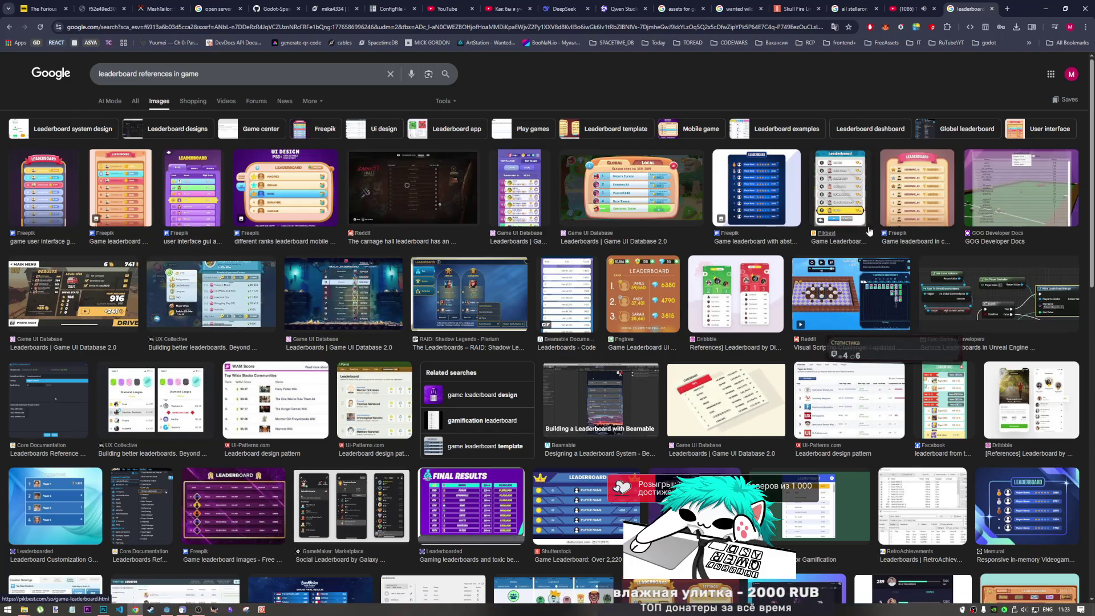
# Preview the Freepik, Pikbest and abstract-background leaderboard images.
pyautogui.click(905, 182)
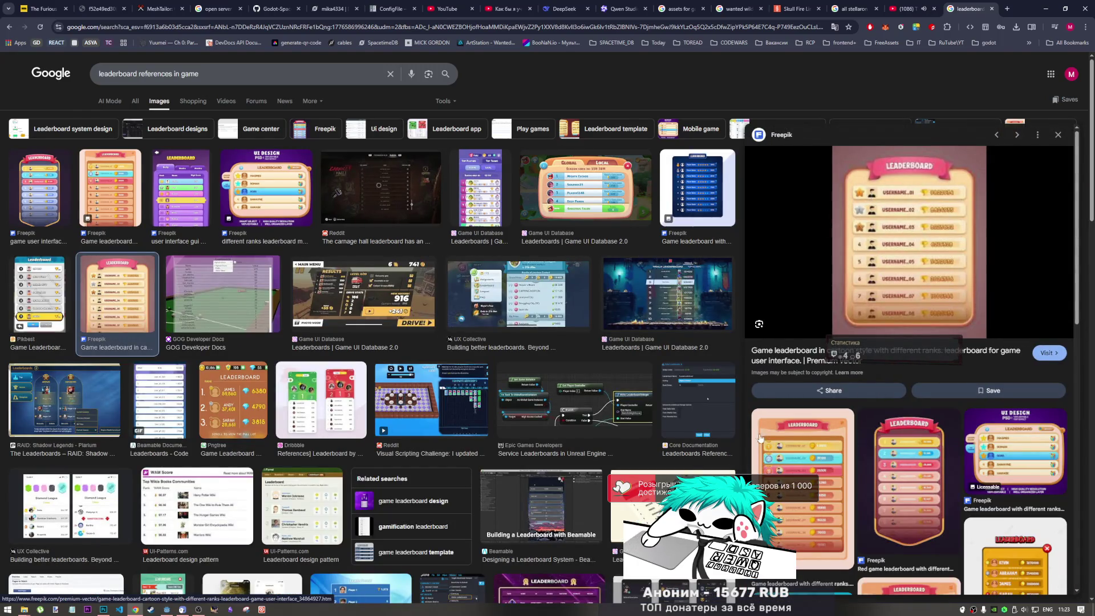
pyautogui.scroll(-2, 762, 440)
pyautogui.click(790, 376)
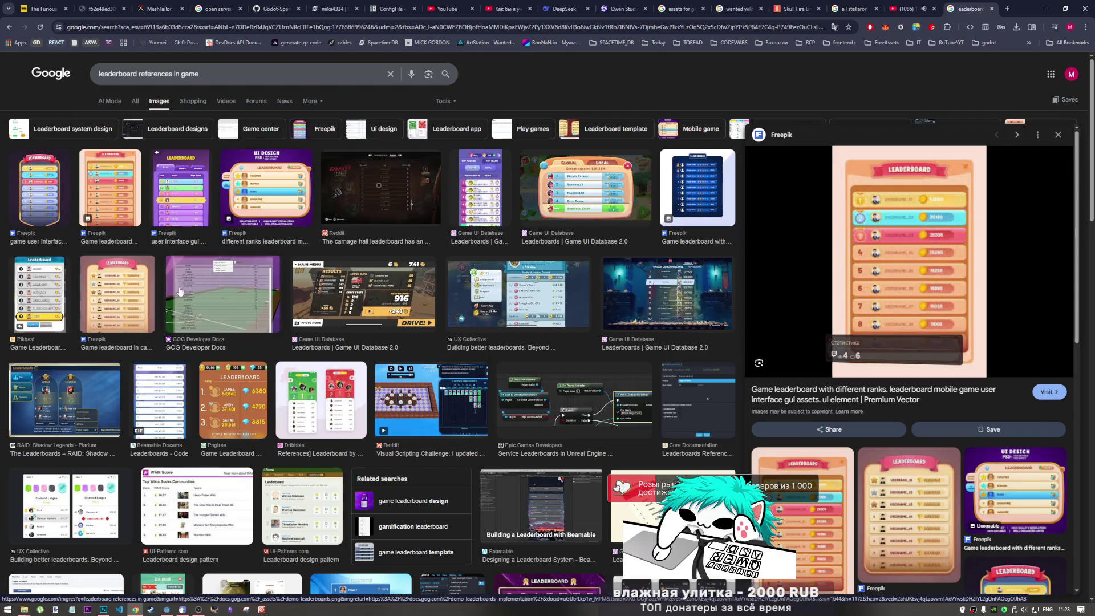
pyautogui.click(57, 294)
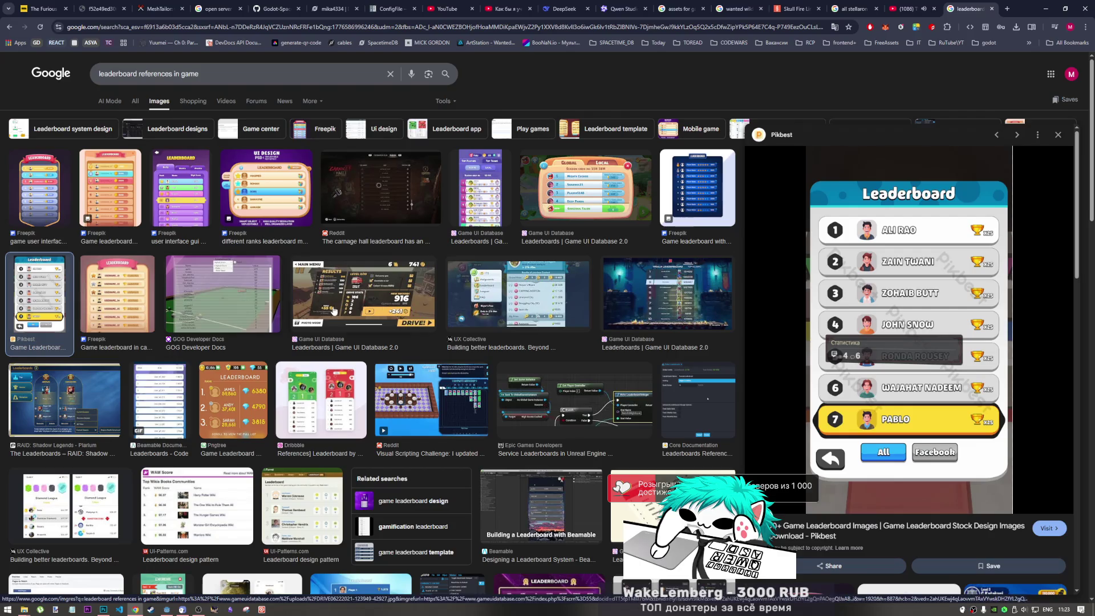
pyautogui.click(679, 174)
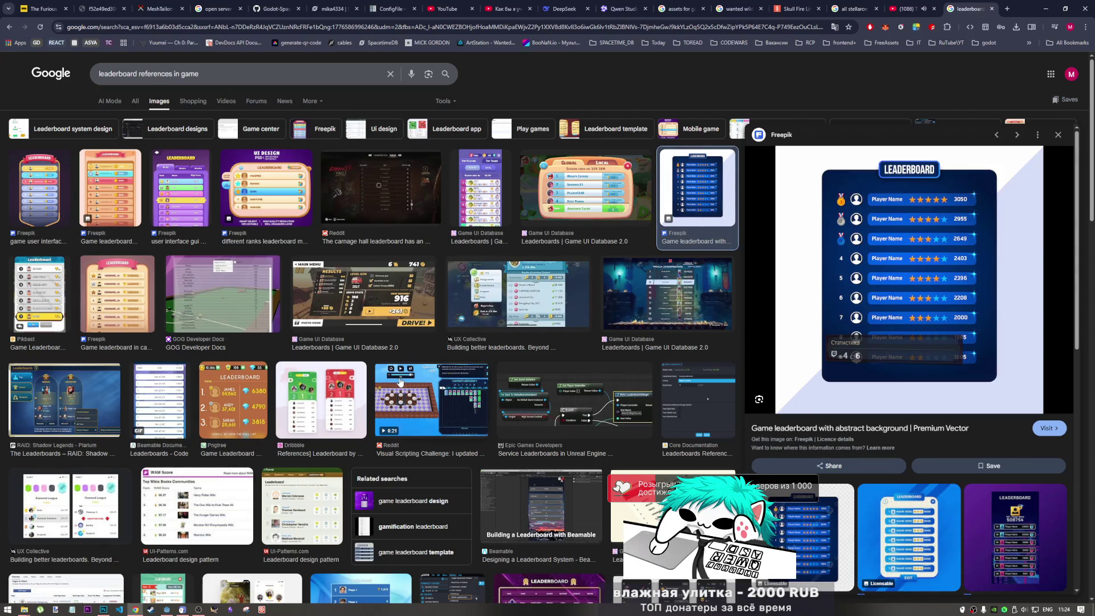
# Preview the Dribbble, Shutterstock, Final Results, Eurovision and Adobe Stock leaderboards.
pyautogui.scroll(-5, 399, 385)
pyautogui.scroll(-3, 610, 410)
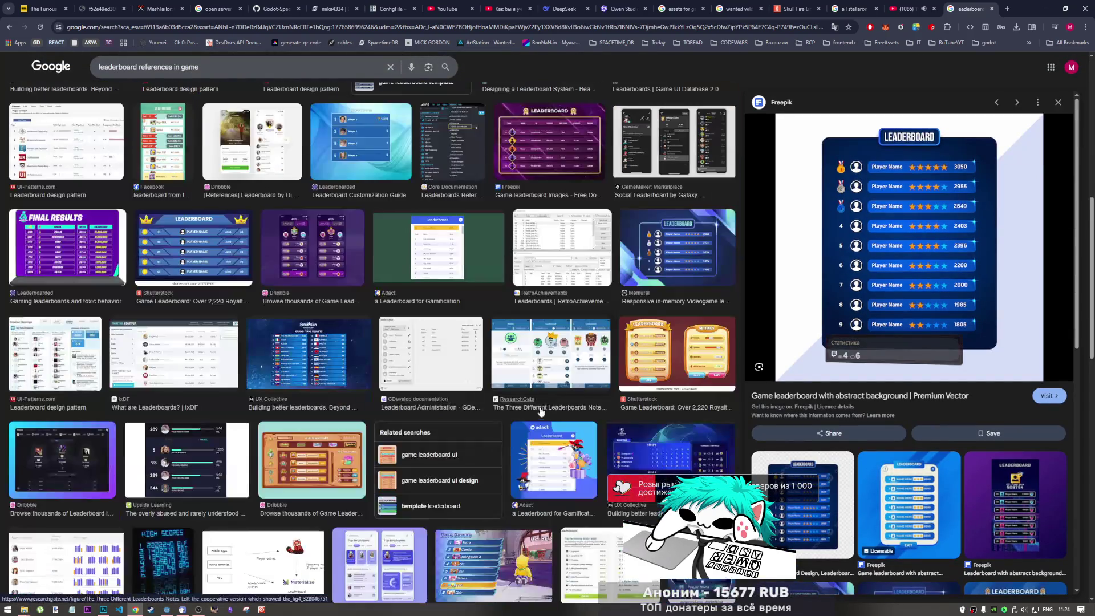
pyautogui.click(289, 259)
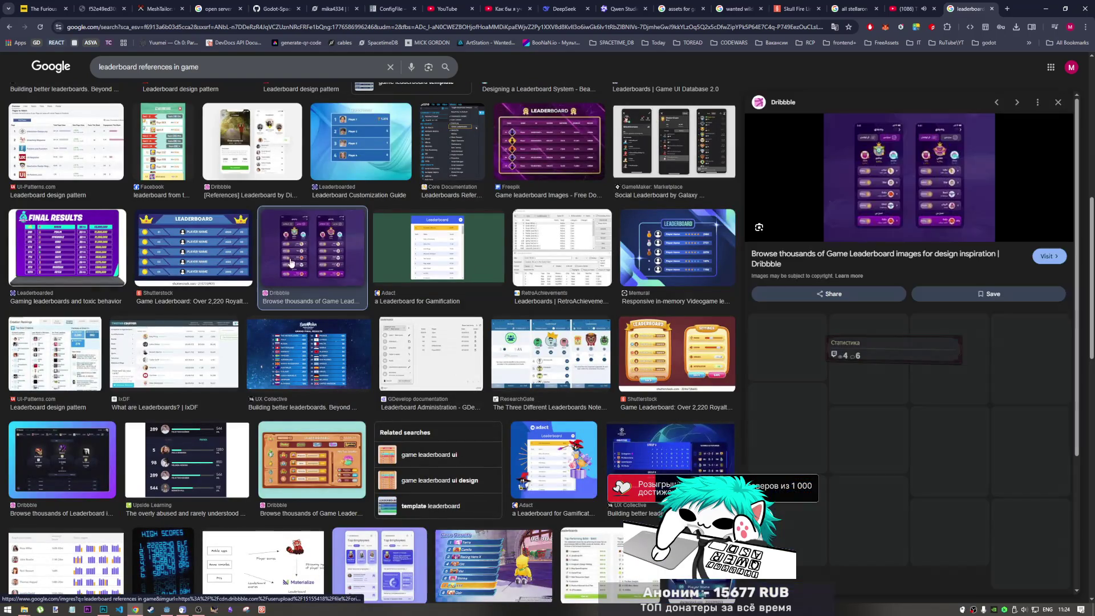
pyautogui.click(152, 244)
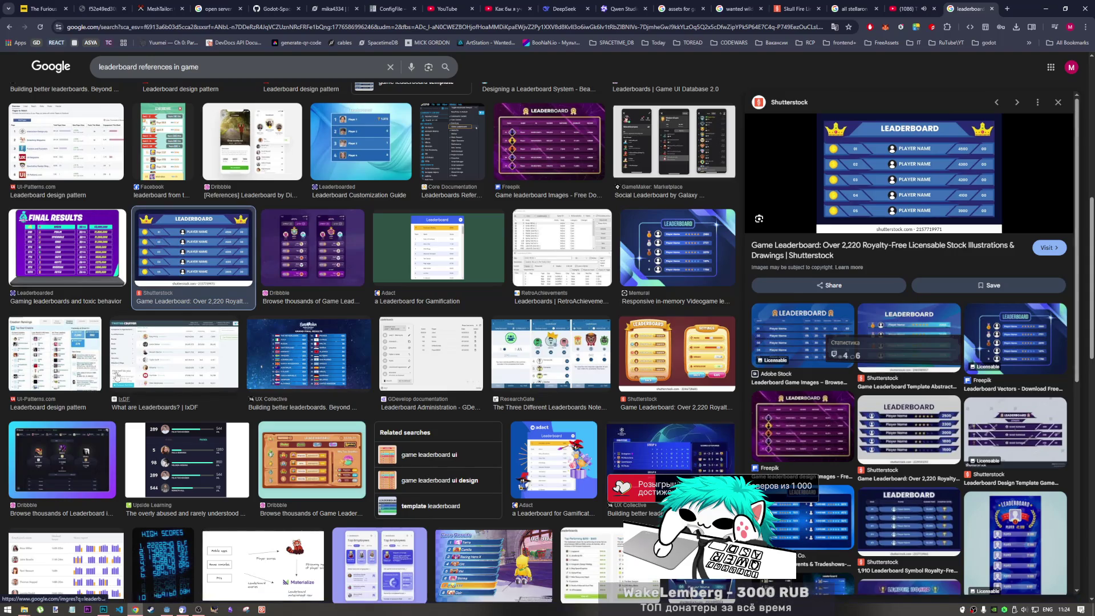
pyautogui.click(121, 285)
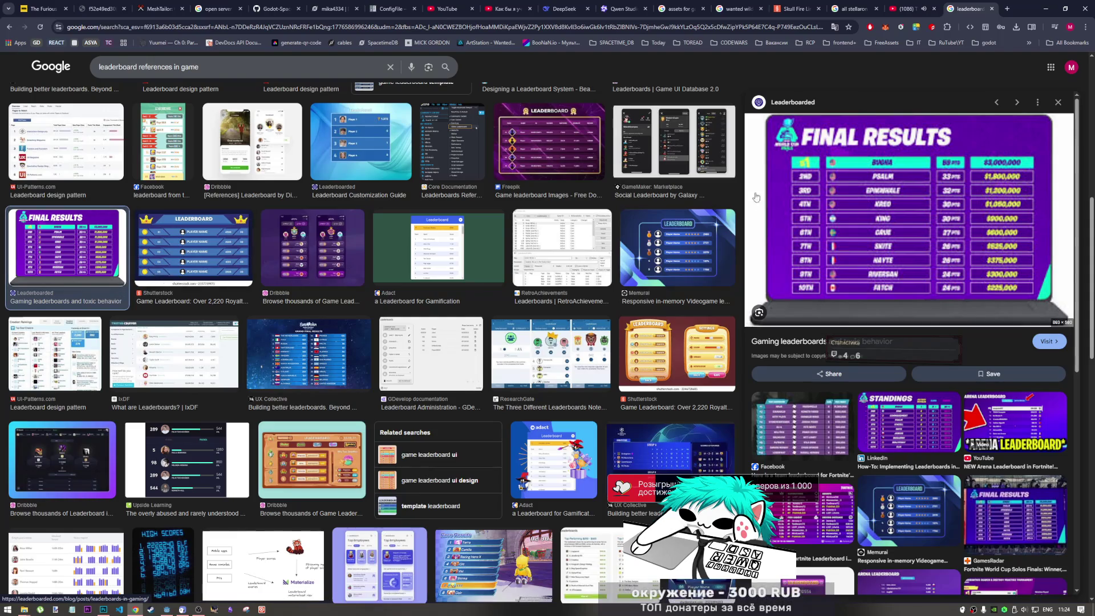
pyautogui.click(284, 370)
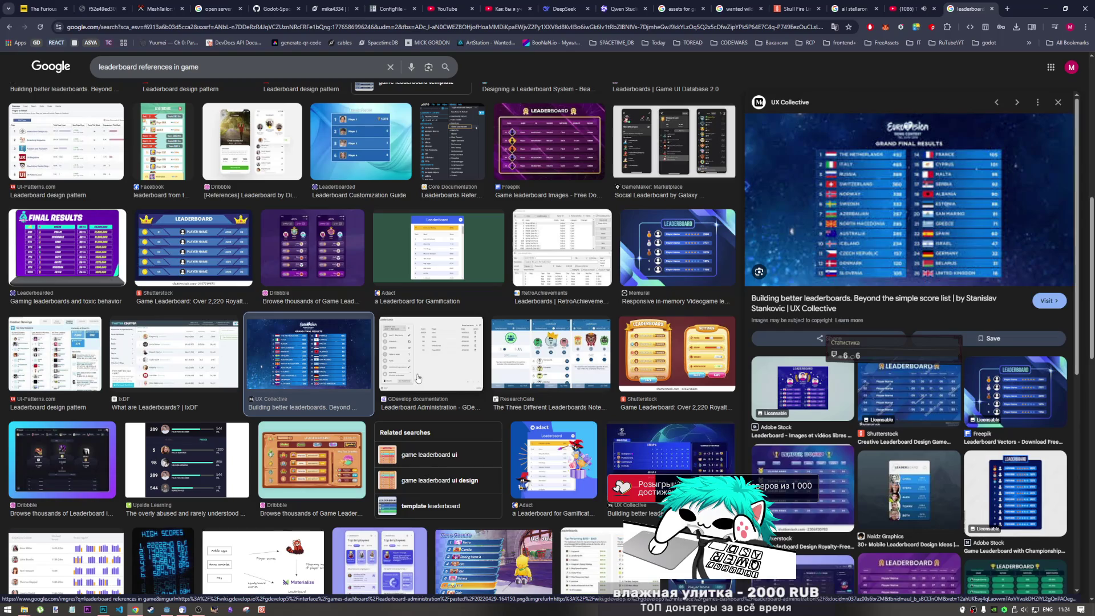
pyautogui.click(799, 387)
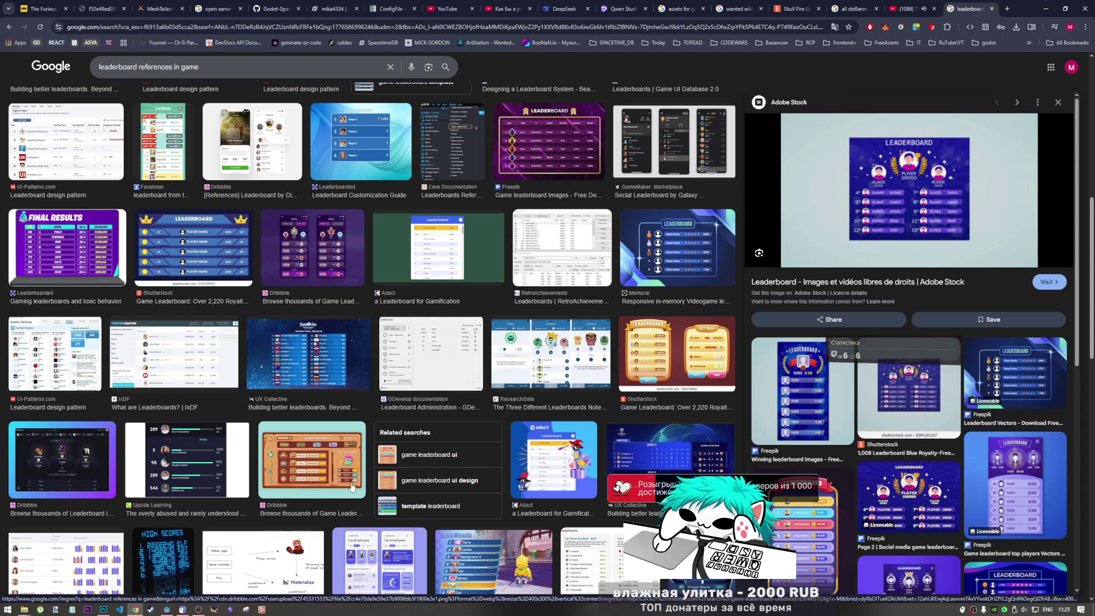
# Preview the Adact, Adobe Stock, Upside Learning and Reddit SF6 leaderboard references.
pyautogui.scroll(-4, 266, 399)
pyautogui.scroll(-2, 319, 453)
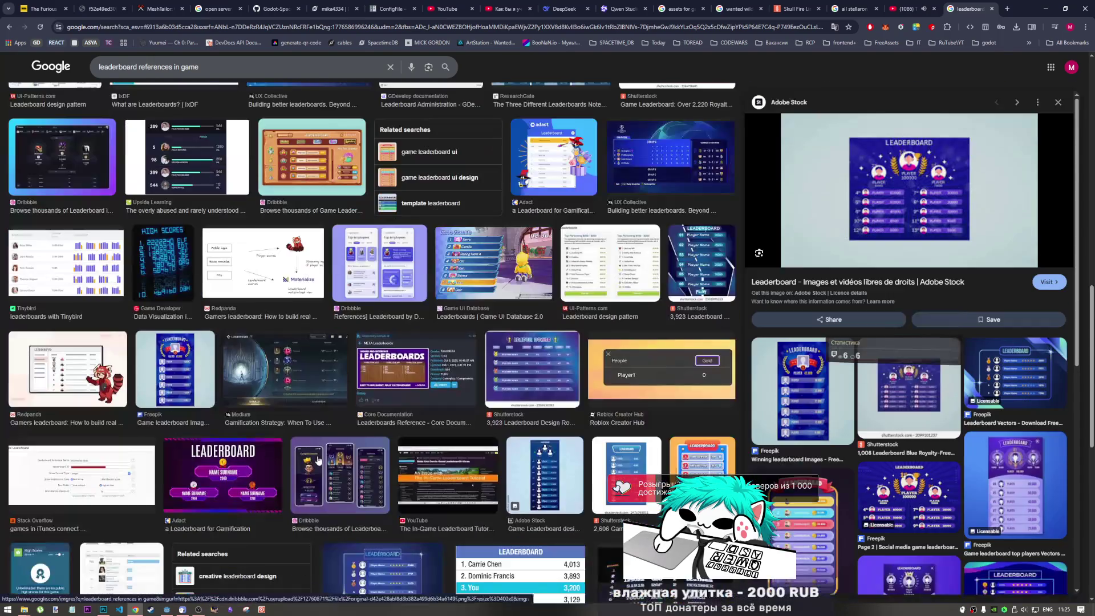
pyautogui.scroll(-1, 313, 456)
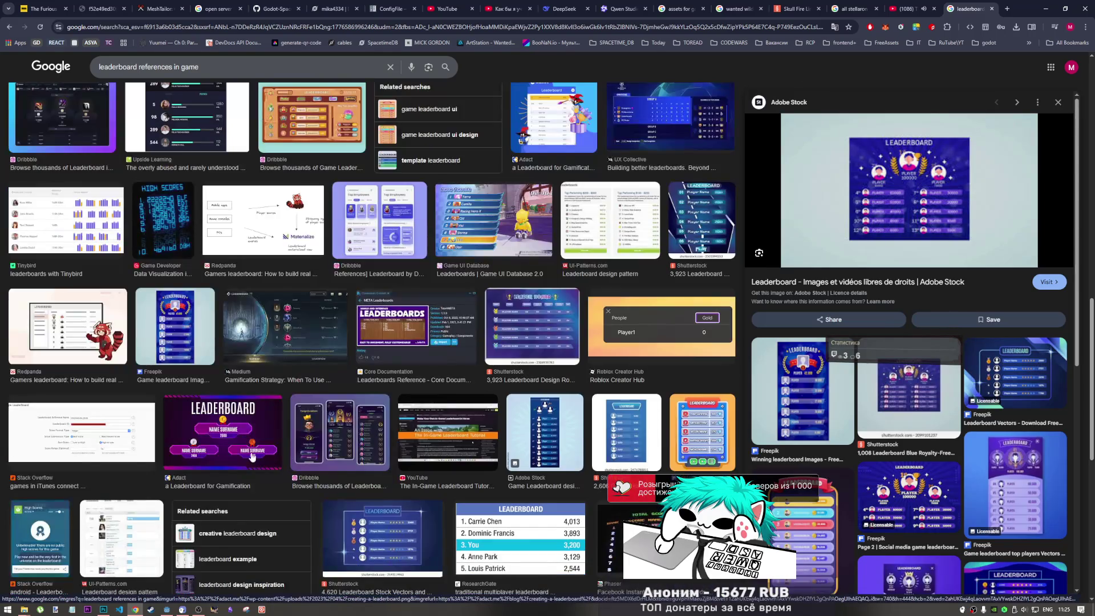
pyautogui.click(240, 454)
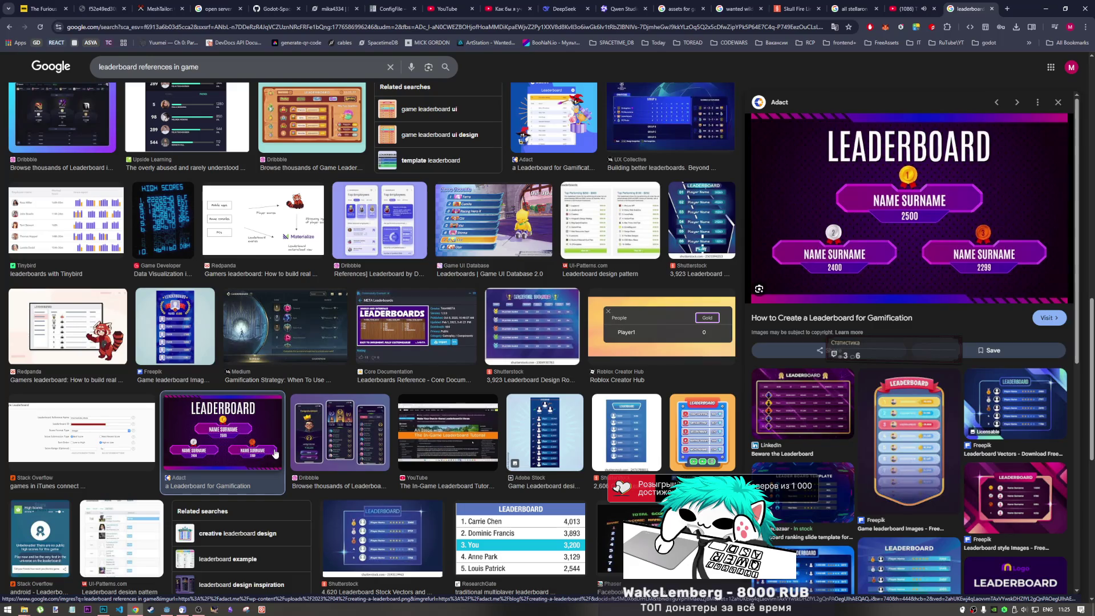
pyautogui.click(572, 488)
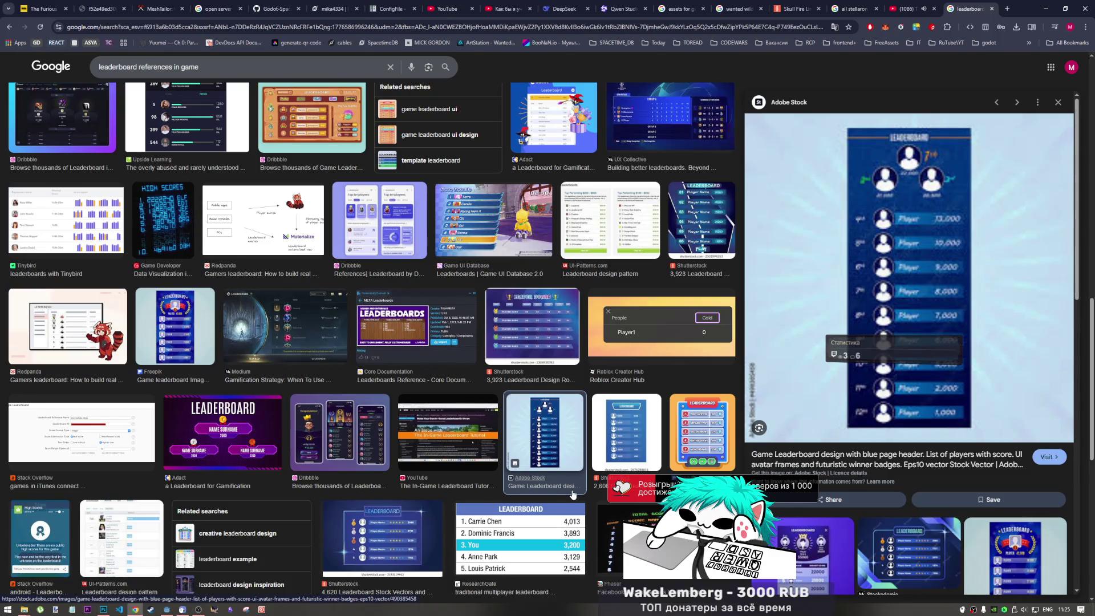
pyautogui.scroll(-5, 456, 466)
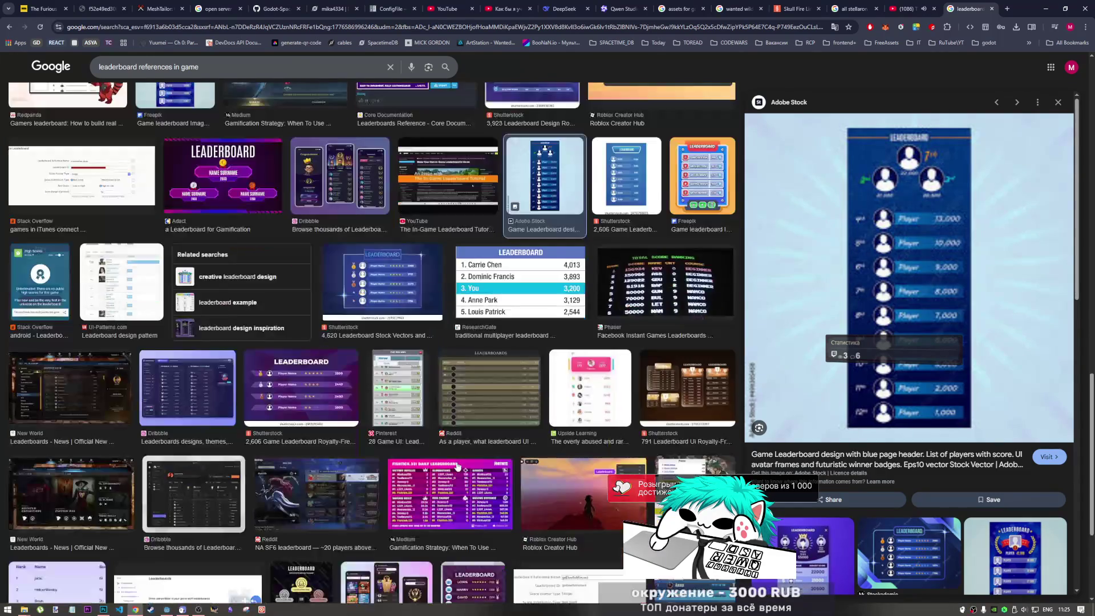
pyautogui.click(559, 421)
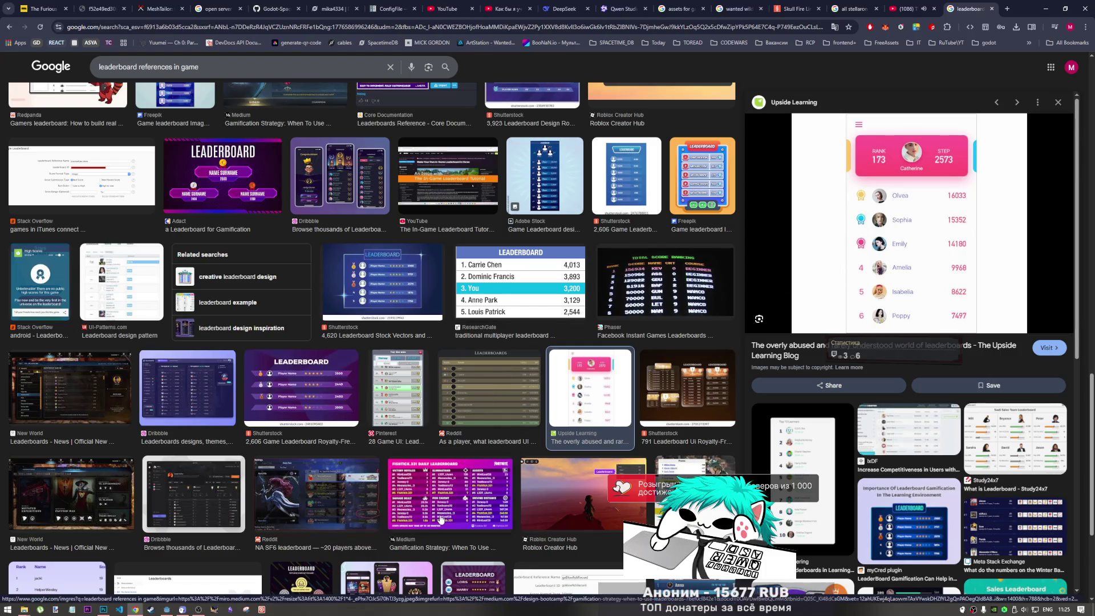
pyautogui.click(376, 499)
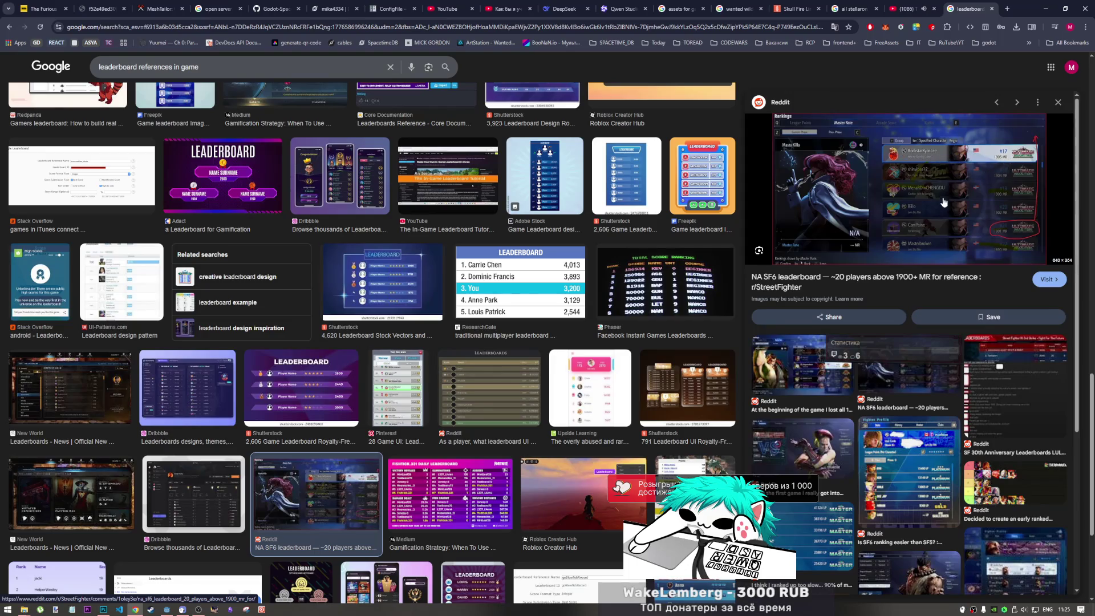
# Preview the SF6 Fighter Profile, both New World leaderboards and the UX Collective reference.
pyautogui.scroll(-2, 497, 504)
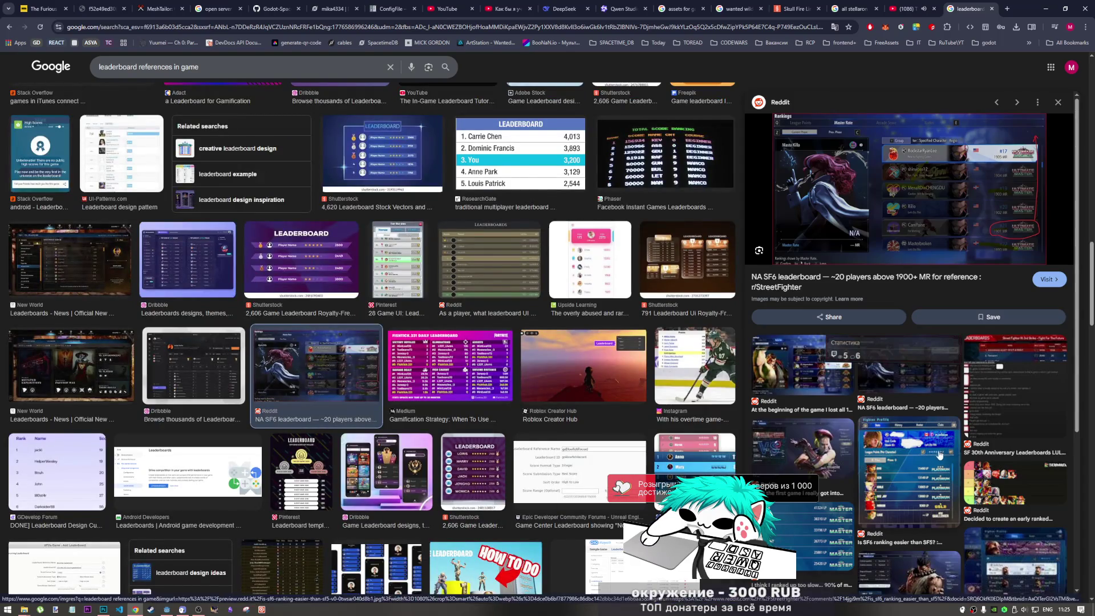
pyautogui.click(916, 484)
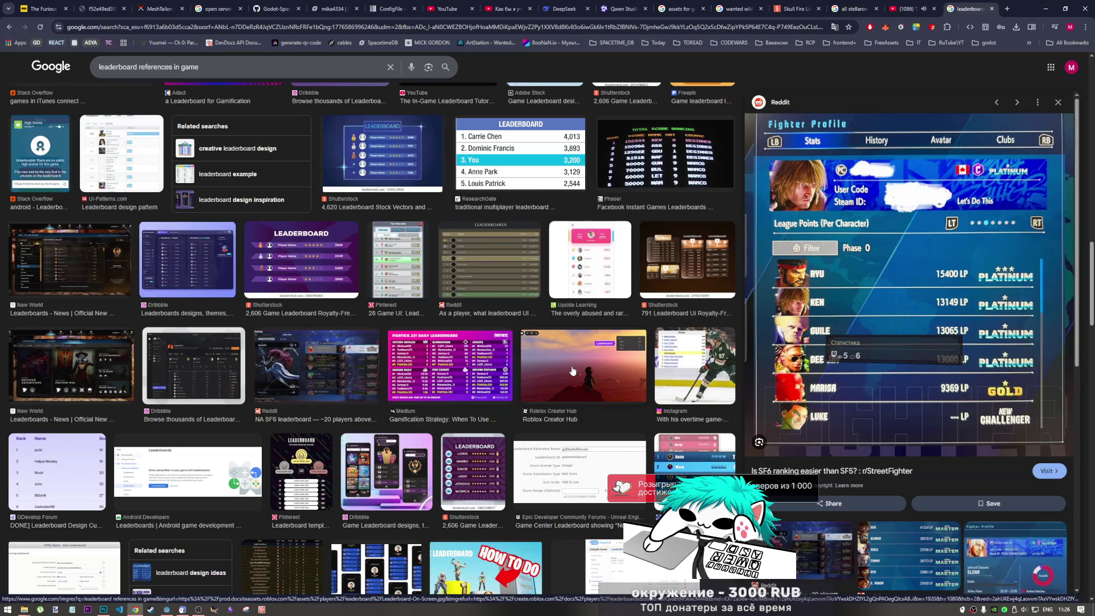
pyautogui.click(86, 368)
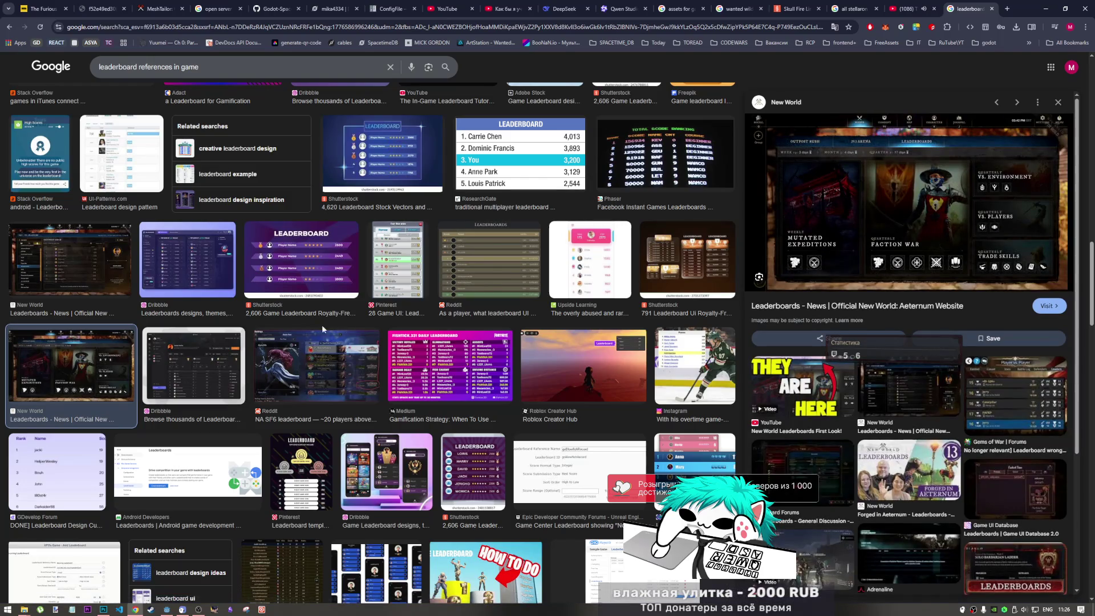
pyautogui.click(104, 271)
pyautogui.scroll(-7, 231, 380)
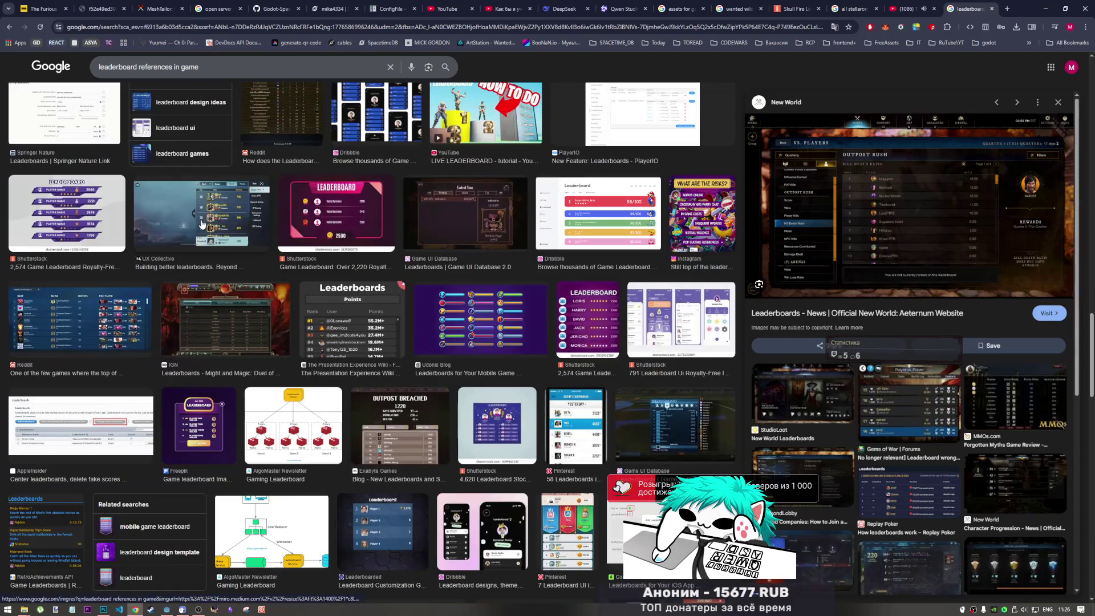
pyautogui.click(203, 225)
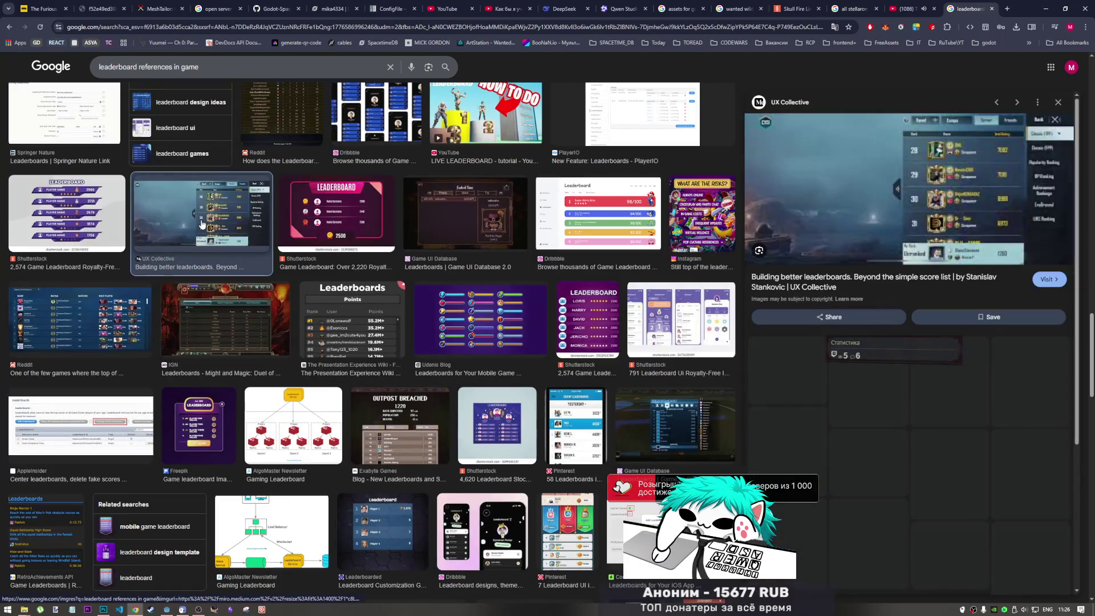
# Preview the Shutterstock leaderboard banners, mobile UI and blue vector, then switch to Photoshop.
pyautogui.click(97, 246)
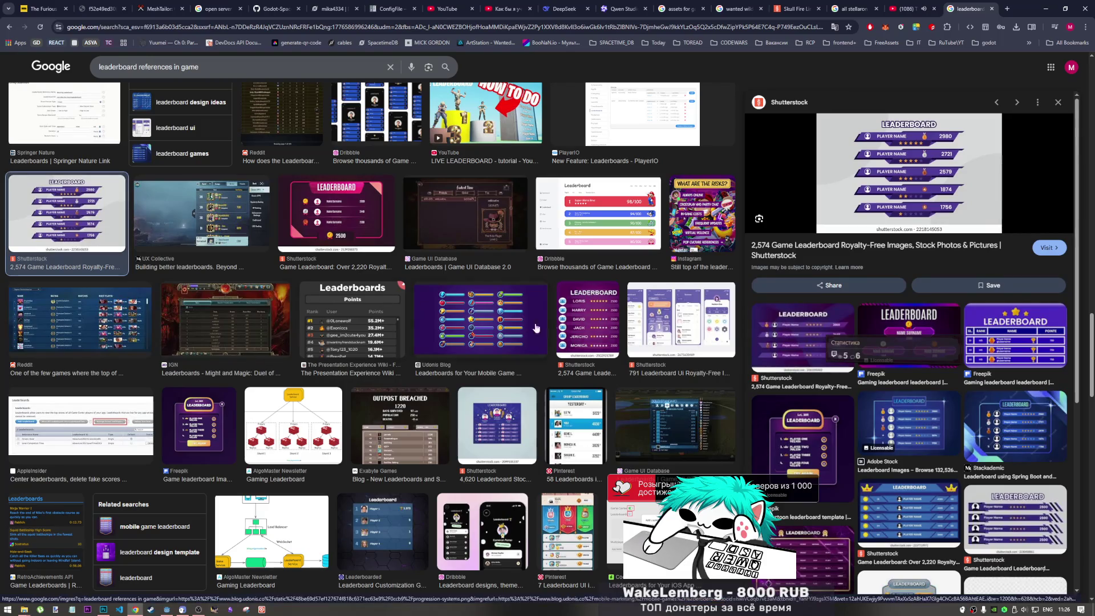
pyautogui.click(666, 342)
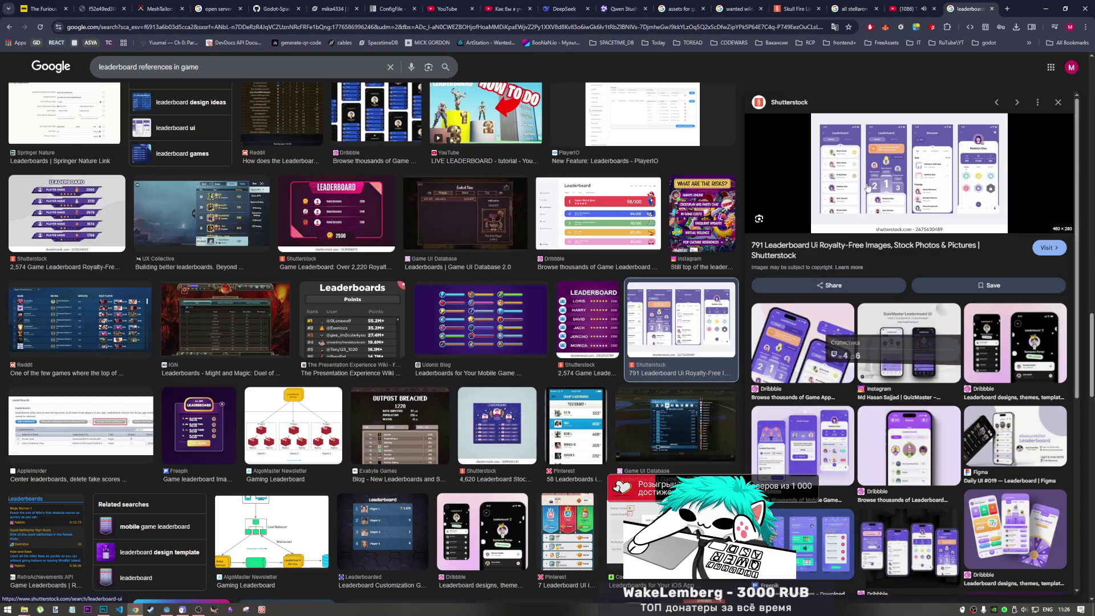
pyautogui.scroll(-2, 520, 408)
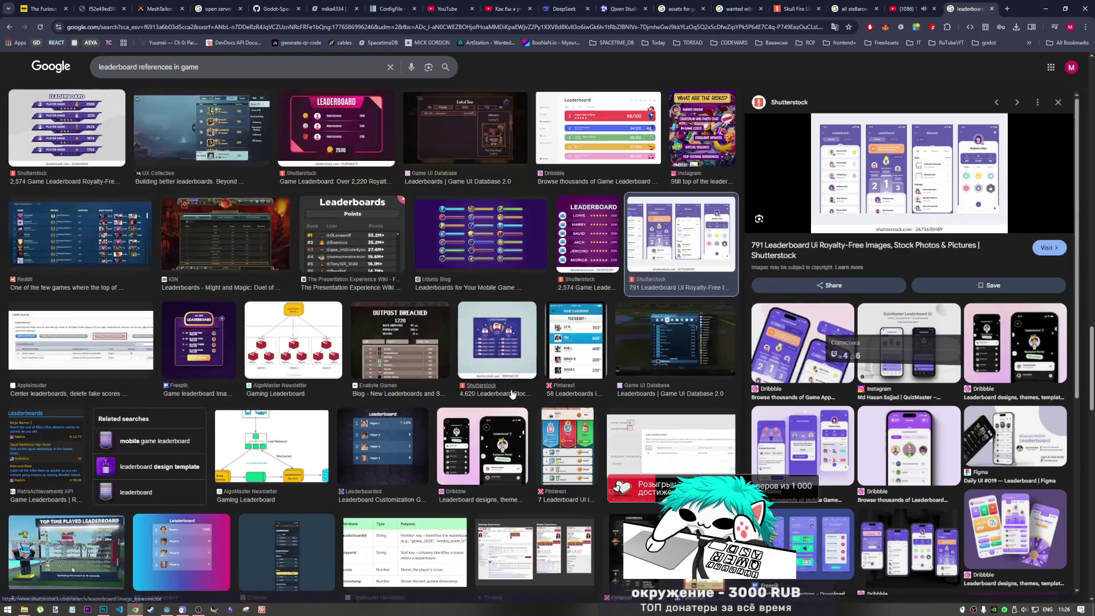
pyautogui.click(491, 375)
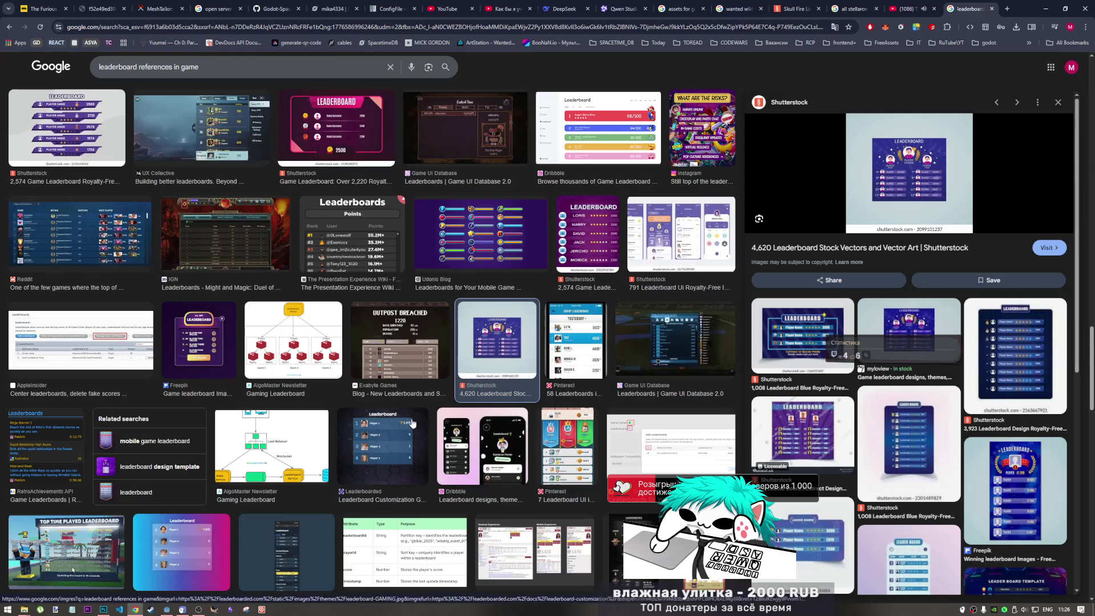
pyautogui.scroll(-6, 383, 429)
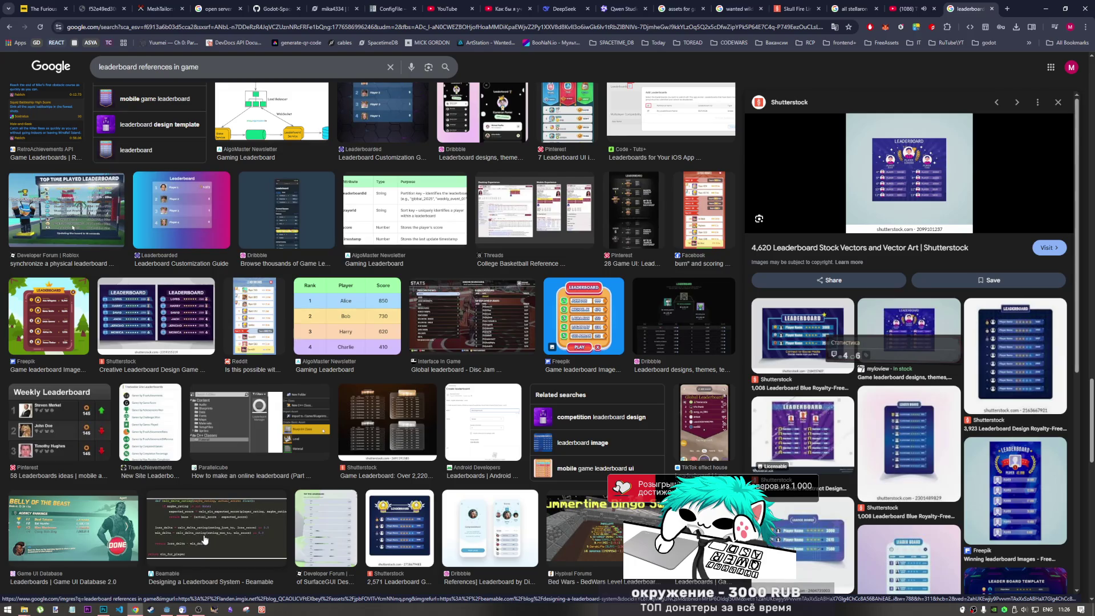
pyautogui.moveTo(137, 595)
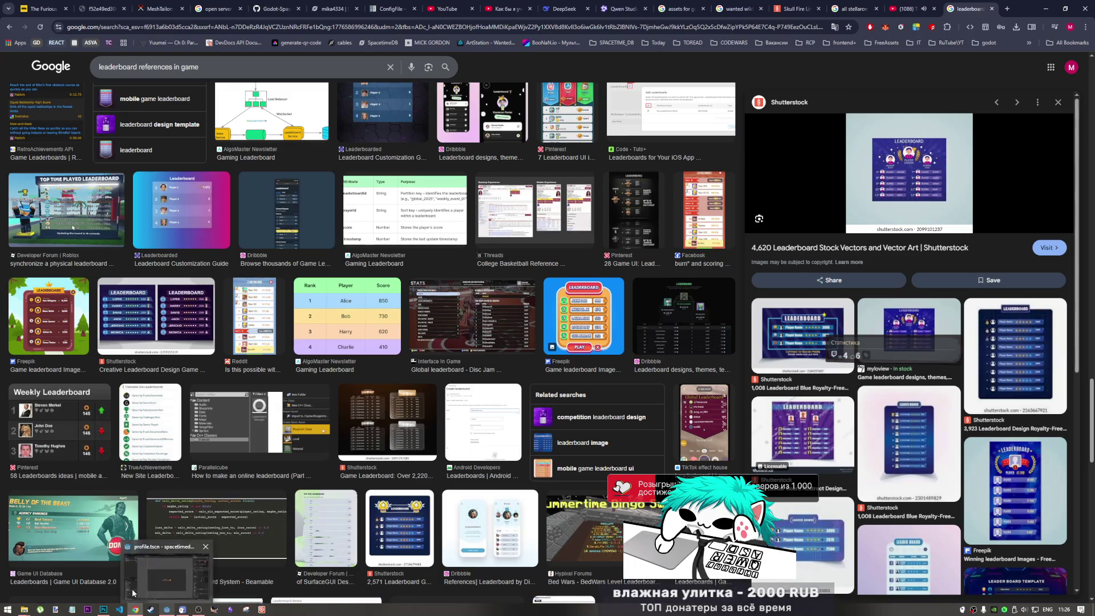
pyautogui.click(104, 609)
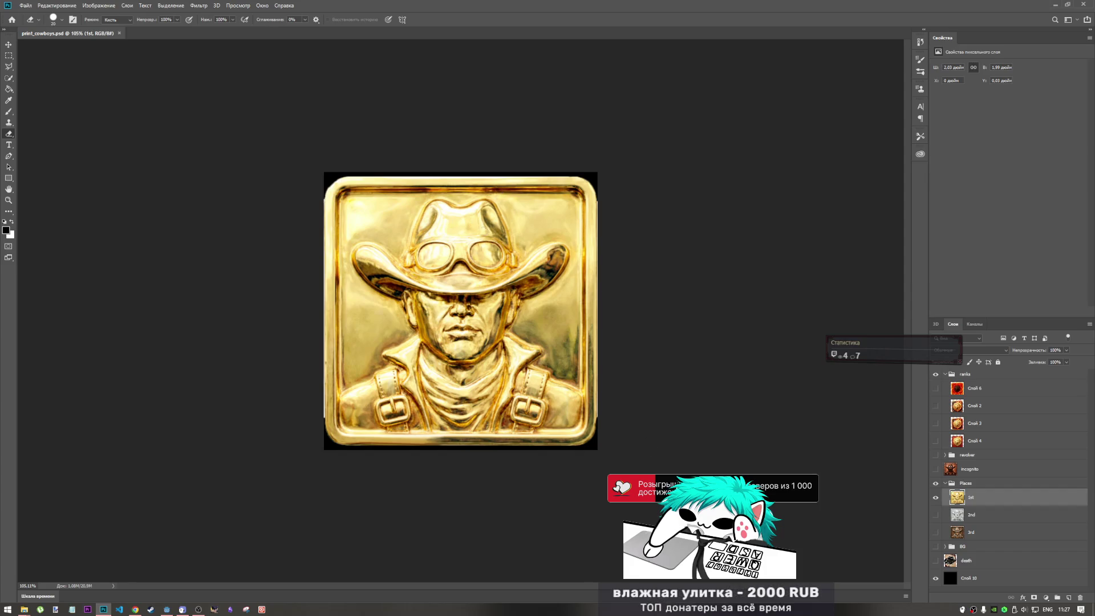
pyautogui.moveTo(182, 609)
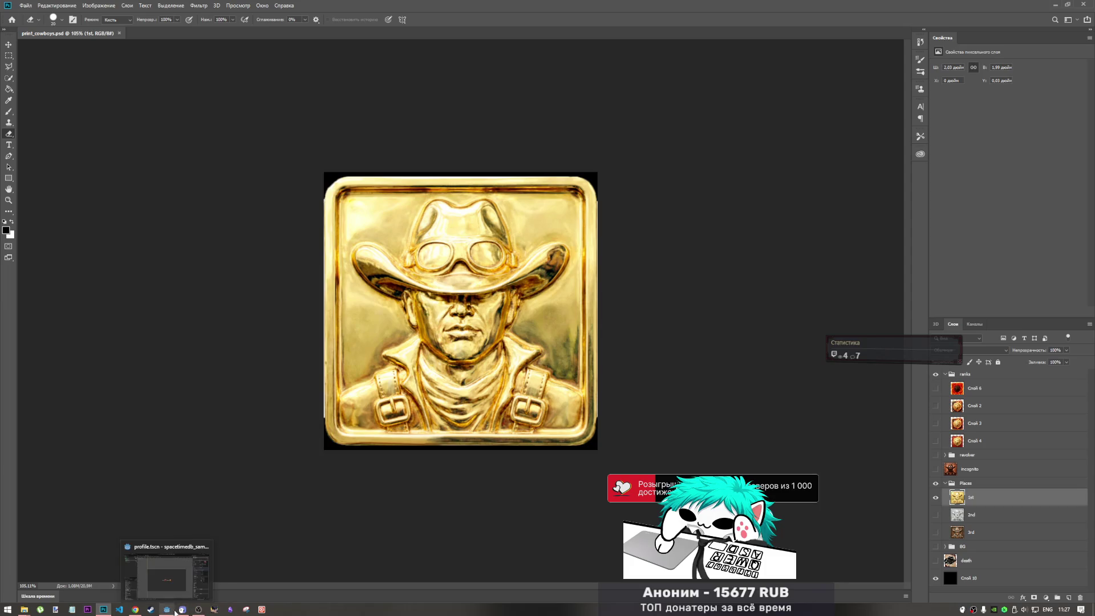
pyautogui.moveTo(137, 611)
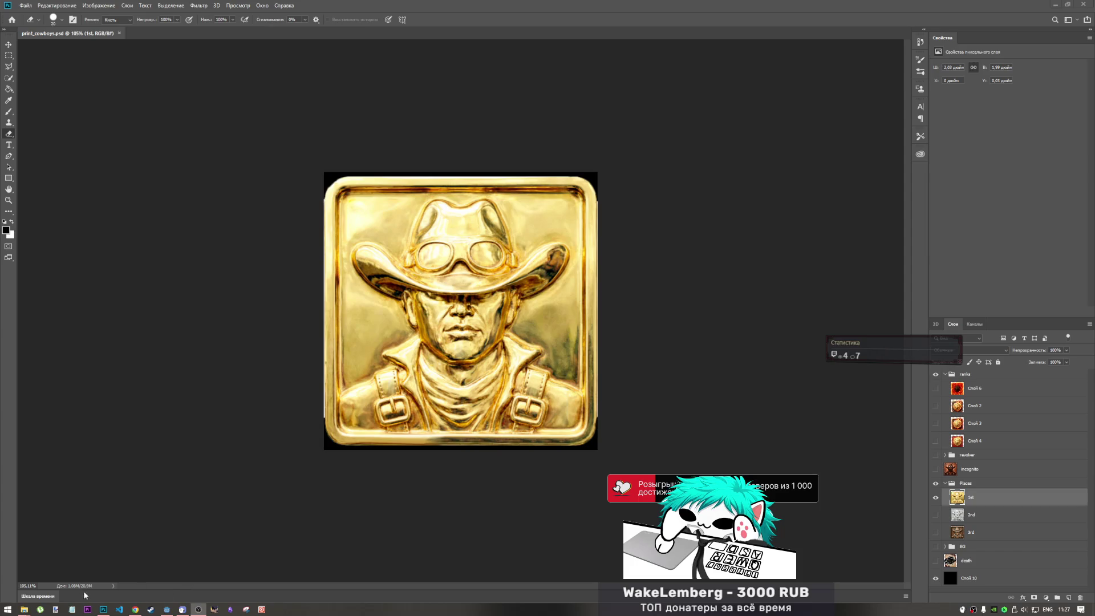
pyautogui.click(103, 609)
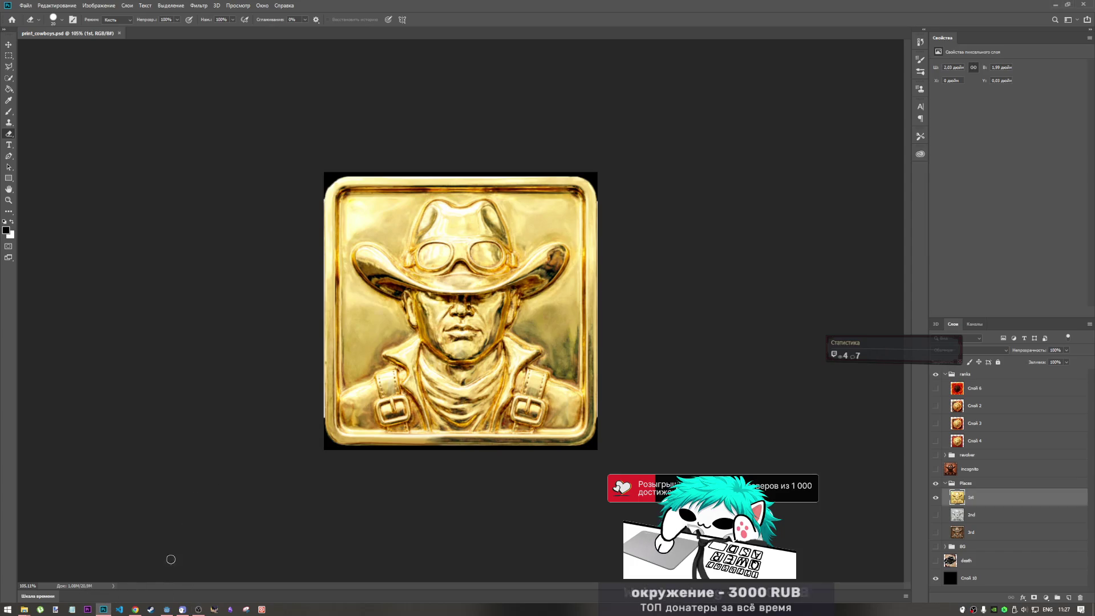
pyautogui.hotkey('alt', 'Tab')
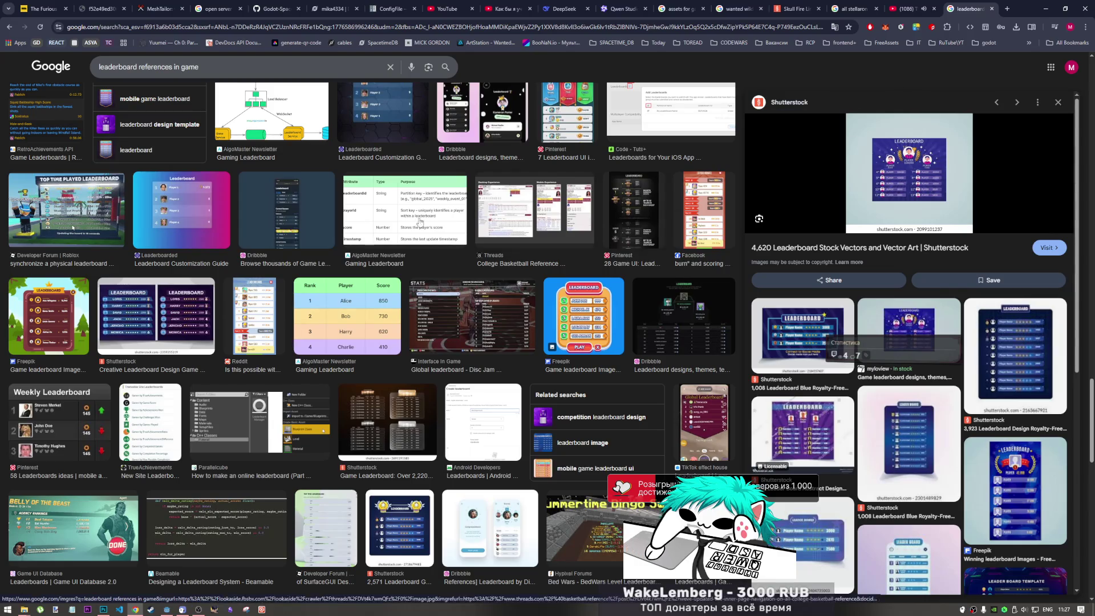
# Scroll down the results to the Pinterest '7 Leaderboard UI ideas' image and preview it.
pyautogui.scroll(-10, 254, 229)
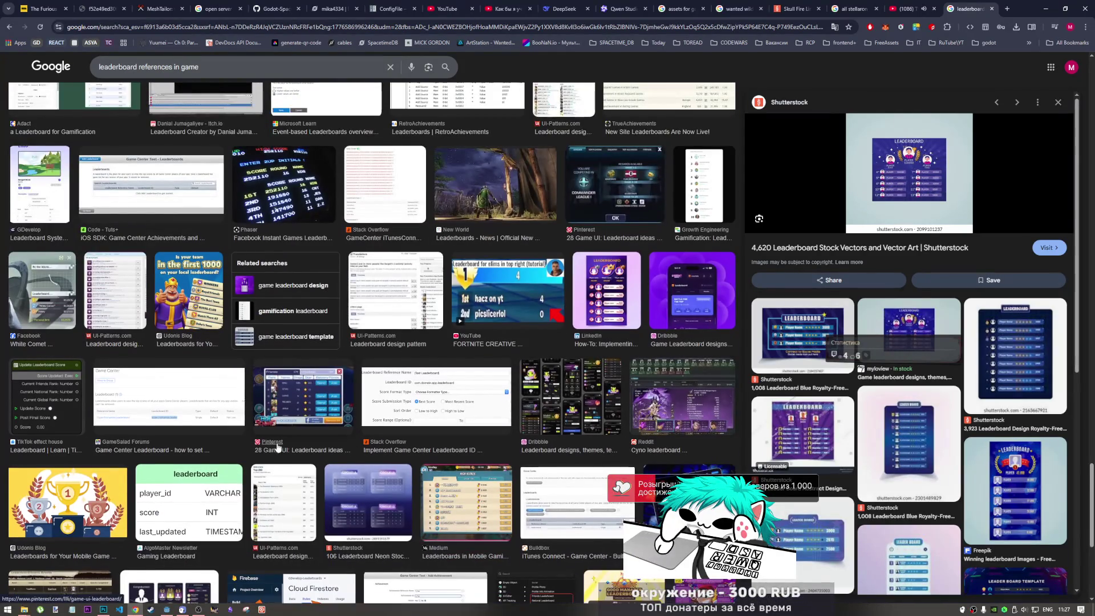
pyautogui.scroll(-2, 278, 447)
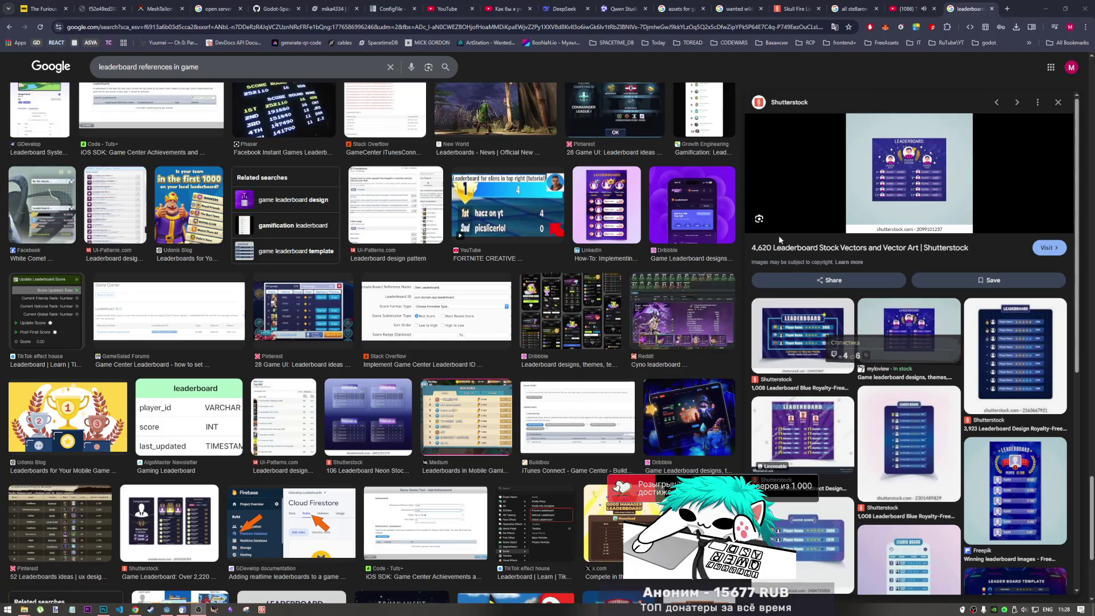
pyautogui.scroll(-5, 370, 342)
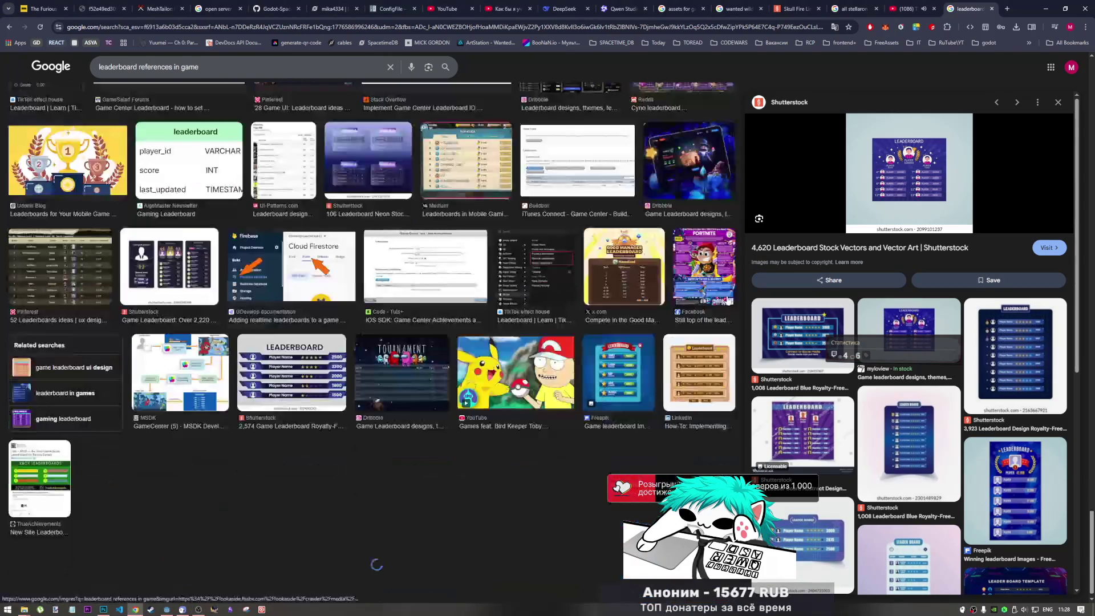
pyautogui.scroll(-3, 411, 415)
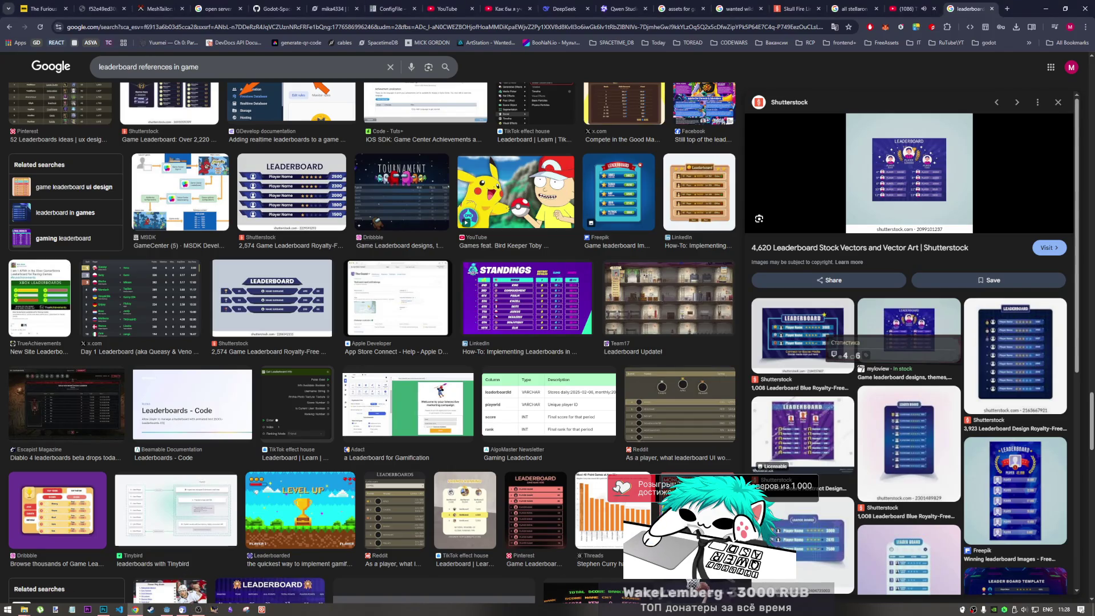
pyautogui.scroll(-5, 396, 504)
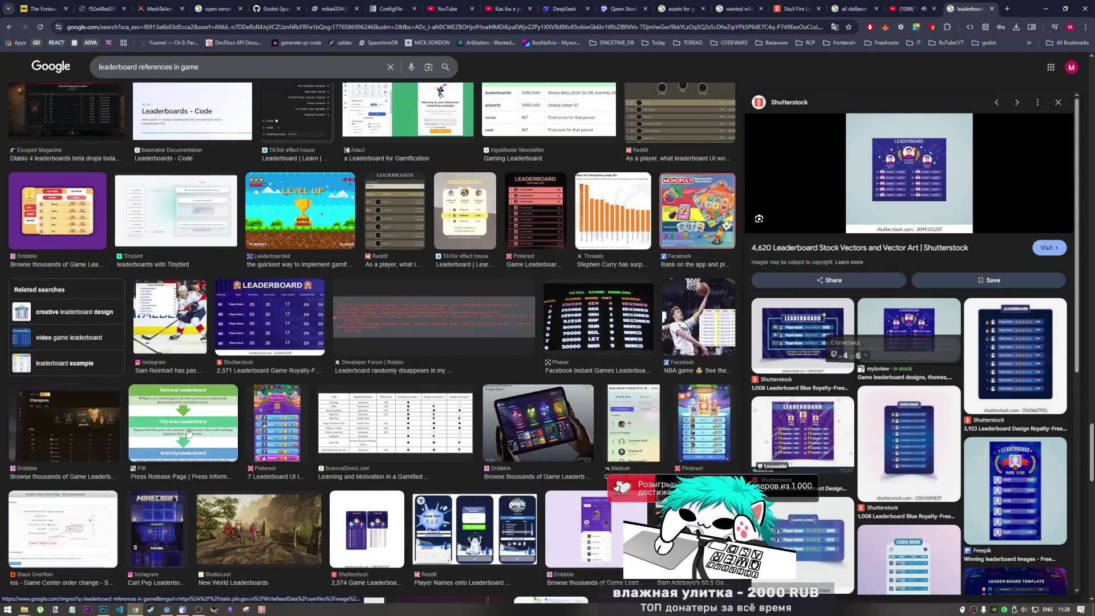
pyautogui.scroll(-4, 186, 438)
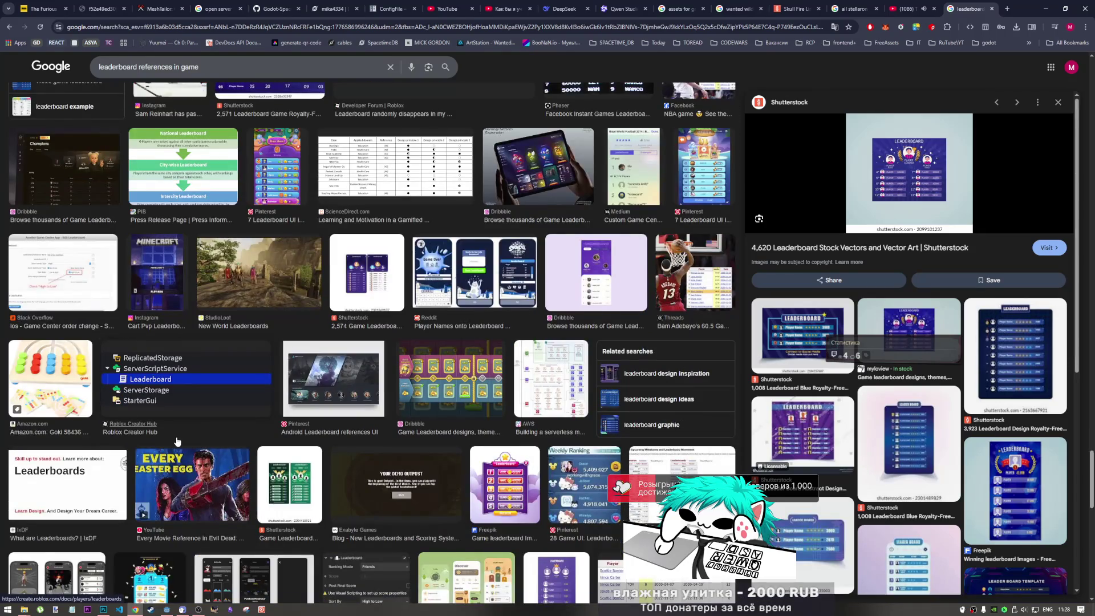
pyautogui.scroll(-1, 177, 440)
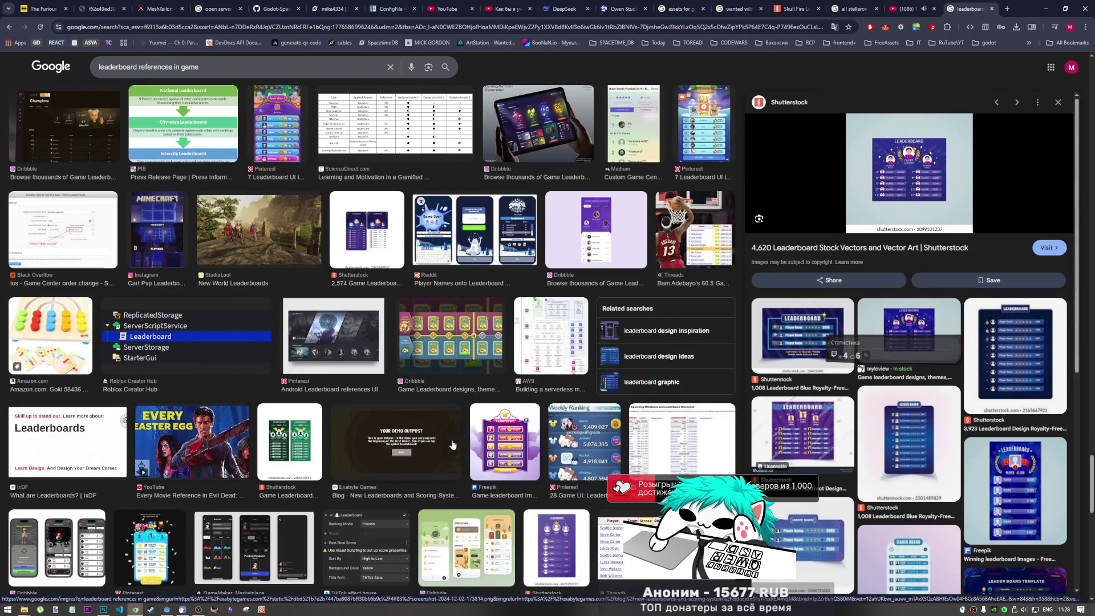
pyautogui.scroll(-5, 198, 428)
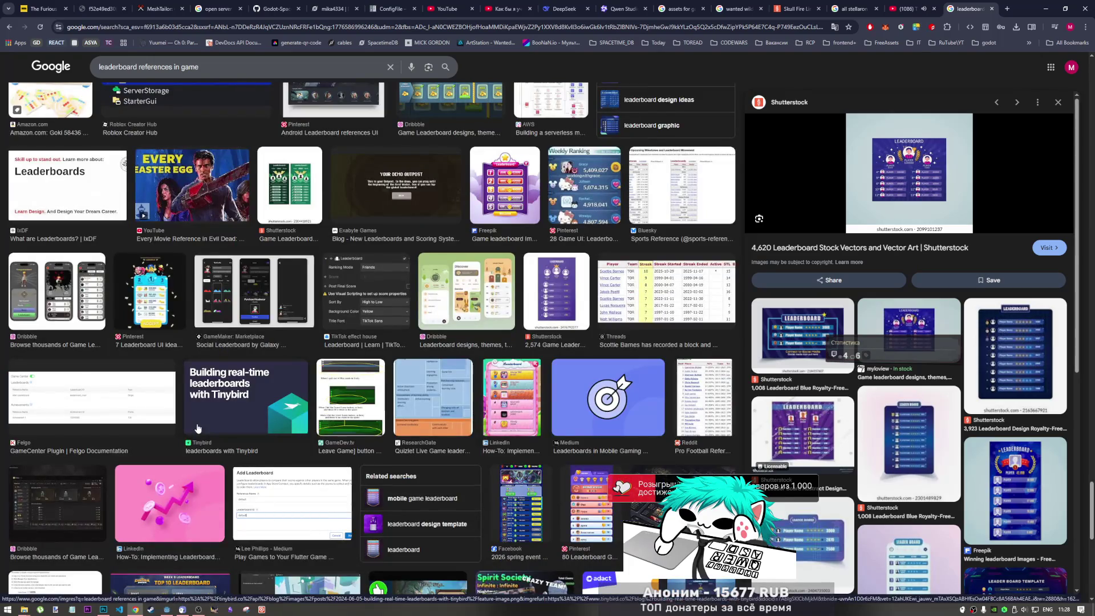
pyautogui.click(168, 310)
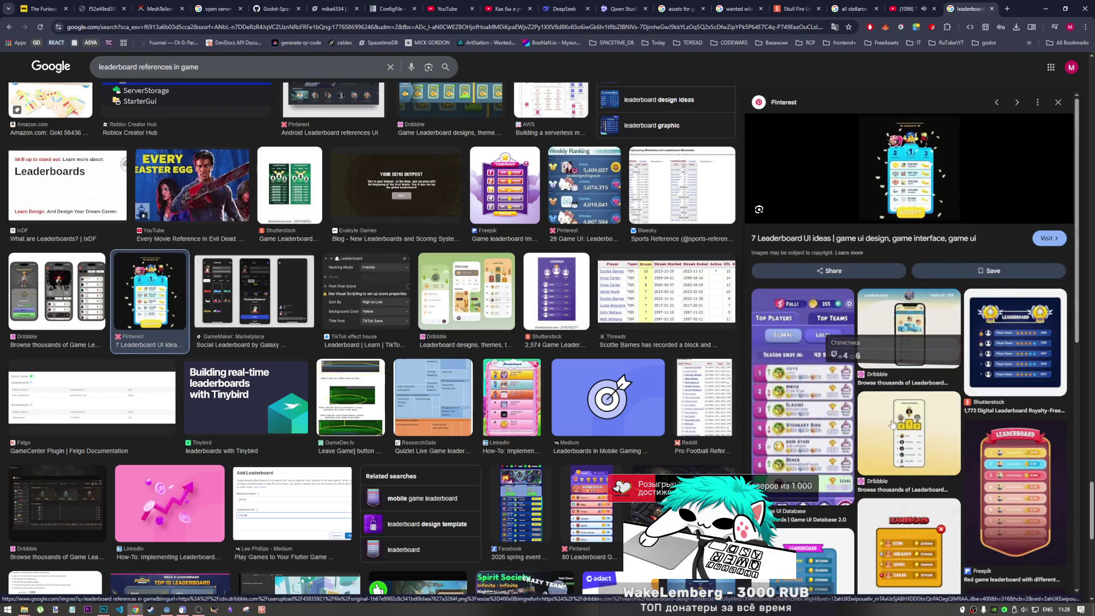
# Delete the current Google Images query and start a new web search.
pyautogui.scroll(-5, 576, 446)
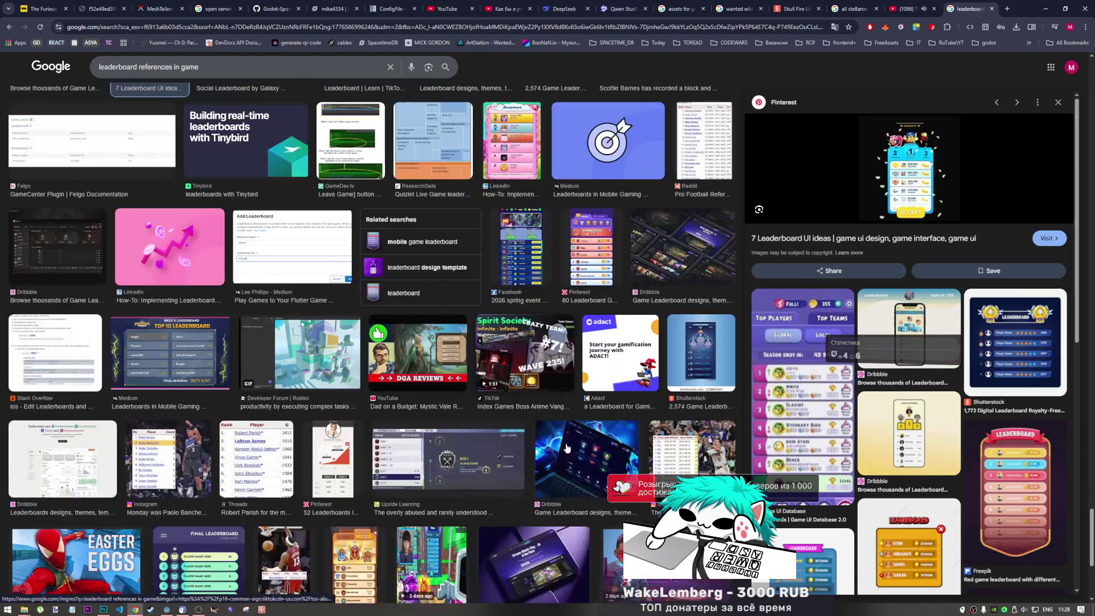
pyautogui.scroll(-3, 563, 446)
pyautogui.scroll(-15, 556, 445)
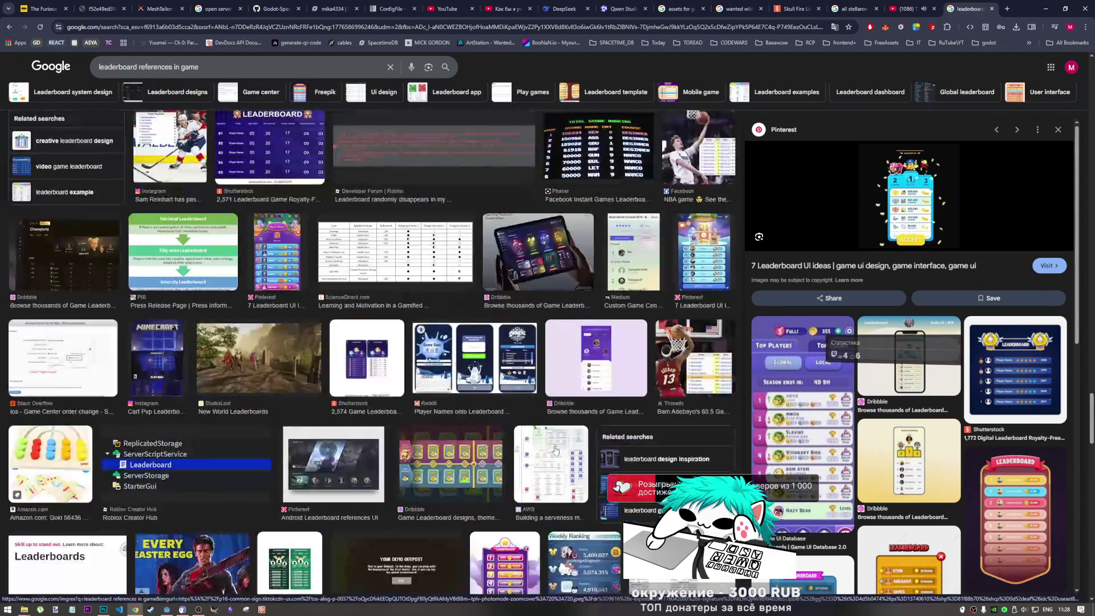
pyautogui.scroll(-5, 546, 441)
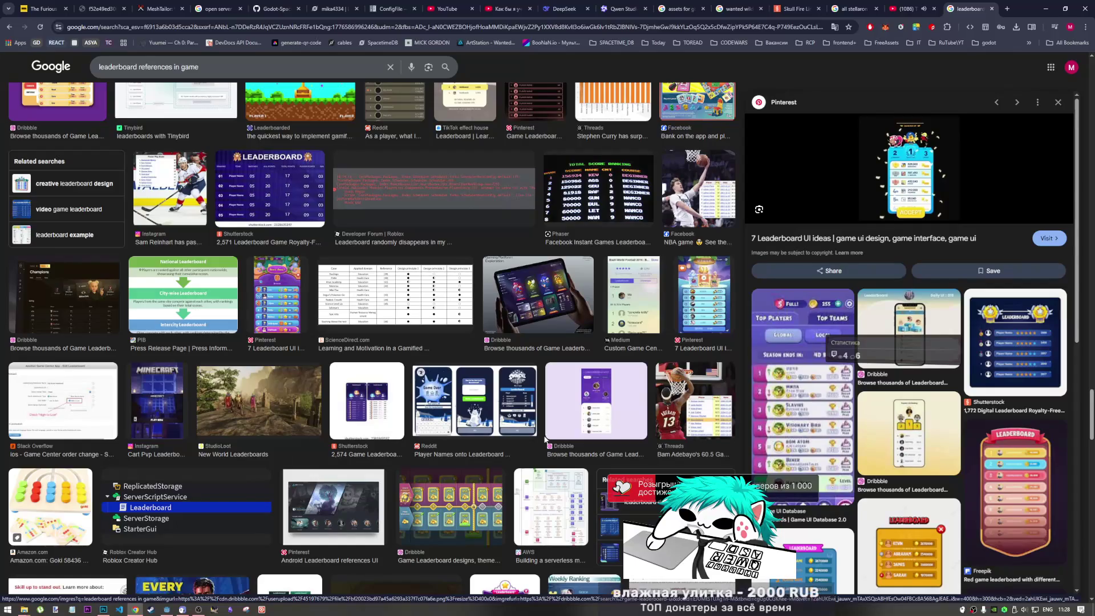
pyautogui.scroll(10, 545, 438)
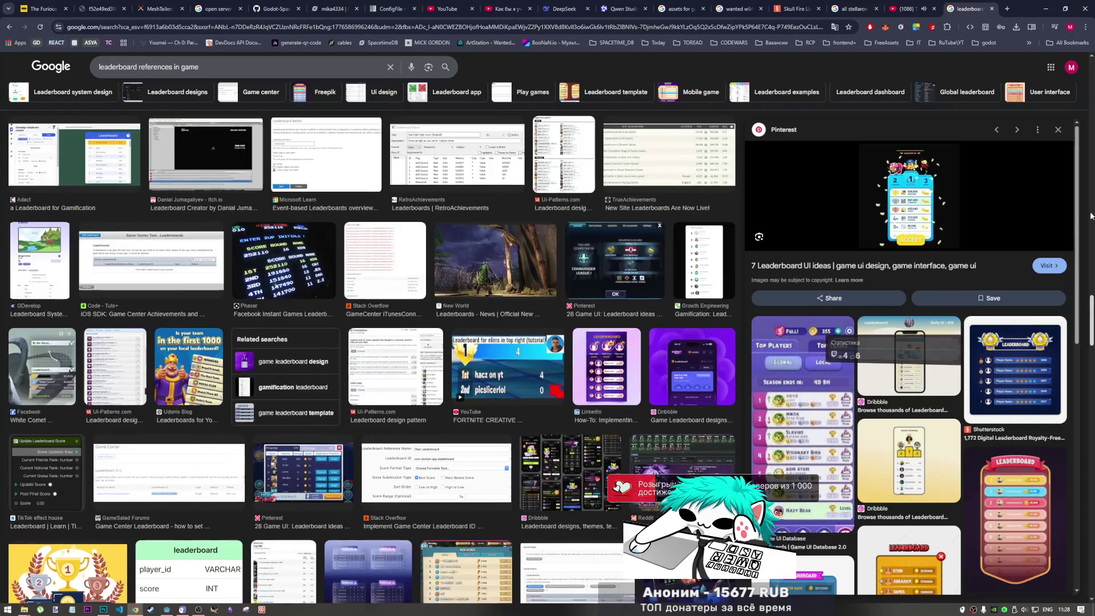
pyautogui.scroll(10, 236, 63)
pyautogui.moveTo(236, 68); pyautogui.dragTo(23, 64)
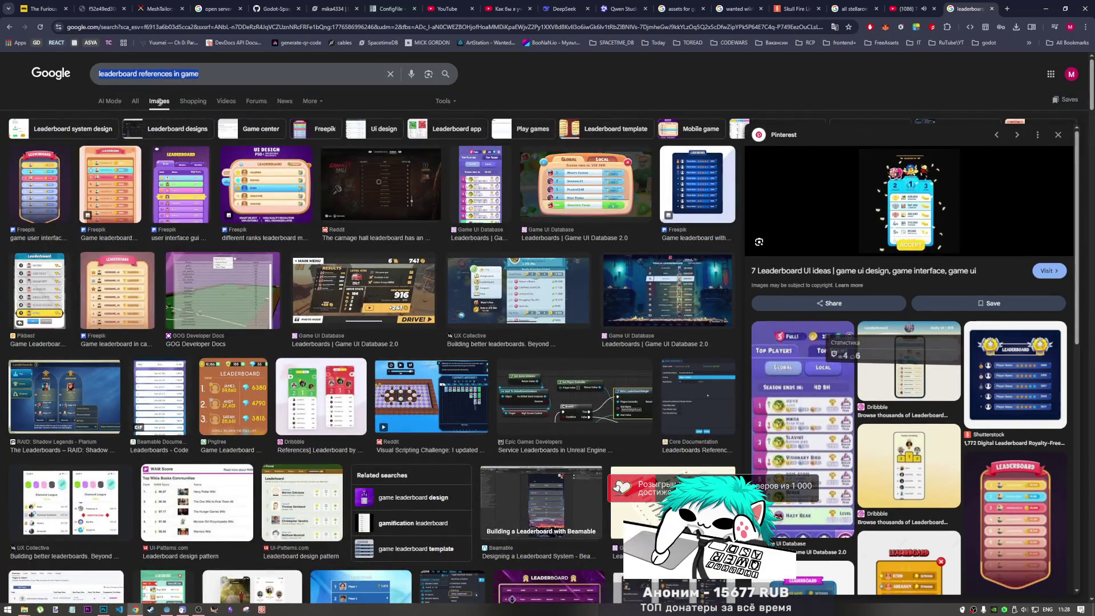
pyautogui.press('BackSpace')
pyautogui.click(199, 27)
# Go to Yandex Images via 'яндекс картинки' and search 'leaderboard references in game'.
pyautogui.write('zyltrc rfh')
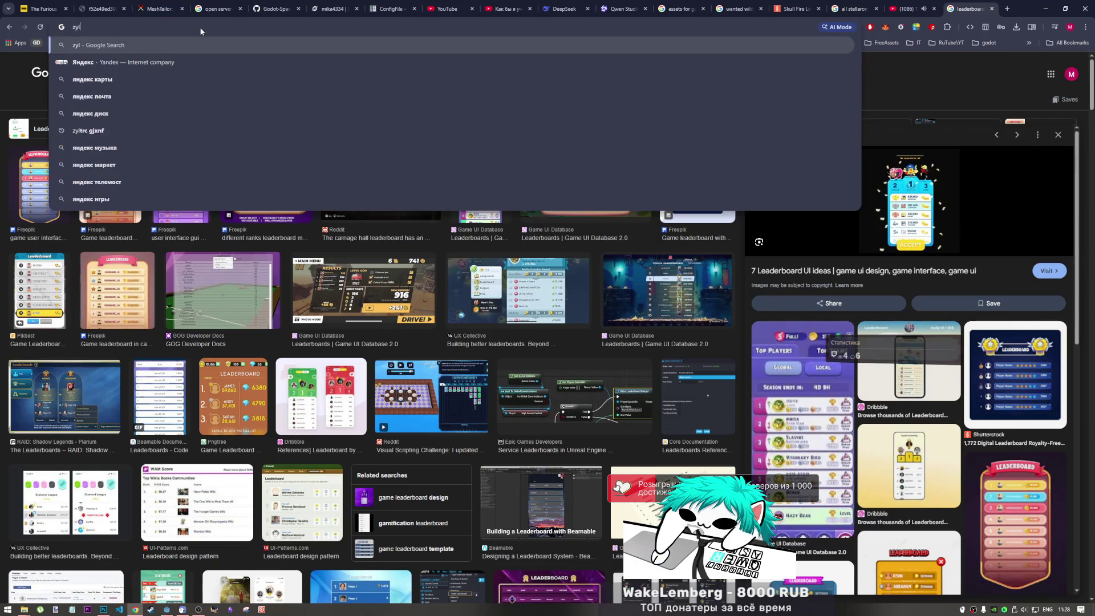
pyautogui.write('byrb')
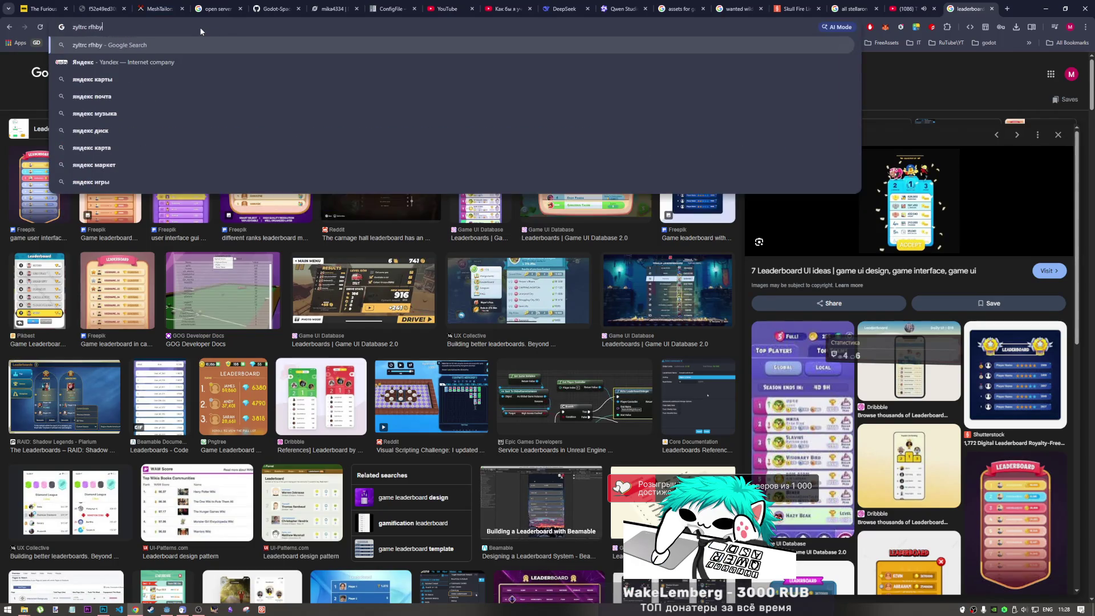
pyautogui.press('Return')
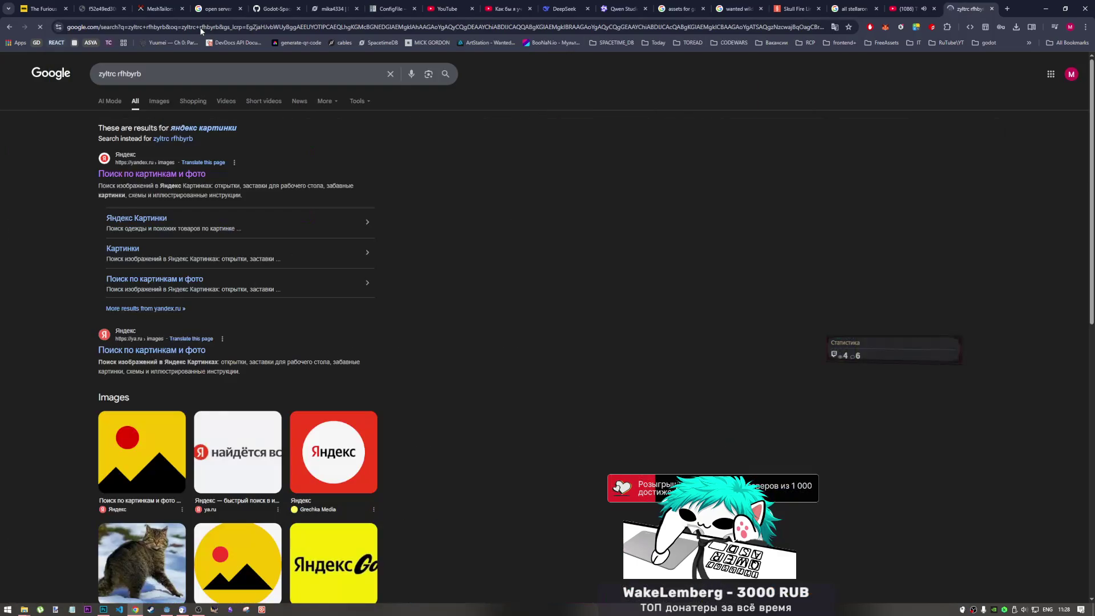
pyautogui.click(169, 175)
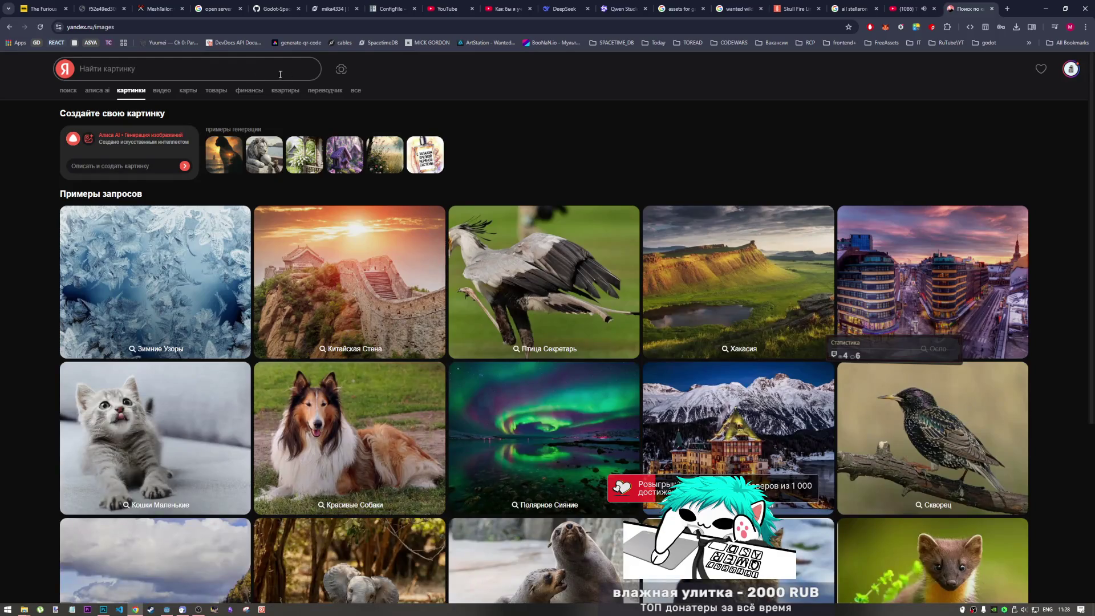
pyautogui.click(231, 71)
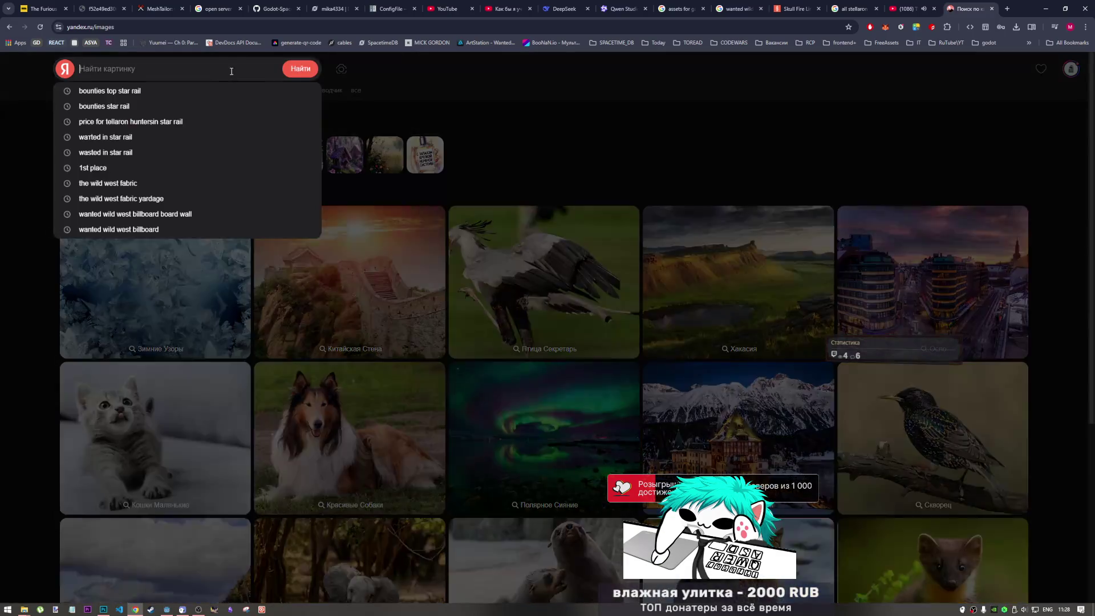
pyautogui.write('leaderboard references in game')
pyautogui.press('Return')
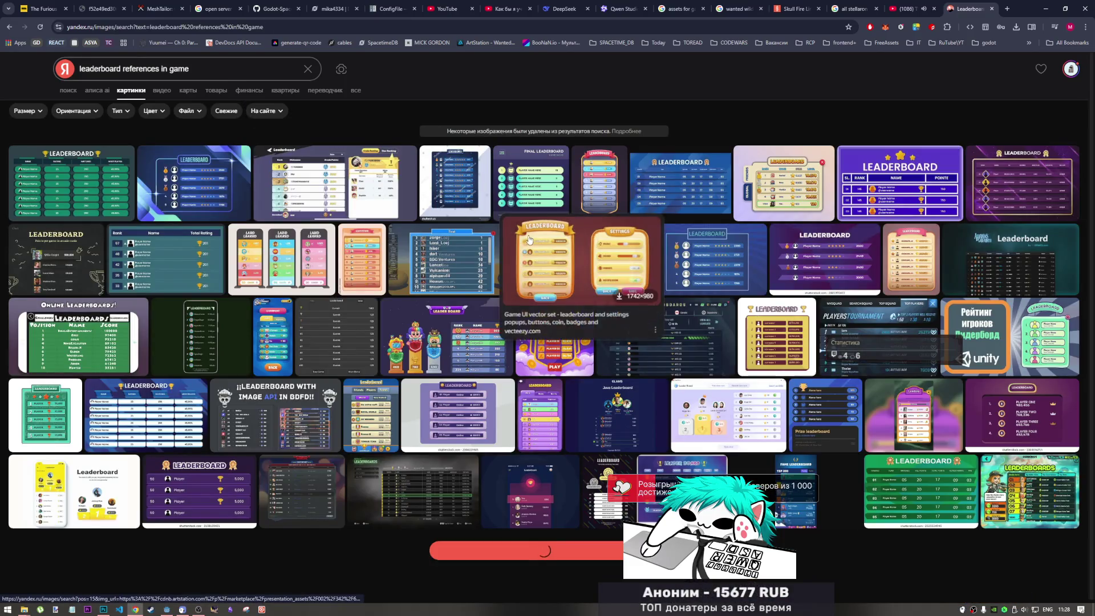
# View the BOOMBER PARTY and Java Leaderboard images full size, then return to Godot.
pyautogui.moveTo(434, 343)
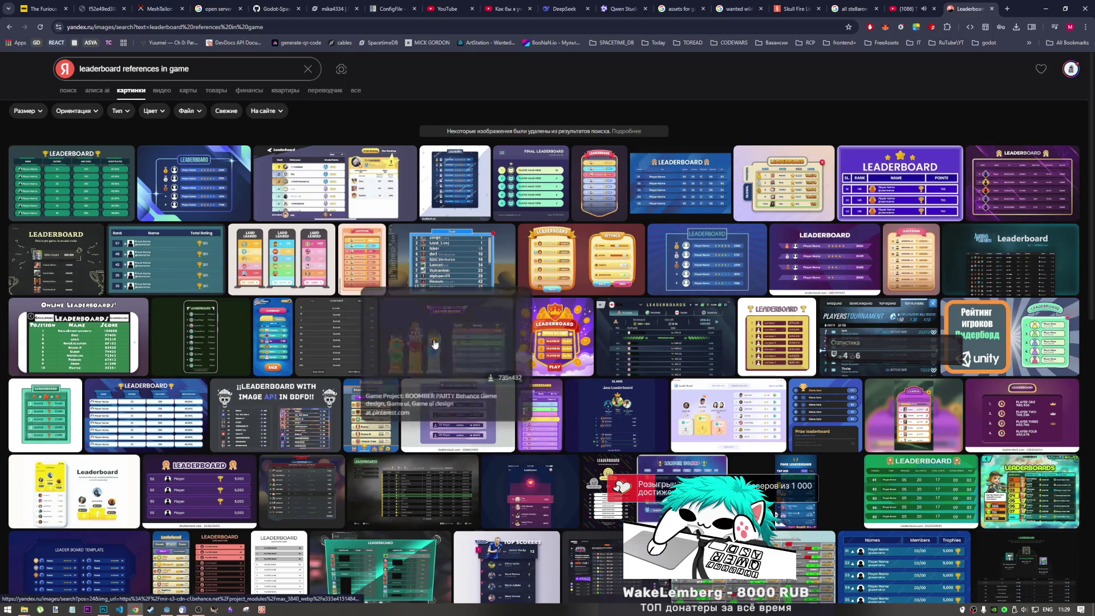
pyautogui.click(433, 342)
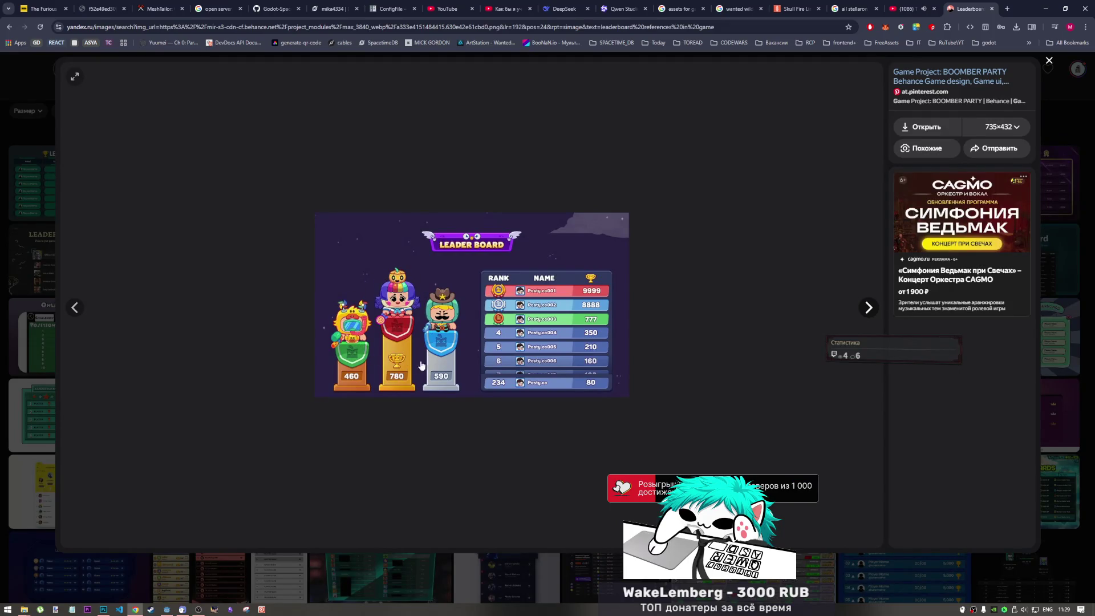
pyautogui.click(1048, 61)
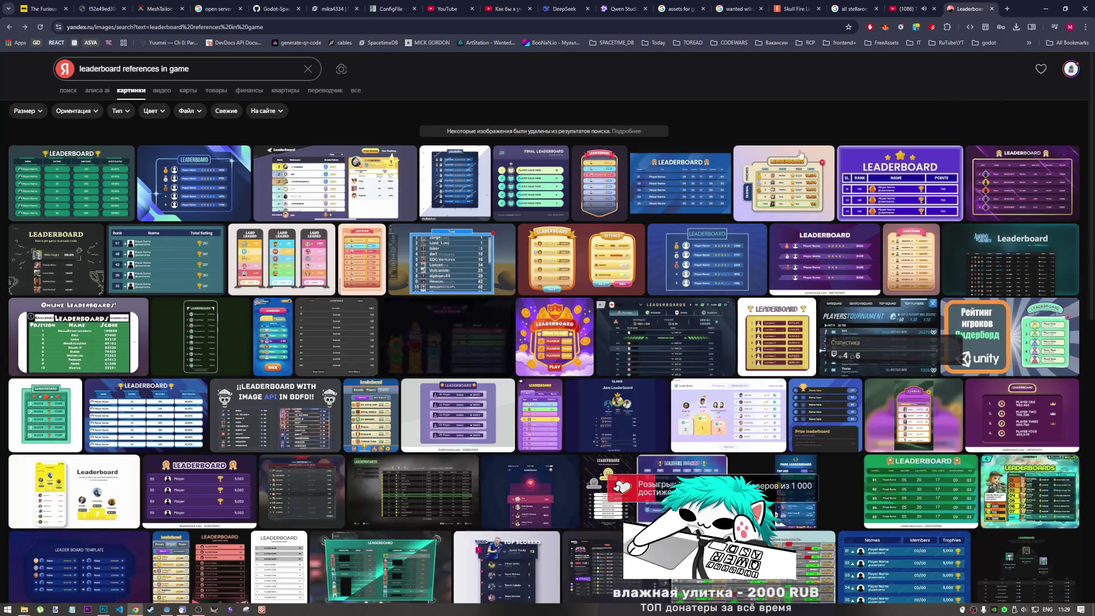
pyautogui.click(630, 423)
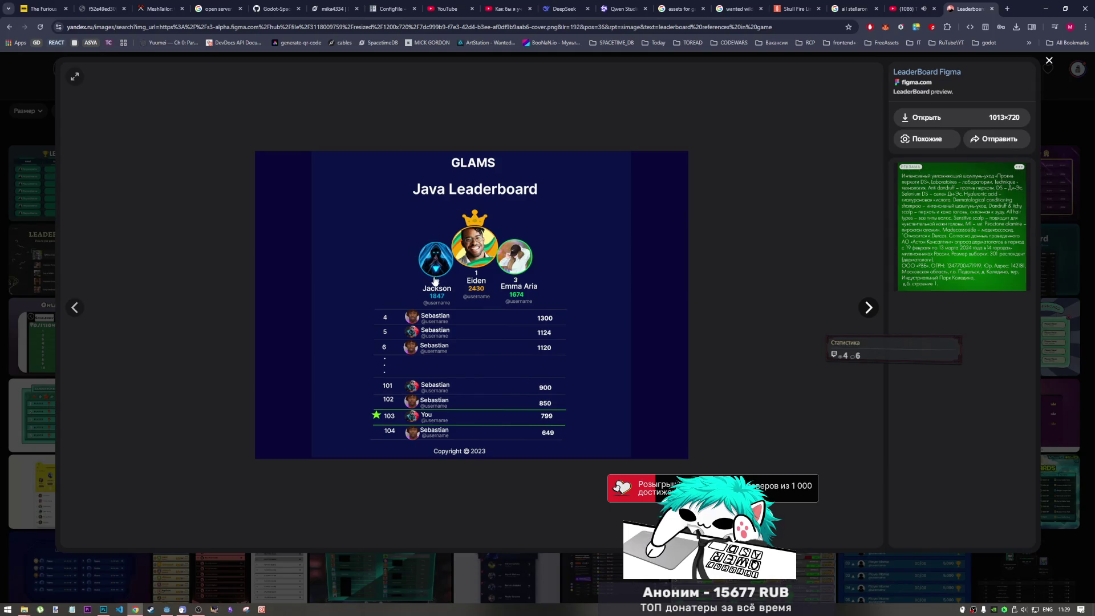
pyautogui.click(1048, 63)
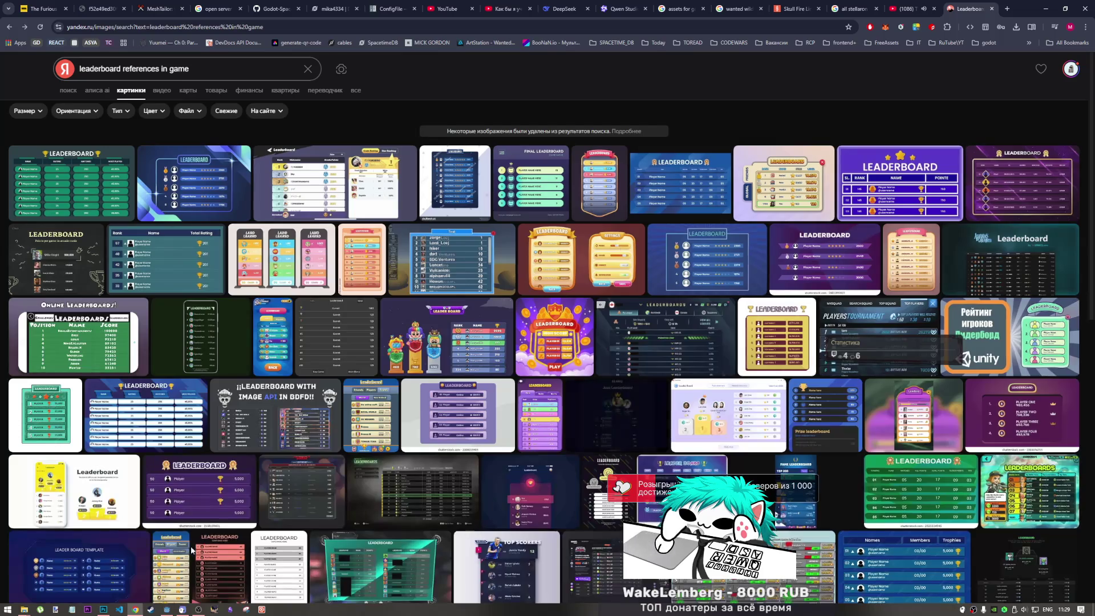
pyautogui.click(166, 609)
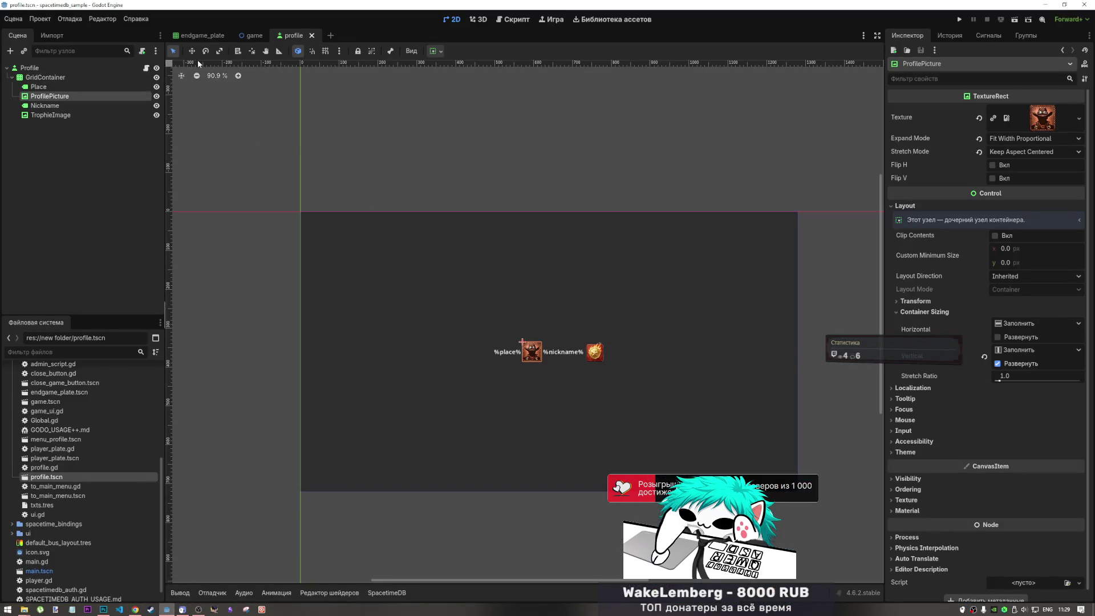
# Look over the endgame_plate and game scenes' WANTED poster, then return to the Yandex results.
pyautogui.click(200, 35)
pyautogui.click(263, 35)
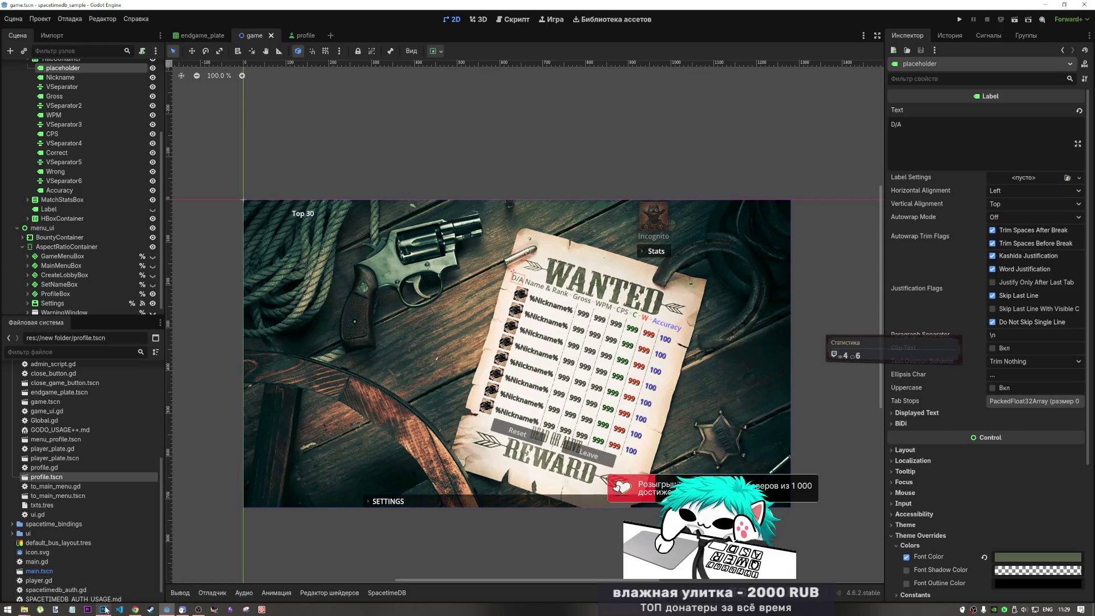
pyautogui.moveTo(134, 609)
pyautogui.click(183, 561)
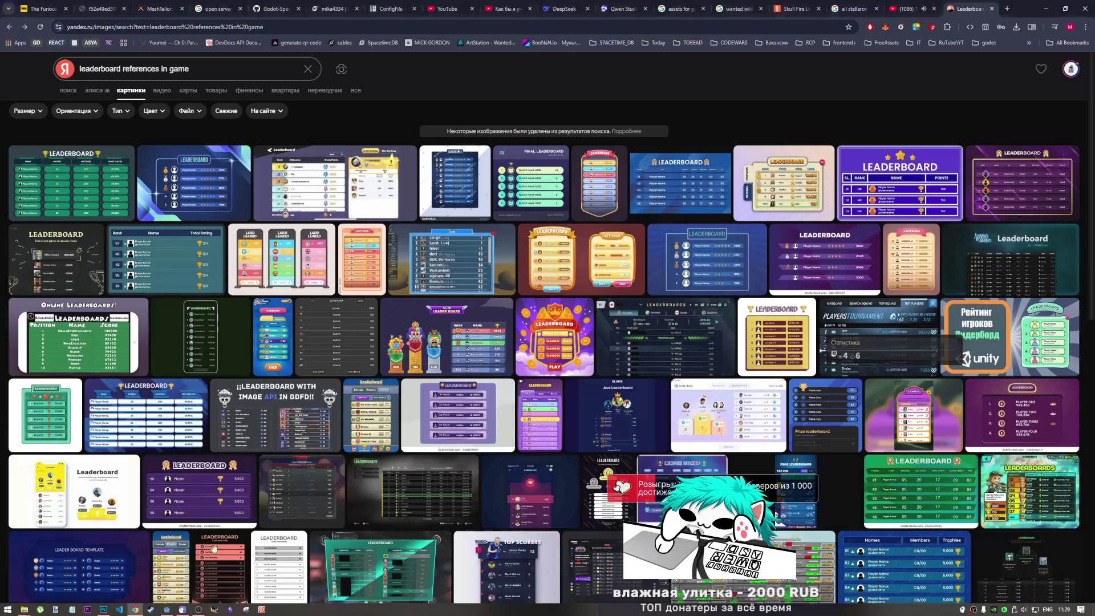
pyautogui.moveTo(773, 401)
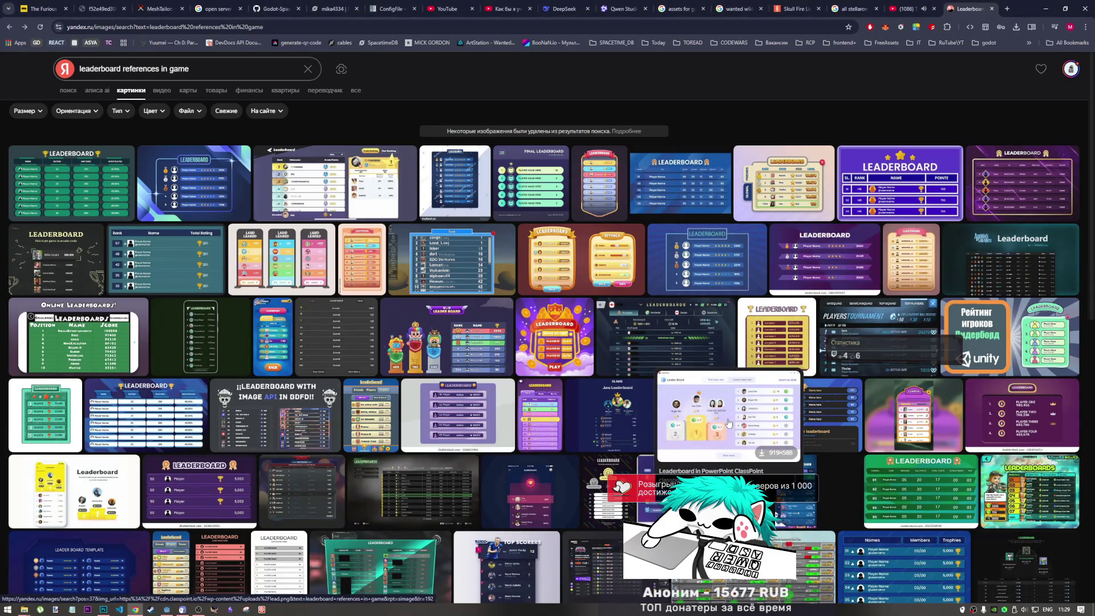
pyautogui.scroll(-2, 250, 359)
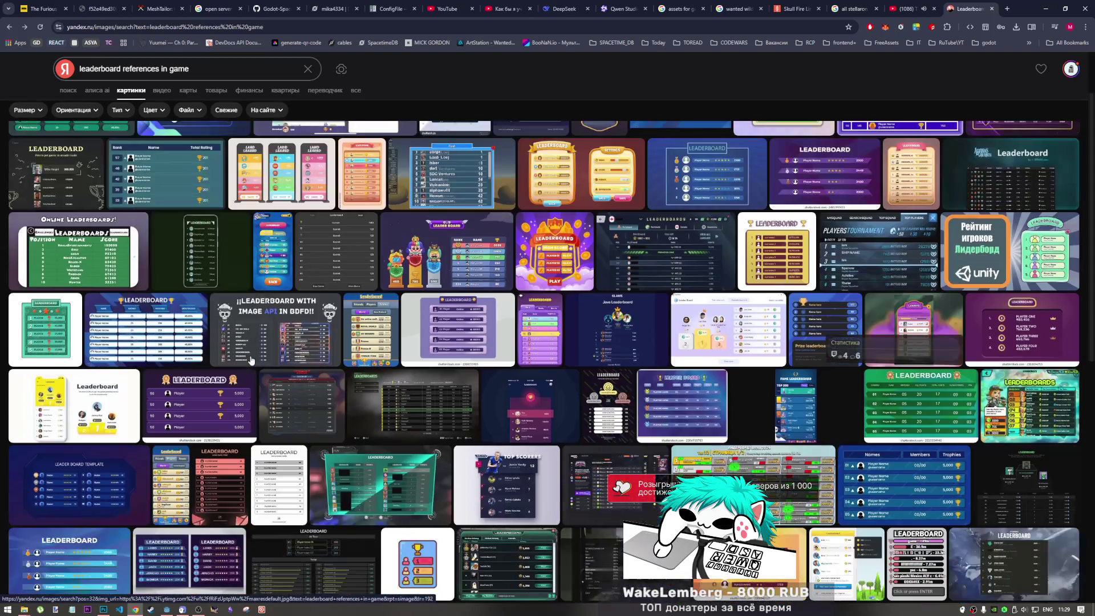
pyautogui.moveTo(691, 356)
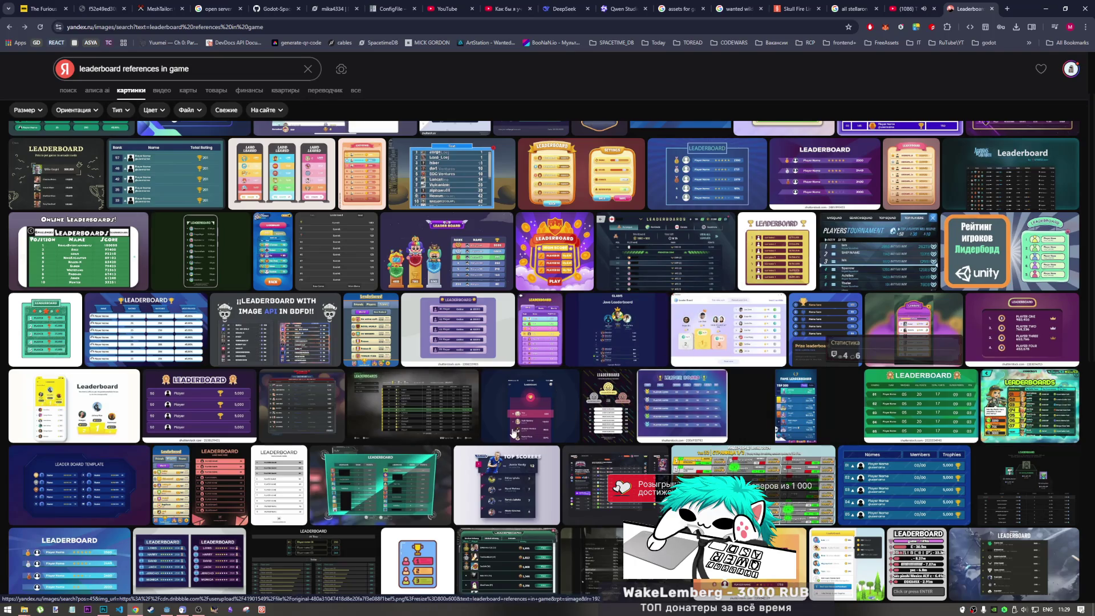
pyautogui.moveTo(511, 429)
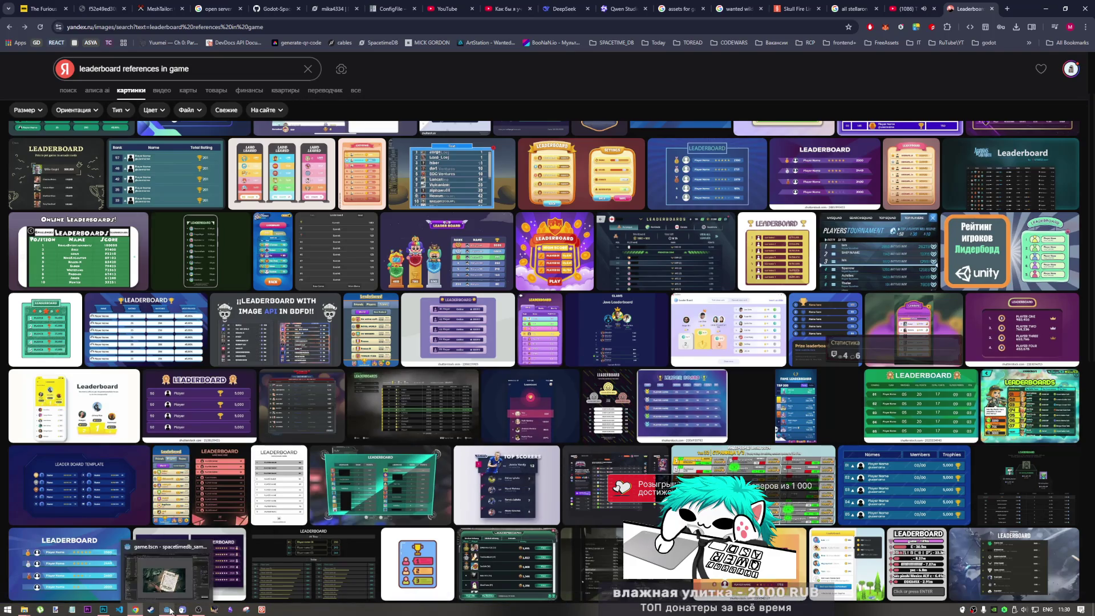
pyautogui.click(198, 610)
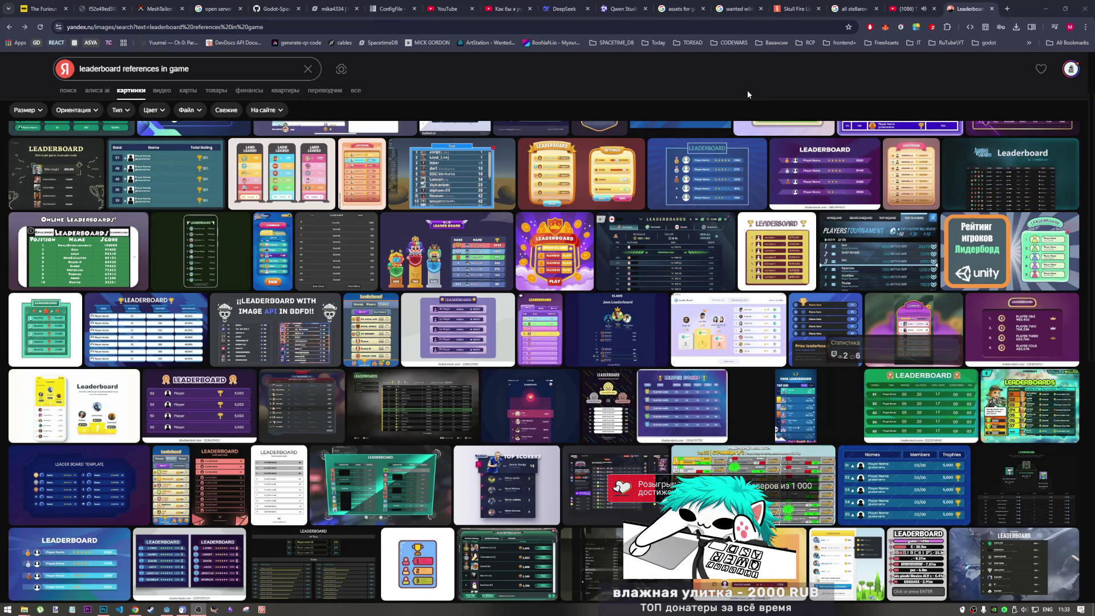
pyautogui.moveTo(688, 163)
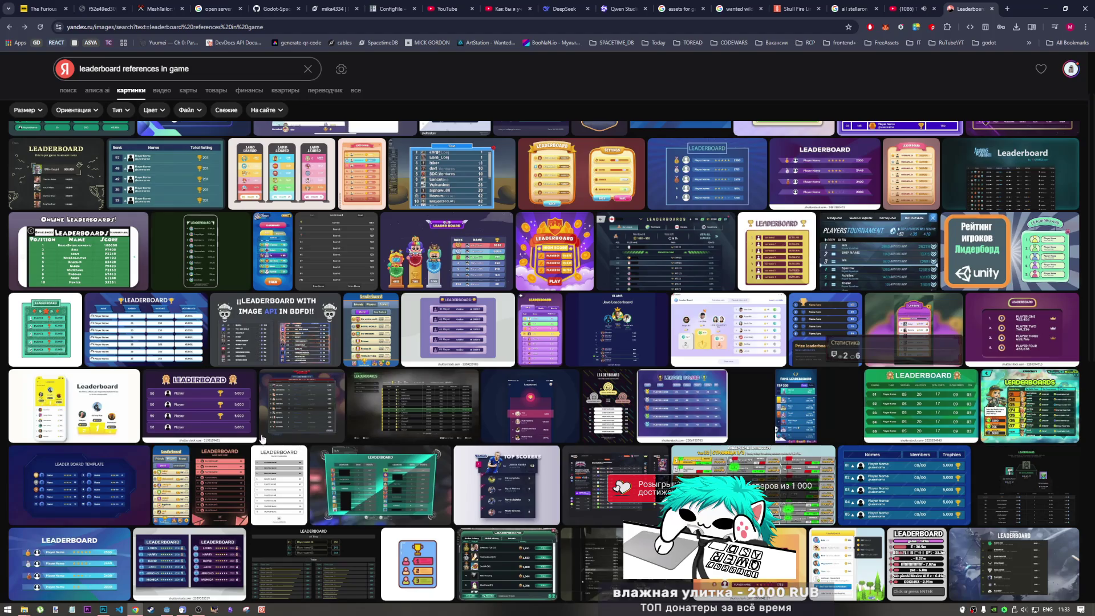
pyautogui.scroll(-2, 262, 438)
pyautogui.moveTo(142, 425)
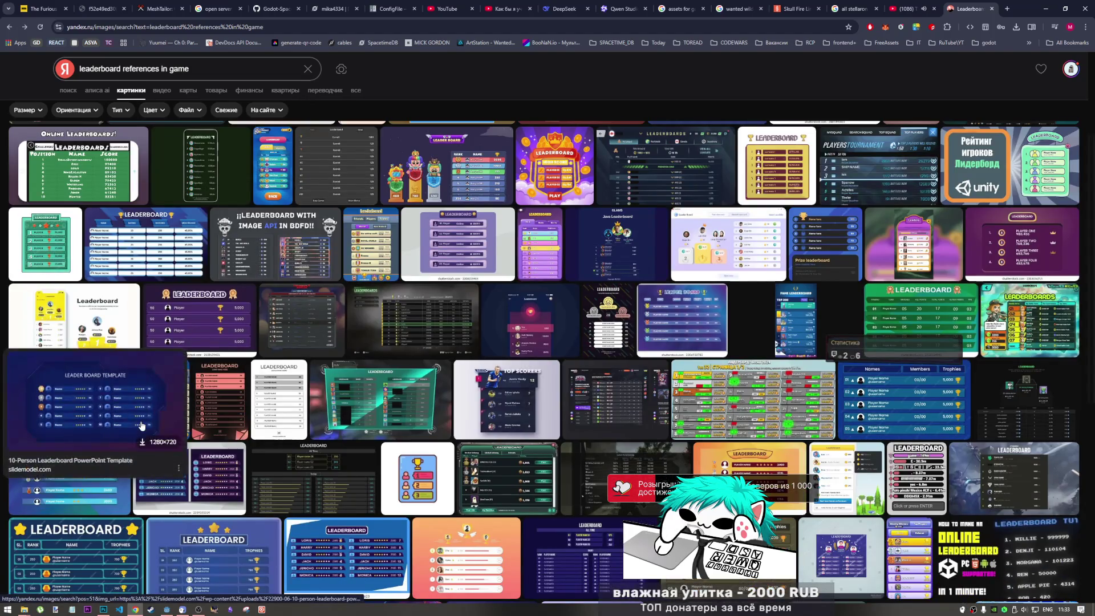
pyautogui.moveTo(448, 420)
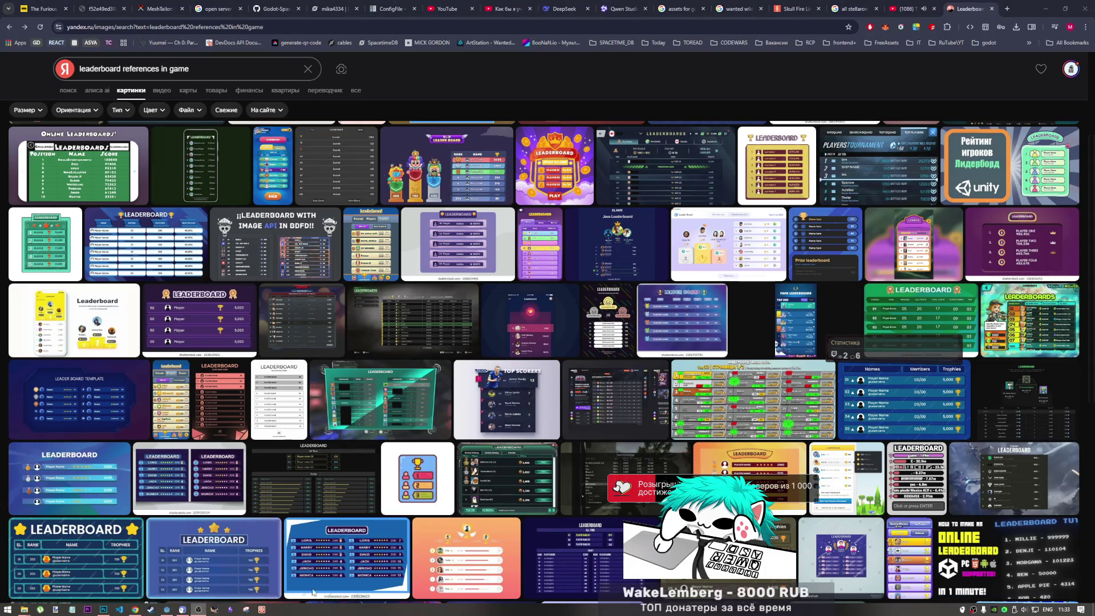
pyautogui.scroll(-5, 561, 393)
pyautogui.moveTo(561, 392)
pyautogui.scroll(-6, 561, 392)
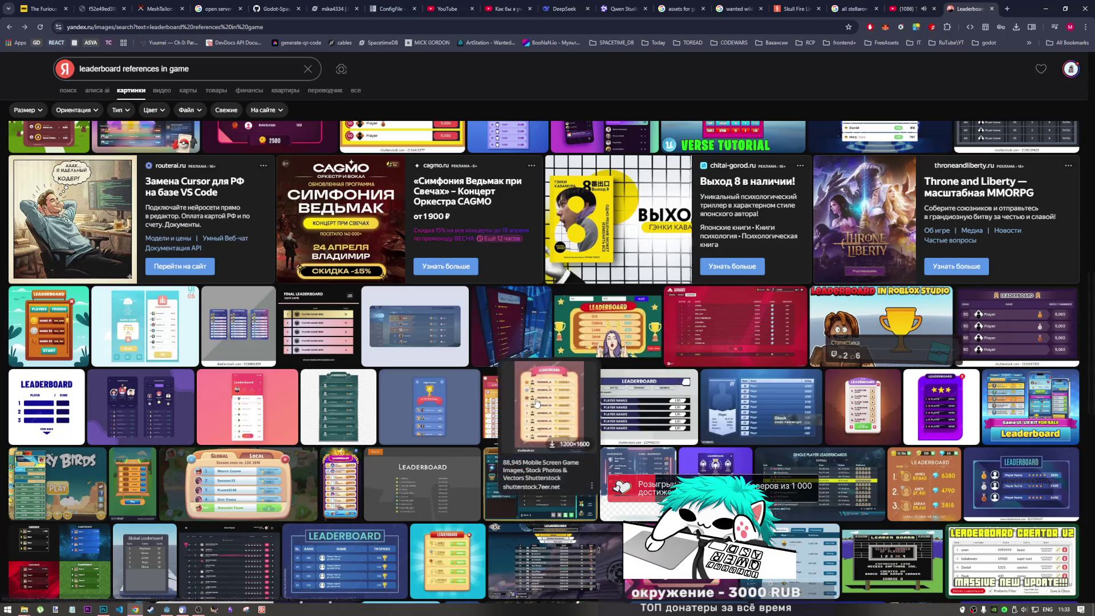
pyautogui.scroll(-3, 505, 404)
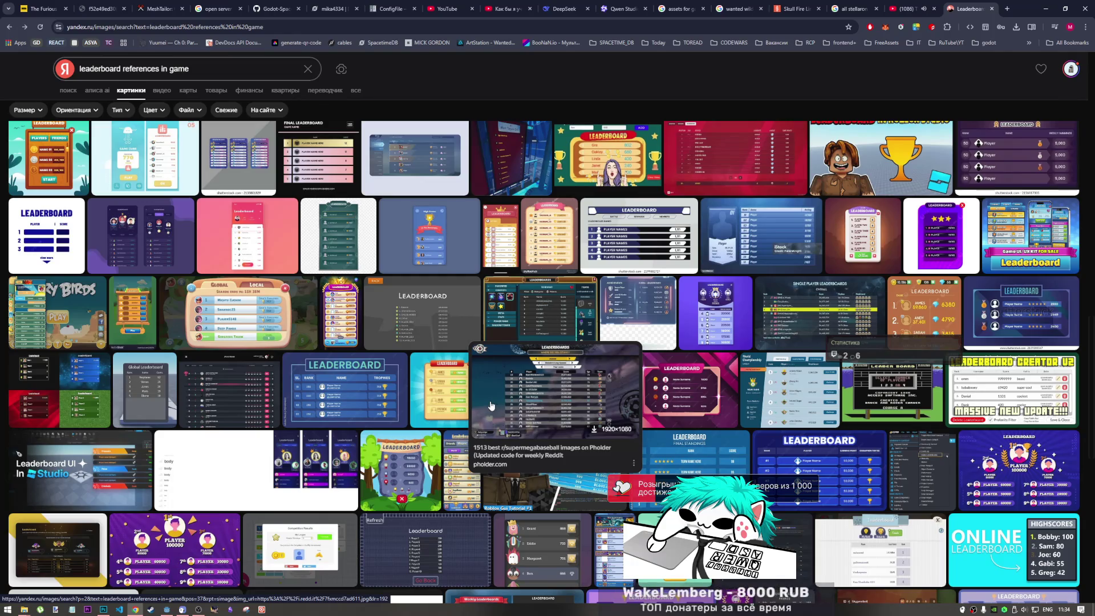
pyautogui.moveTo(147, 525)
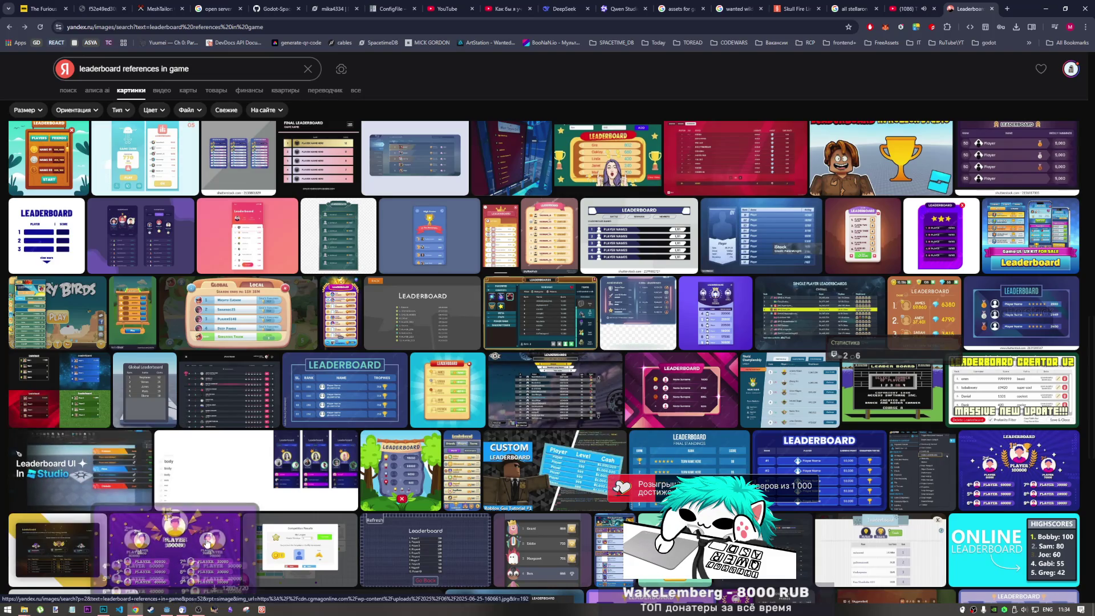
pyautogui.click(67, 537)
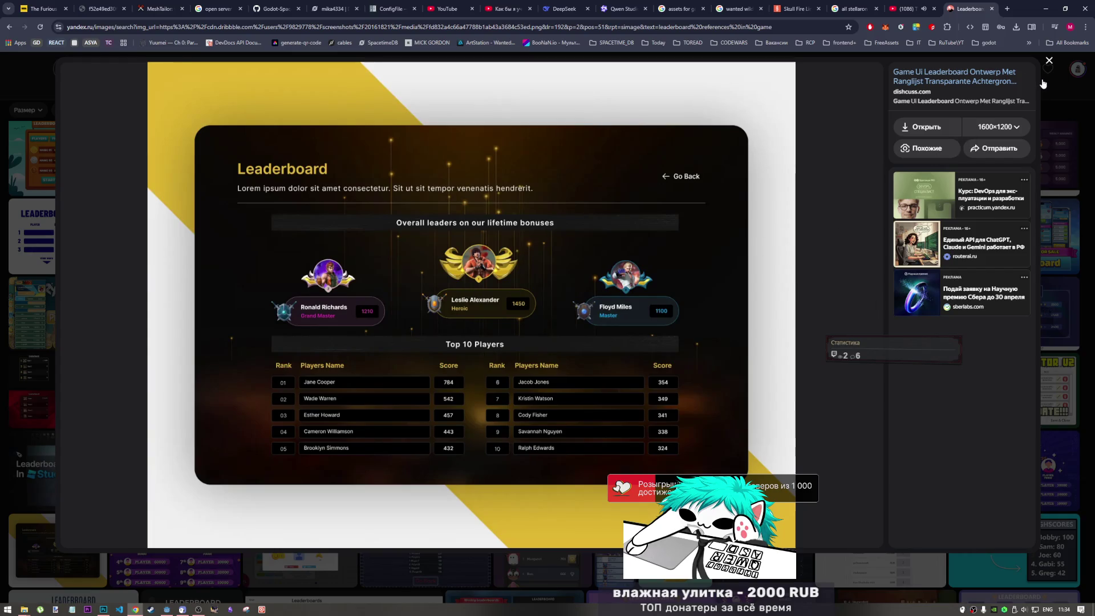
pyautogui.click(1048, 61)
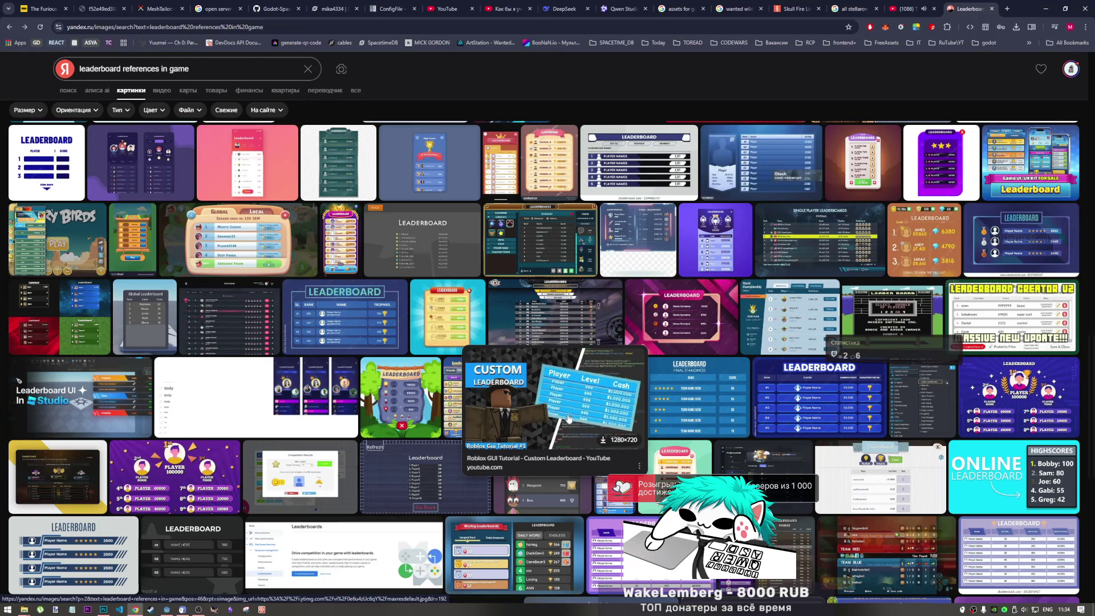
pyautogui.scroll(-3, 543, 415)
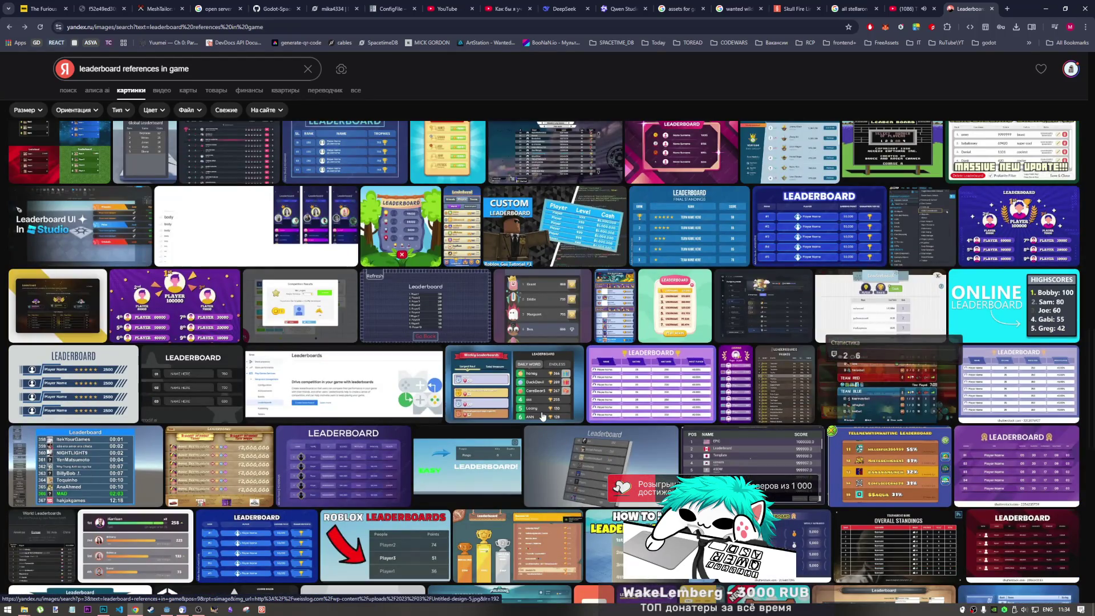
pyautogui.moveTo(562, 441)
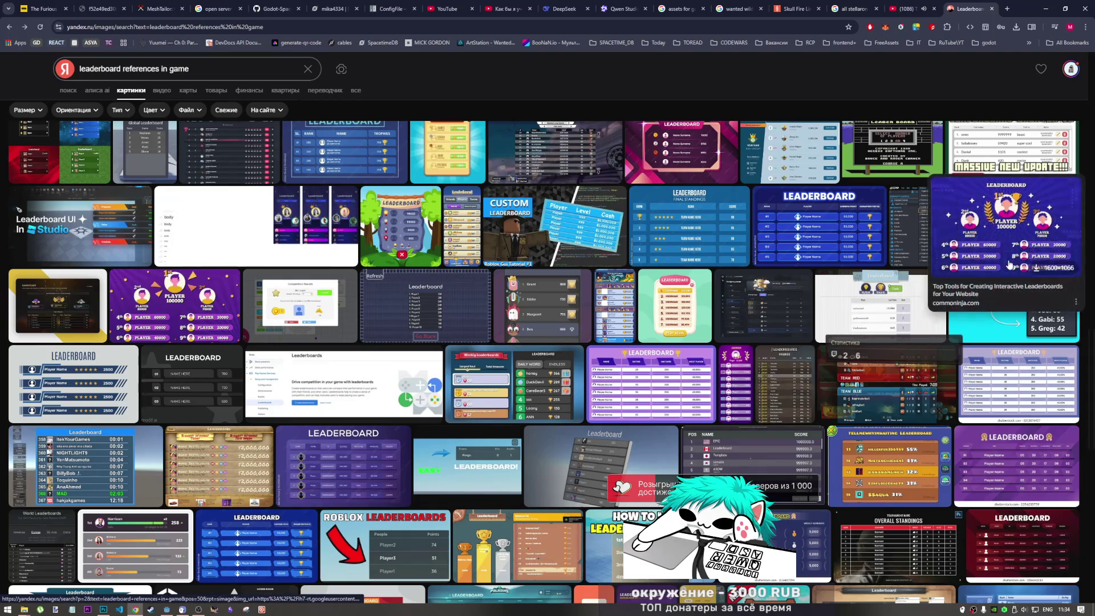
pyautogui.moveTo(968, 350)
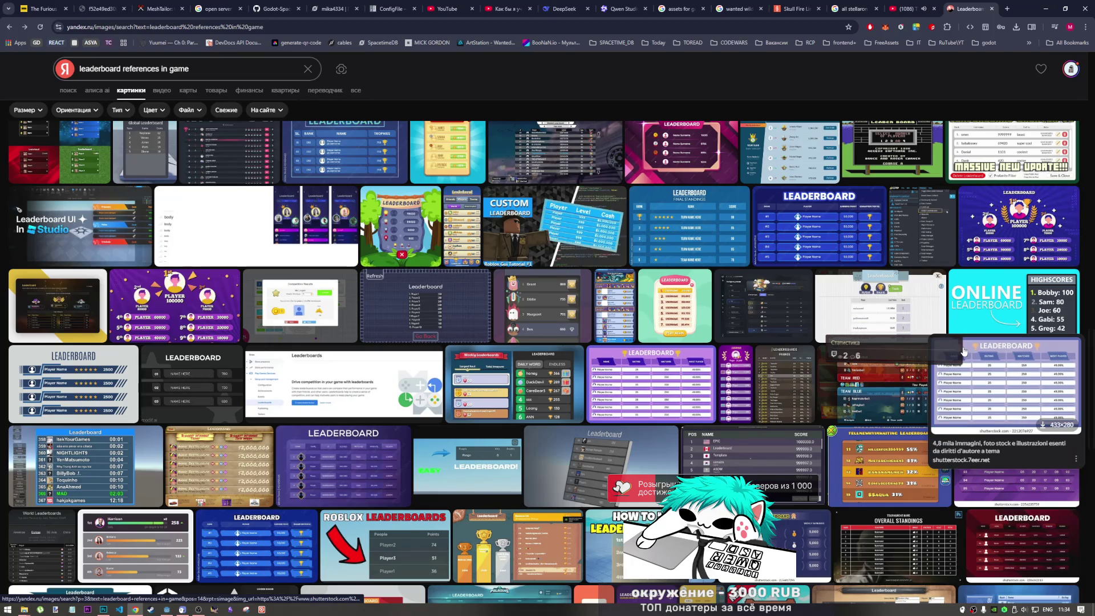
pyautogui.moveTo(983, 248)
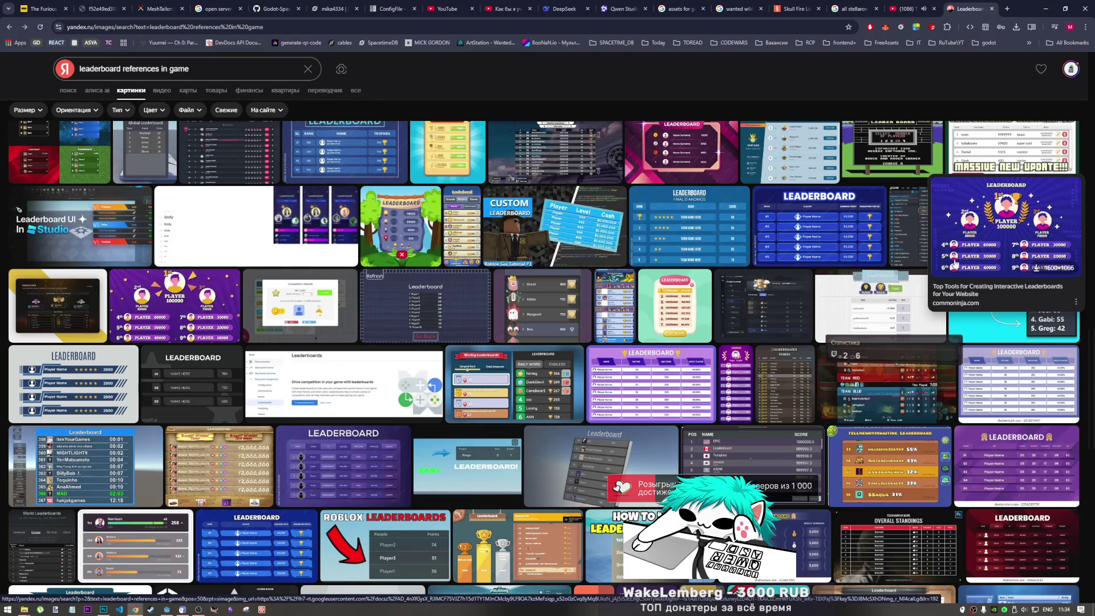
pyautogui.moveTo(492, 444)
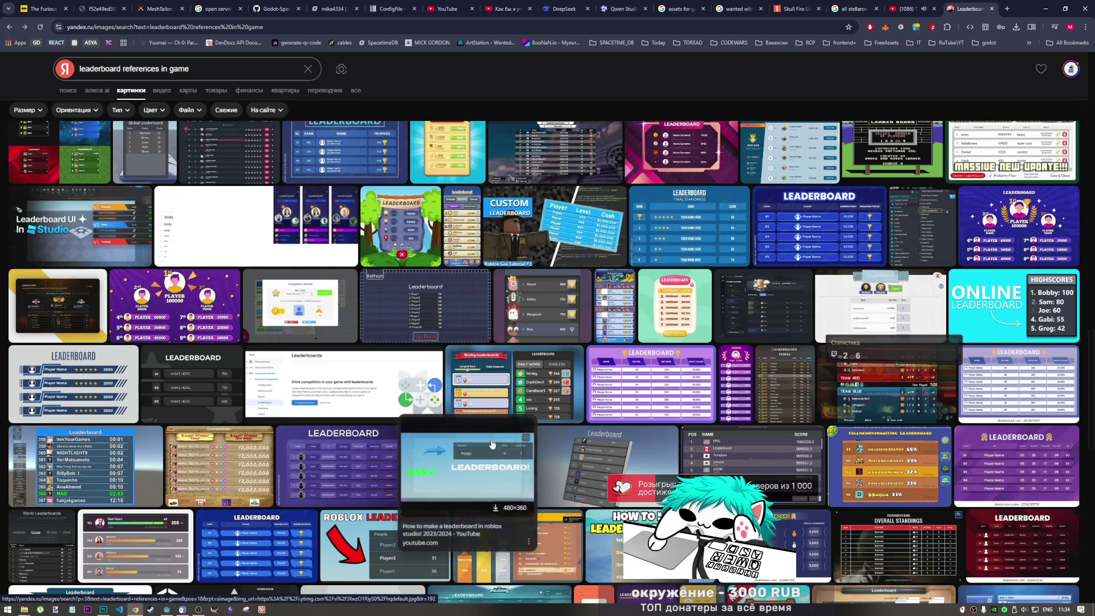
pyautogui.moveTo(103, 609)
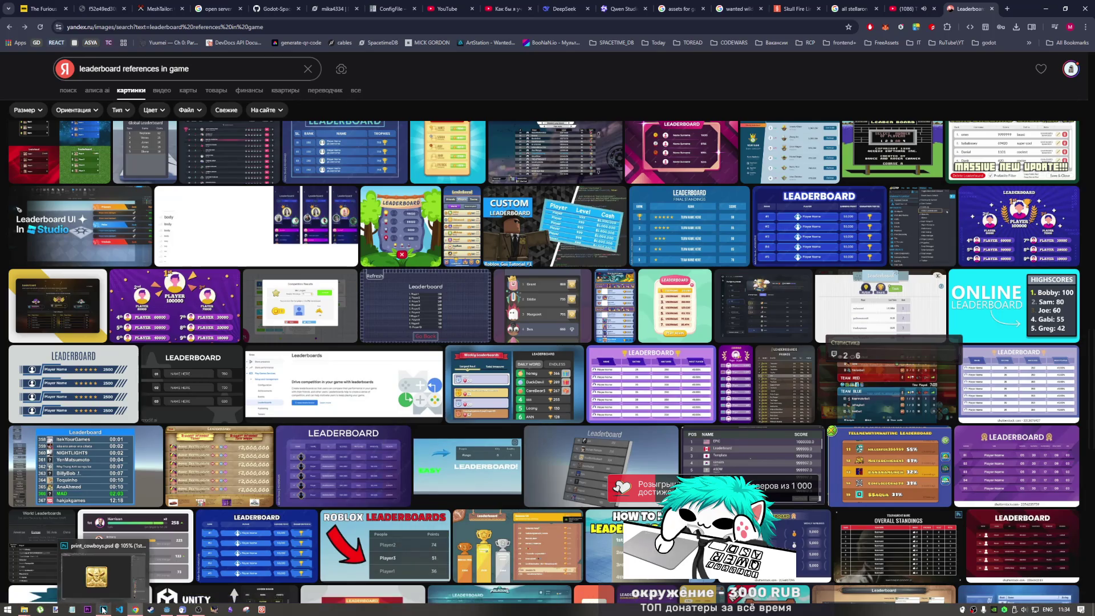
# Bring up the cowboy badge file and cycle through the gold, silver and bronze badge layers.
pyautogui.click(96, 575)
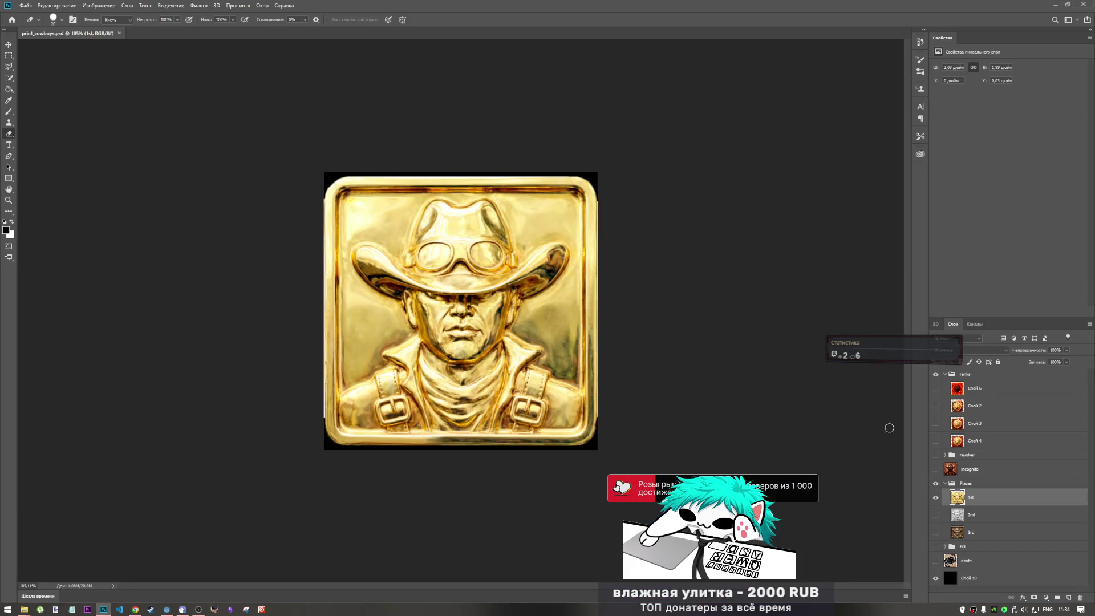
pyautogui.click(935, 497)
pyautogui.click(935, 514)
pyautogui.click(935, 514)
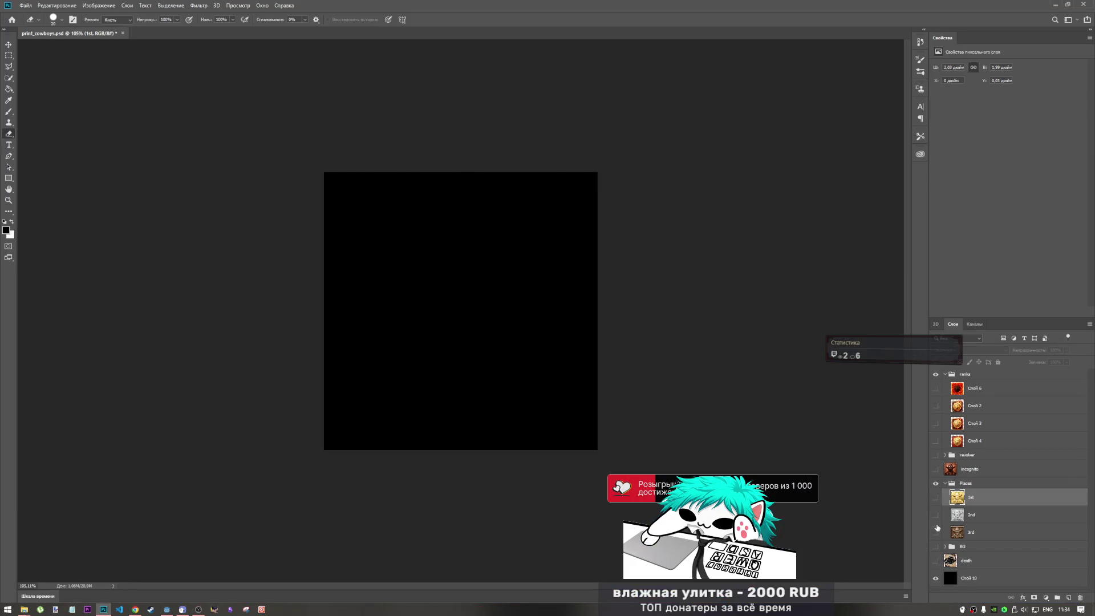
pyautogui.click(935, 532)
pyautogui.click(935, 532)
pyautogui.click(935, 515)
pyautogui.click(935, 515)
pyautogui.click(935, 498)
pyautogui.click(935, 498)
pyautogui.click(935, 515)
pyautogui.click(935, 515)
# Compare the badge layers again, leave the gold 1st badge visible, then switch to Godot.
pyautogui.click(935, 532)
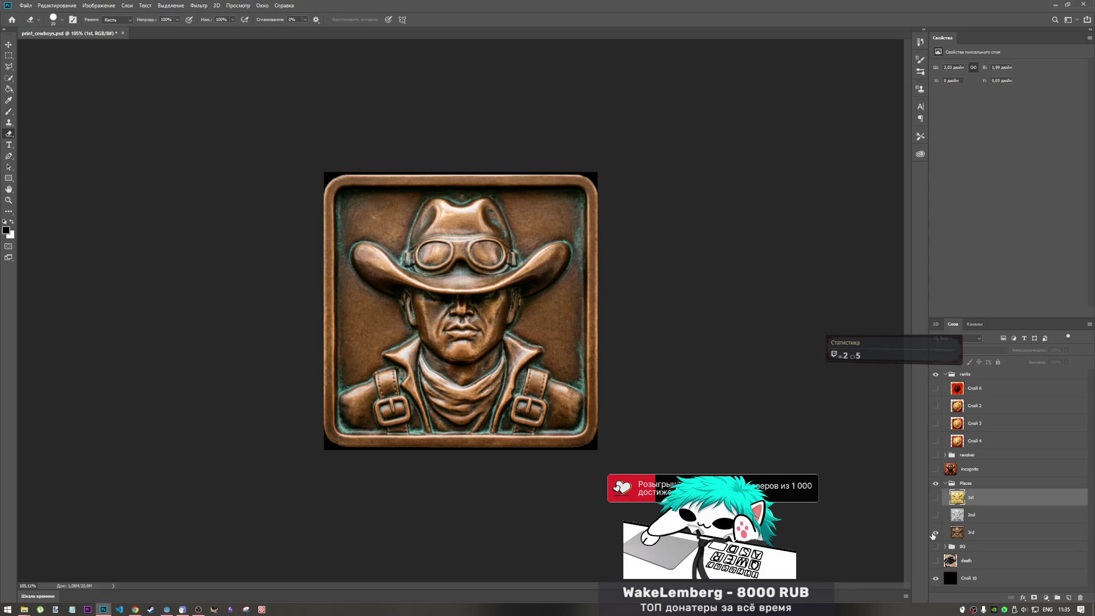
pyautogui.click(935, 532)
pyautogui.click(935, 532)
pyautogui.click(935, 532)
pyautogui.click(935, 515)
pyautogui.click(935, 515)
pyautogui.click(935, 497)
pyautogui.click(935, 497)
pyautogui.click(935, 515)
pyautogui.click(936, 515)
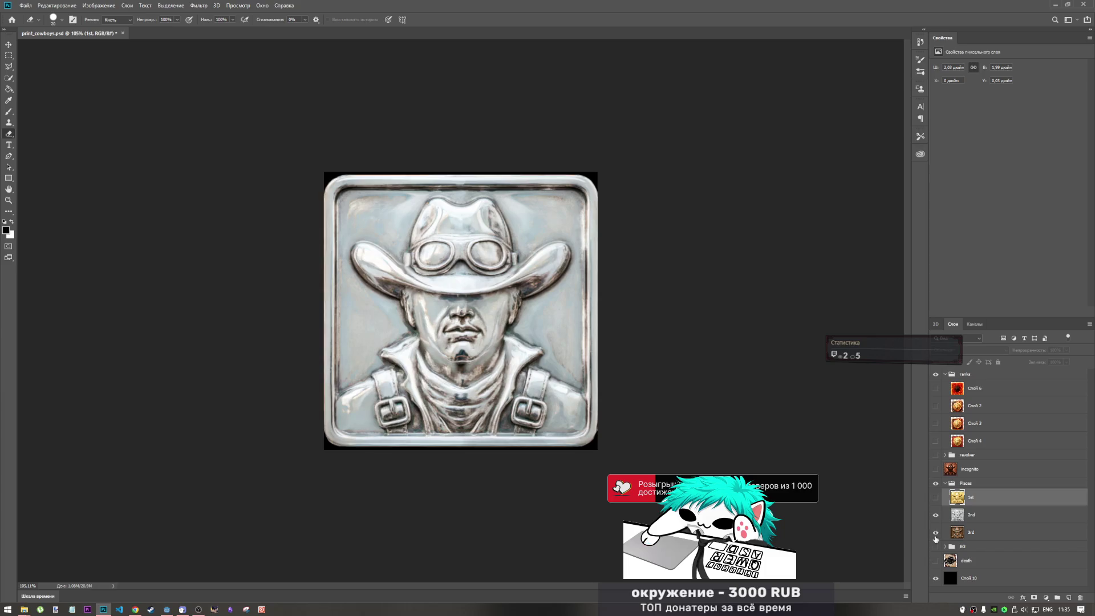
pyautogui.click(935, 532)
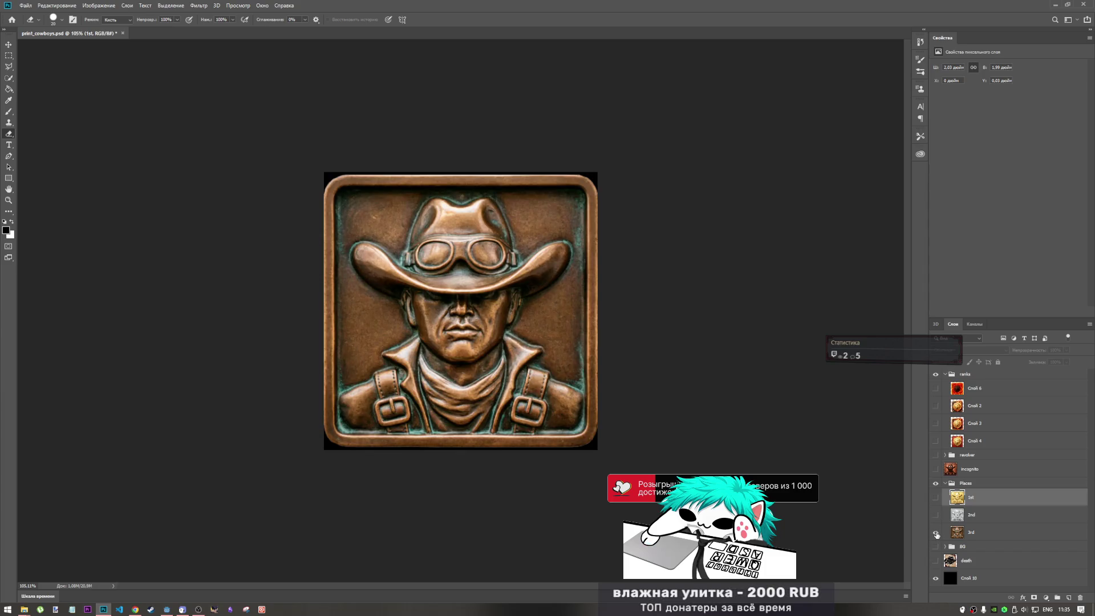
pyautogui.click(935, 531)
pyautogui.click(935, 497)
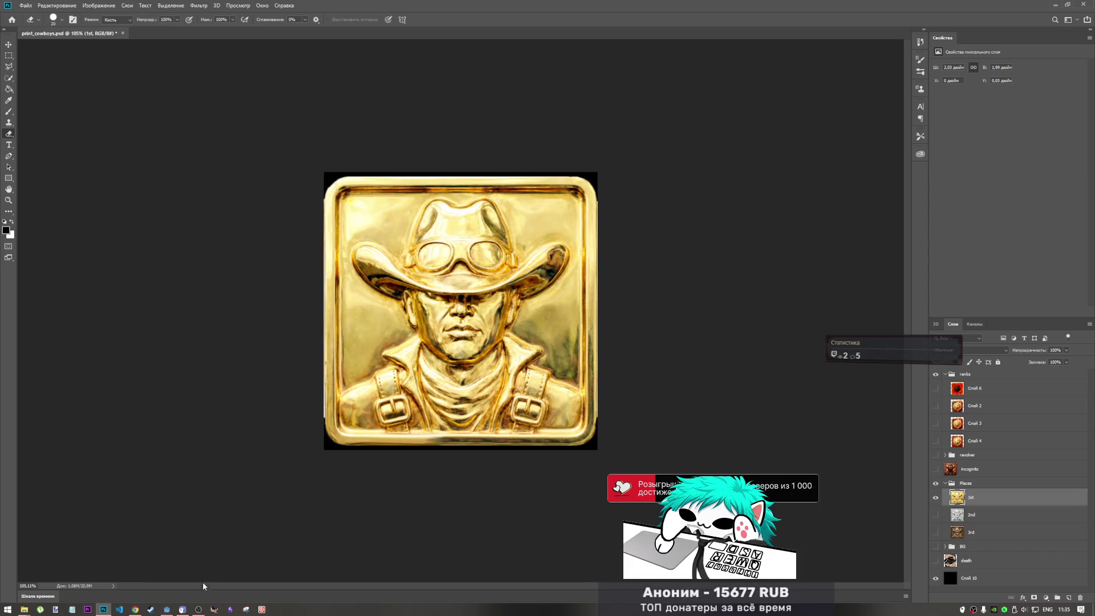
pyautogui.moveTo(197, 609)
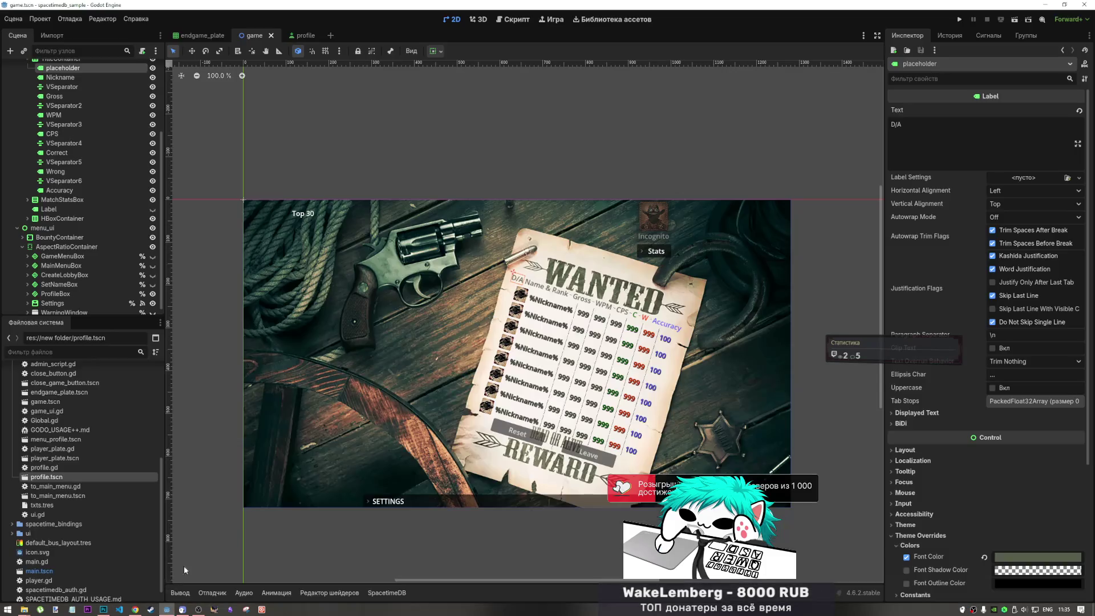
pyautogui.click(167, 609)
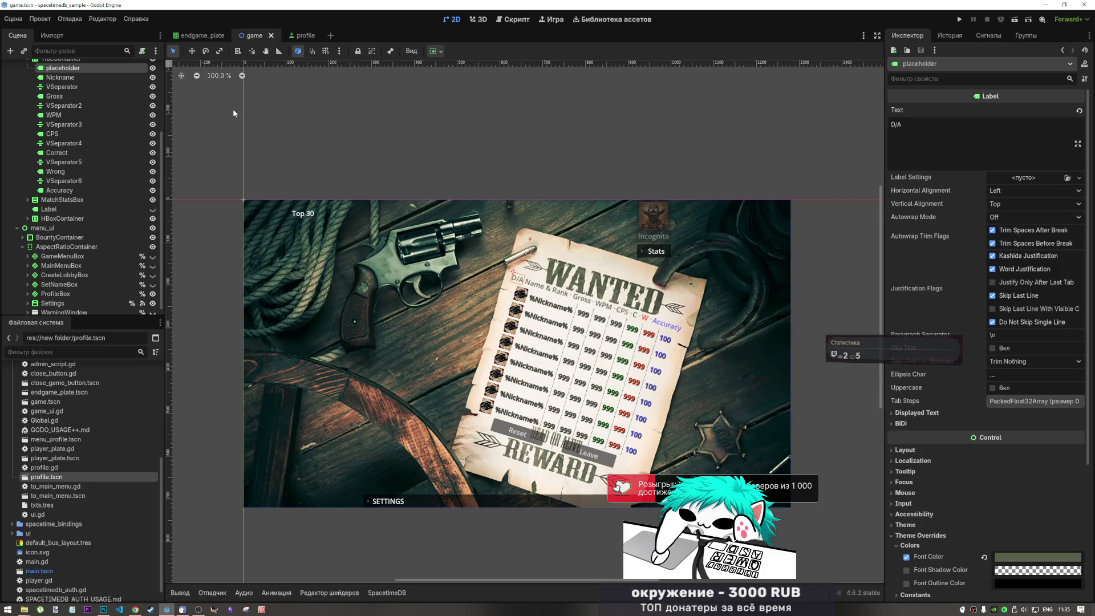
# Zoom in on the cowboy picture in the profile scene, then go back to Photoshop.
pyautogui.click(302, 35)
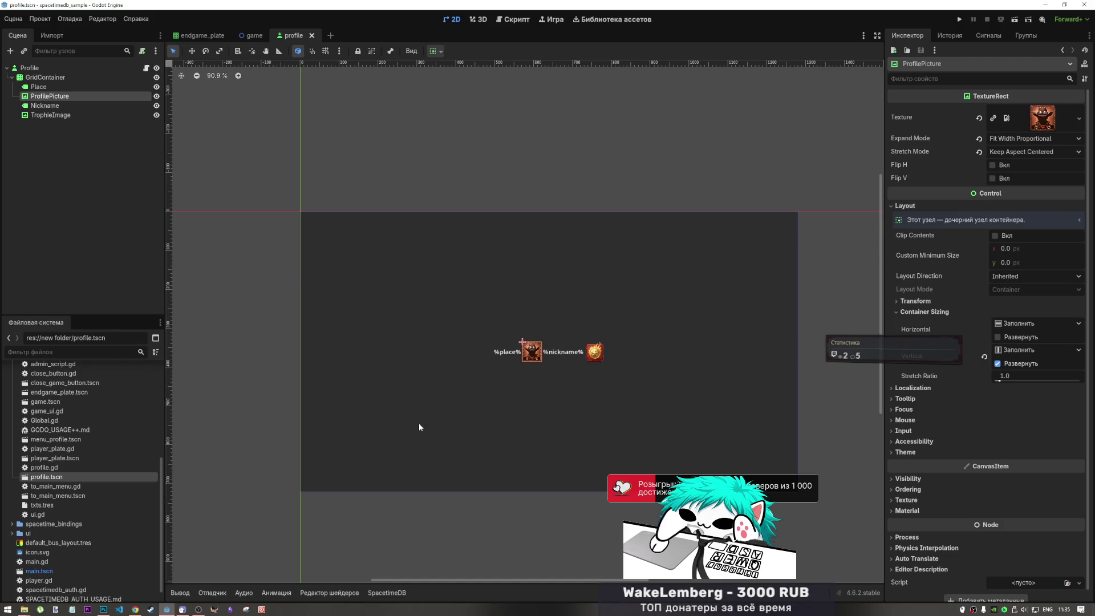
pyautogui.scroll(10, 538, 355)
pyautogui.scroll(9, 538, 355)
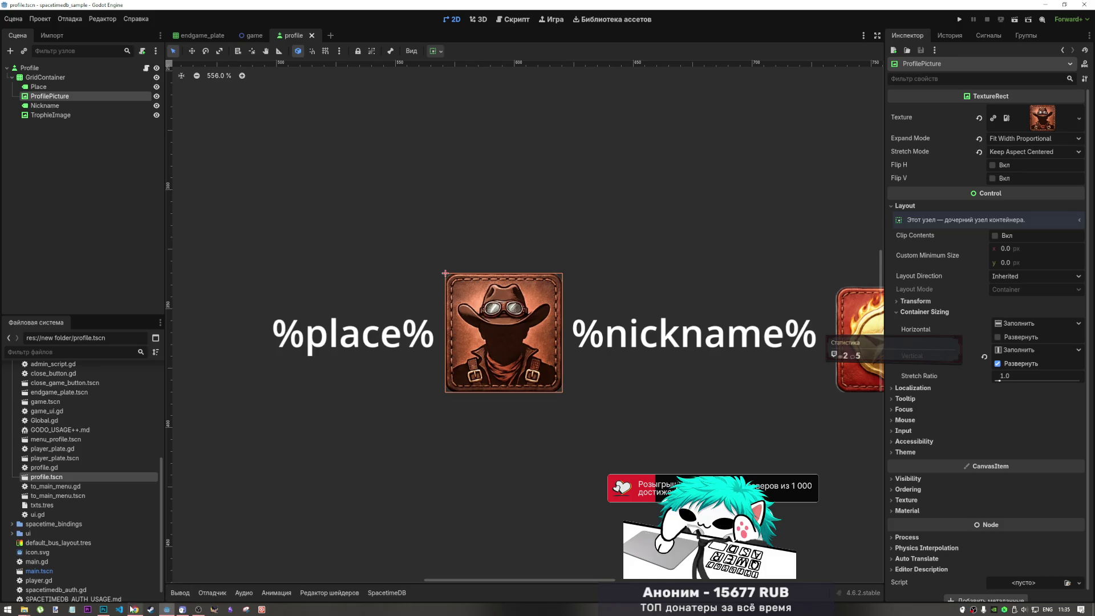
pyautogui.click(103, 609)
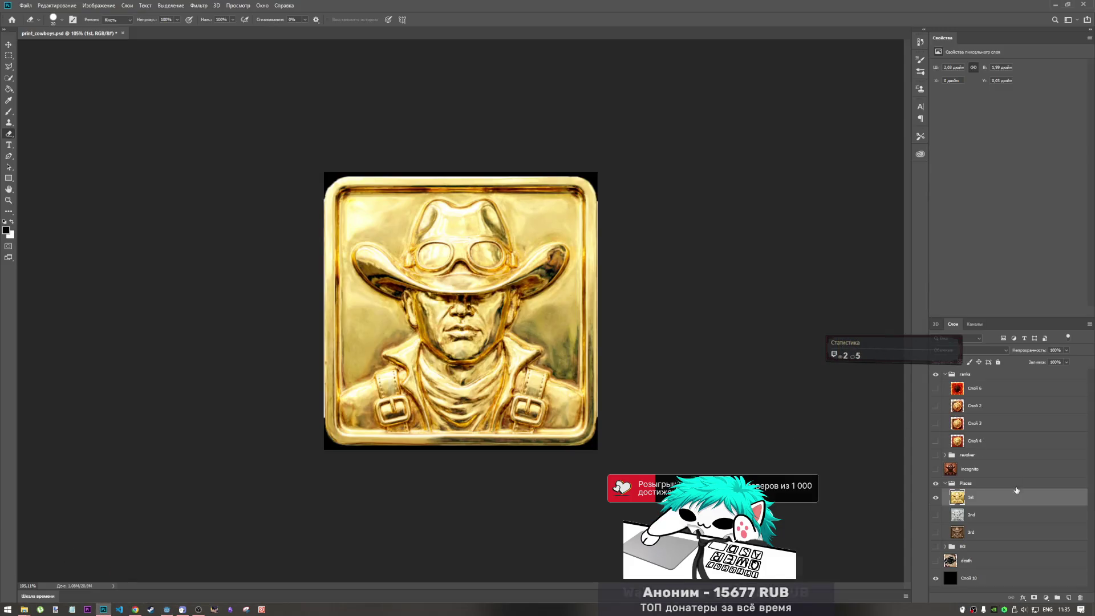
# Toggle the incognito silhouette layer repeatedly to compare it with the copper face.
pyautogui.click(935, 469)
pyautogui.click(935, 498)
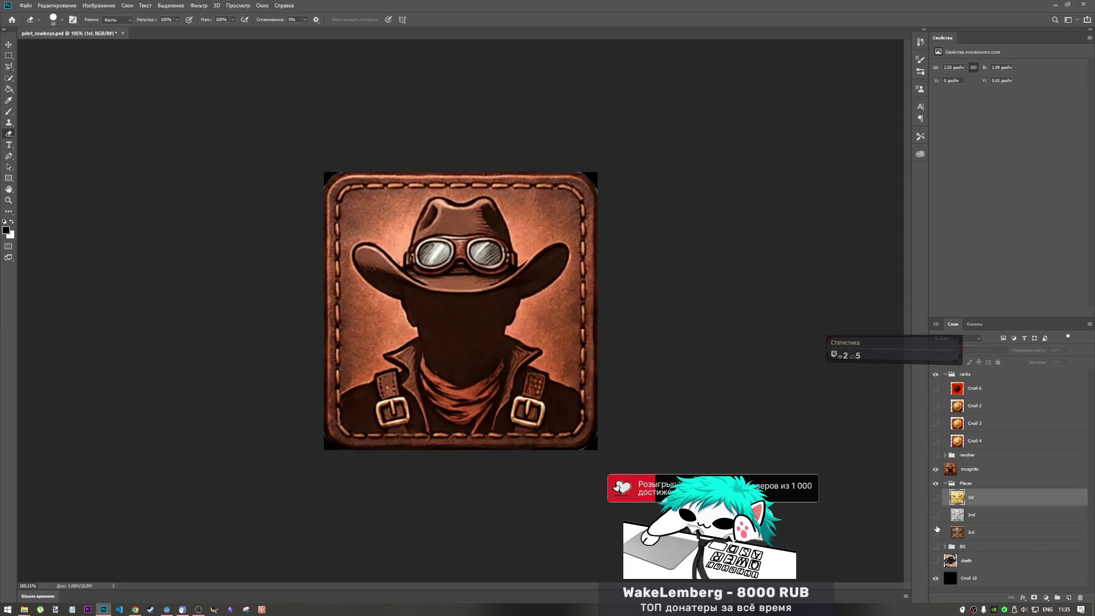
pyautogui.click(935, 469)
pyautogui.click(936, 469)
pyautogui.click(936, 469)
pyautogui.click(935, 469)
pyautogui.click(935, 469)
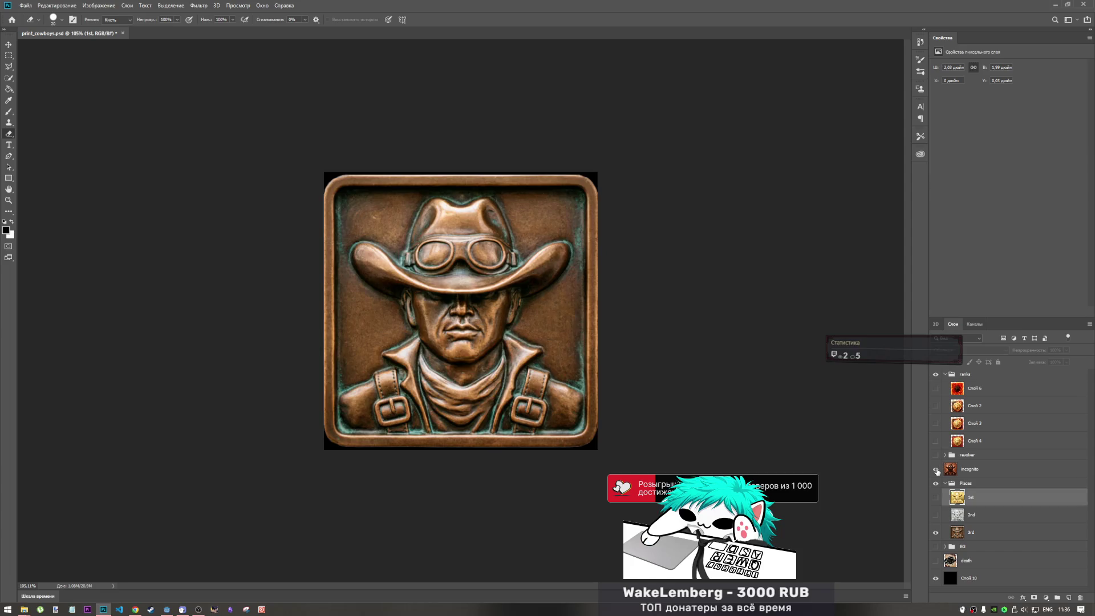
pyautogui.click(936, 469)
pyautogui.click(936, 469)
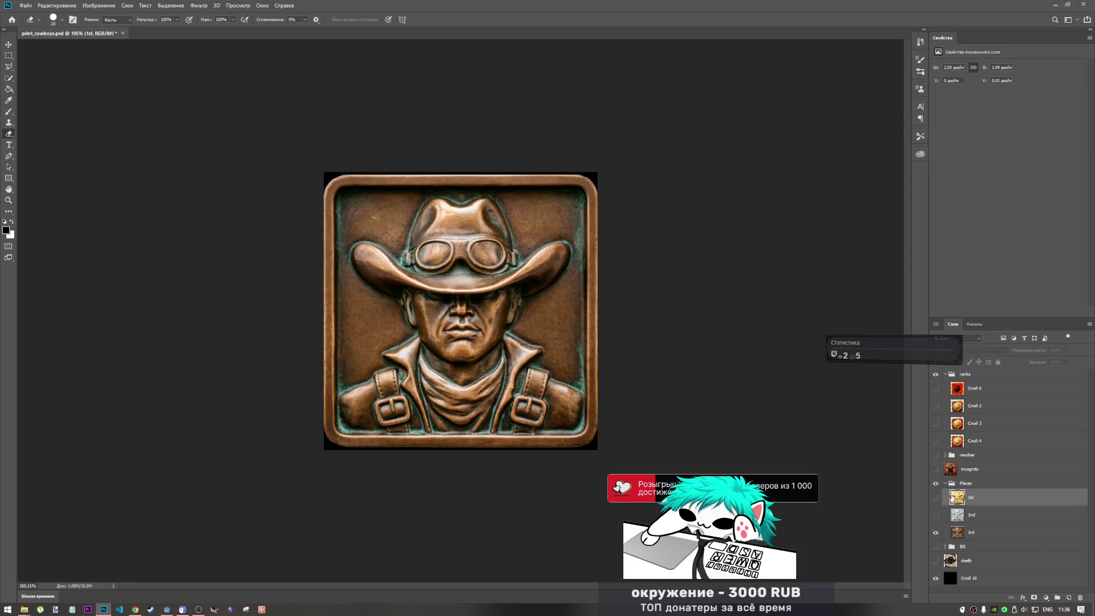
pyautogui.click(935, 469)
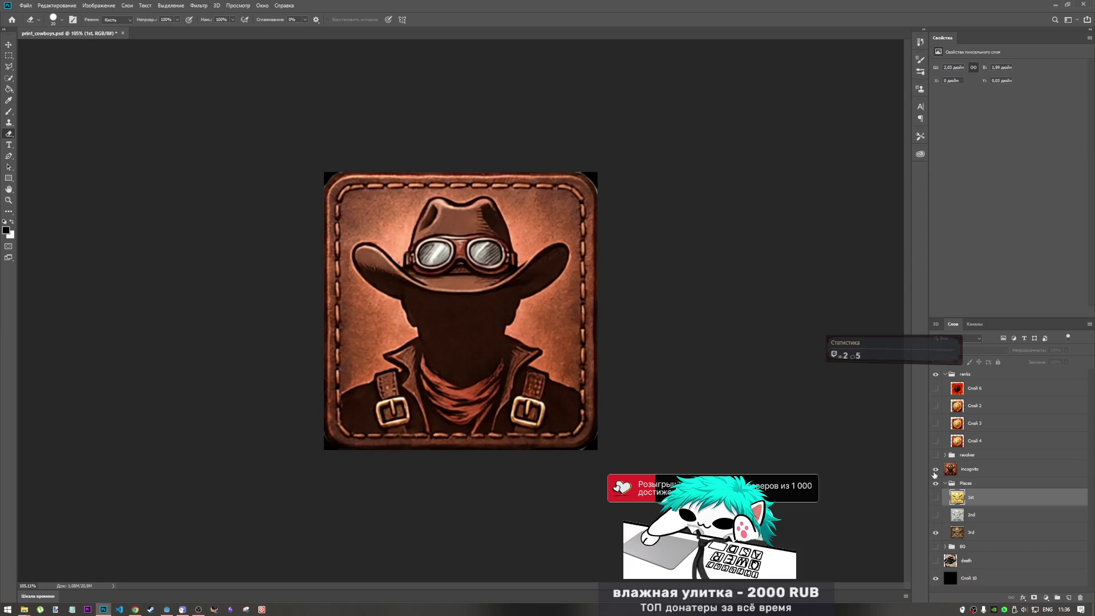
pyautogui.click(935, 469)
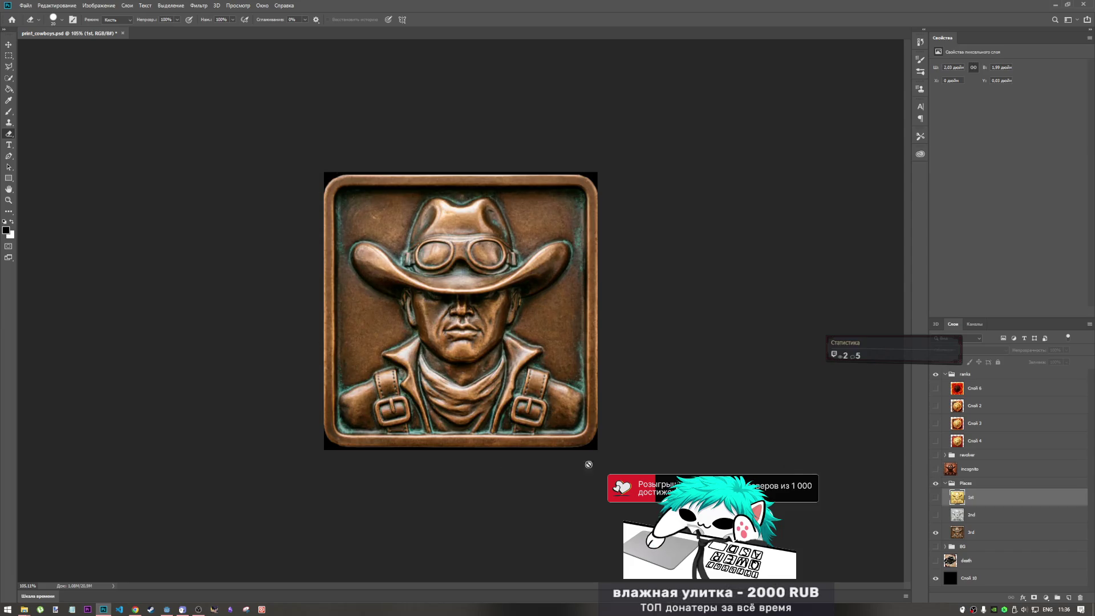
# Hide the bronze 3rd badge, show the gold 1st badge, and open the File menu.
pyautogui.moveTo(199, 608)
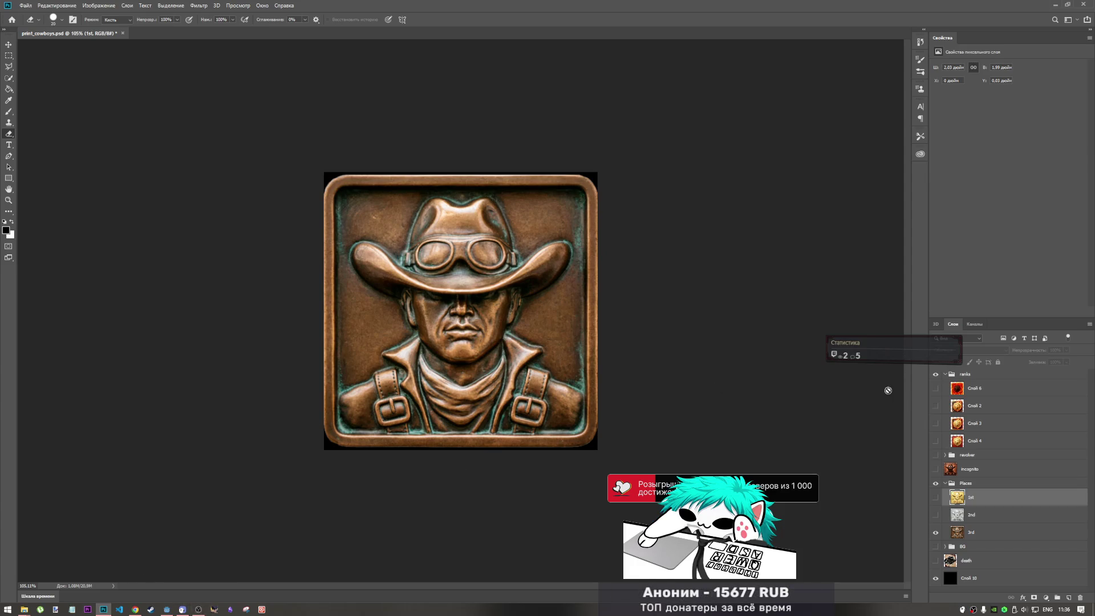
pyautogui.click(935, 532)
pyautogui.click(935, 497)
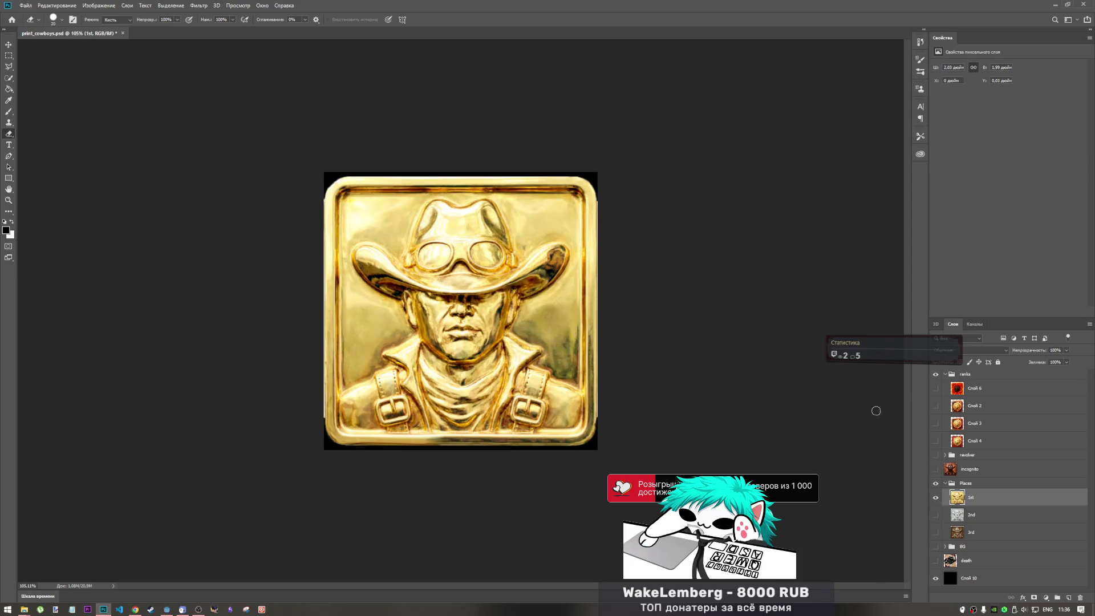
pyautogui.click(25, 5)
# Abandon a first PNG quick export and hide the black Слой 10 backdrop for transparency.
pyautogui.moveTo(85, 124)
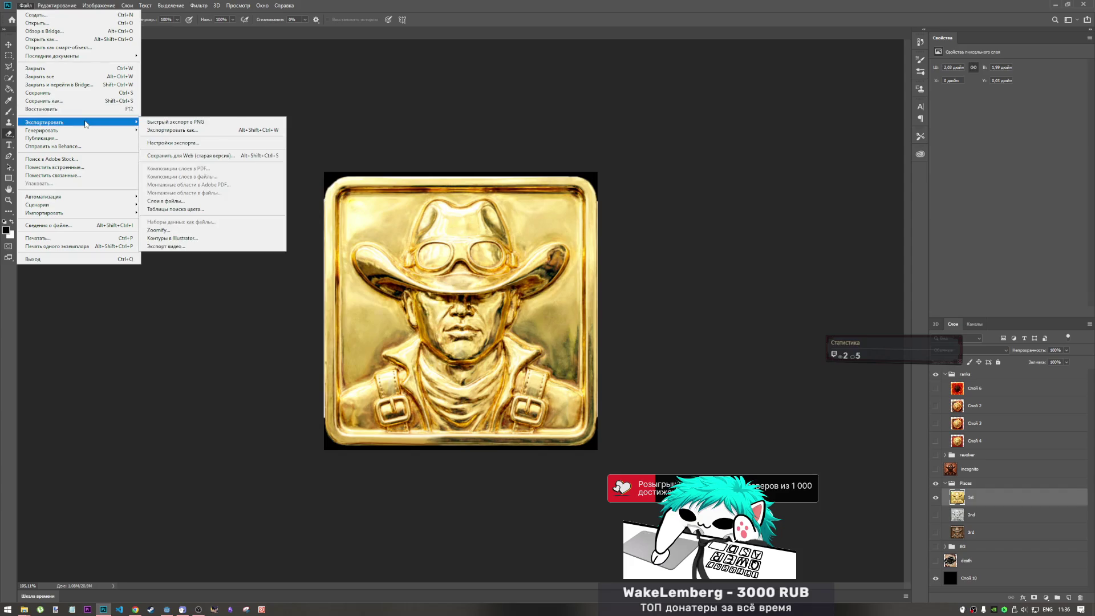
pyautogui.click(154, 122)
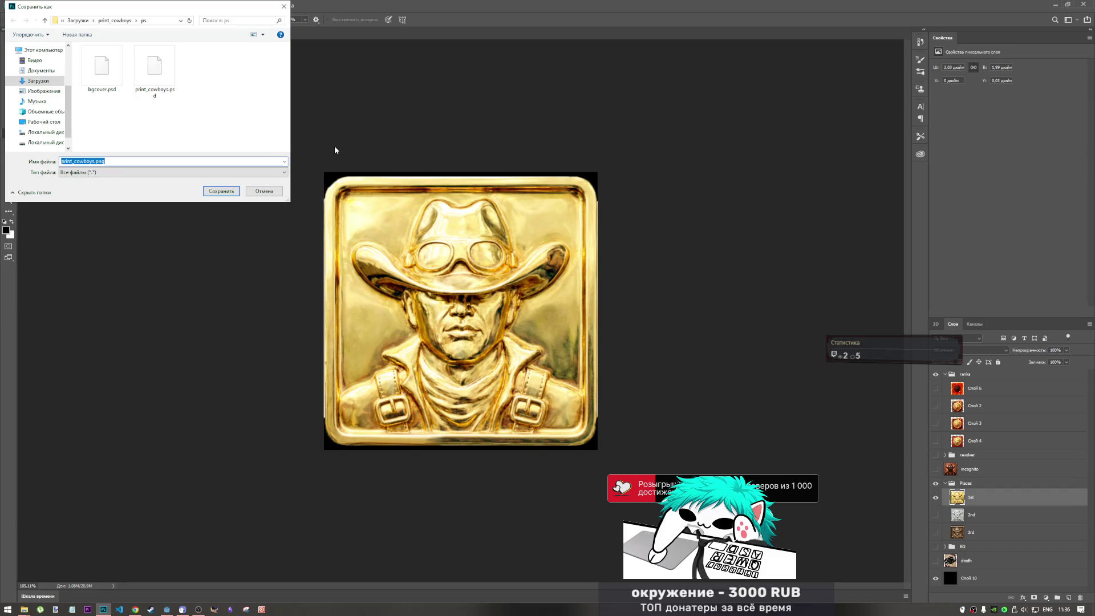
pyautogui.press('Return')
pyautogui.click(936, 578)
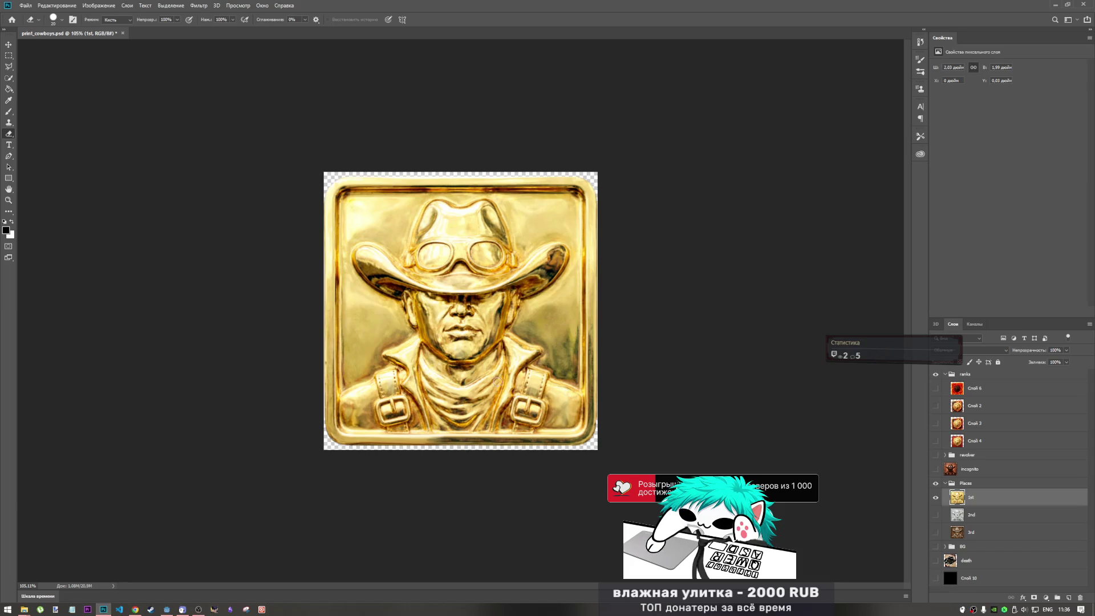
# Quick-export the gold badge as top1.png into the FINALS folder.
pyautogui.click(25, 6)
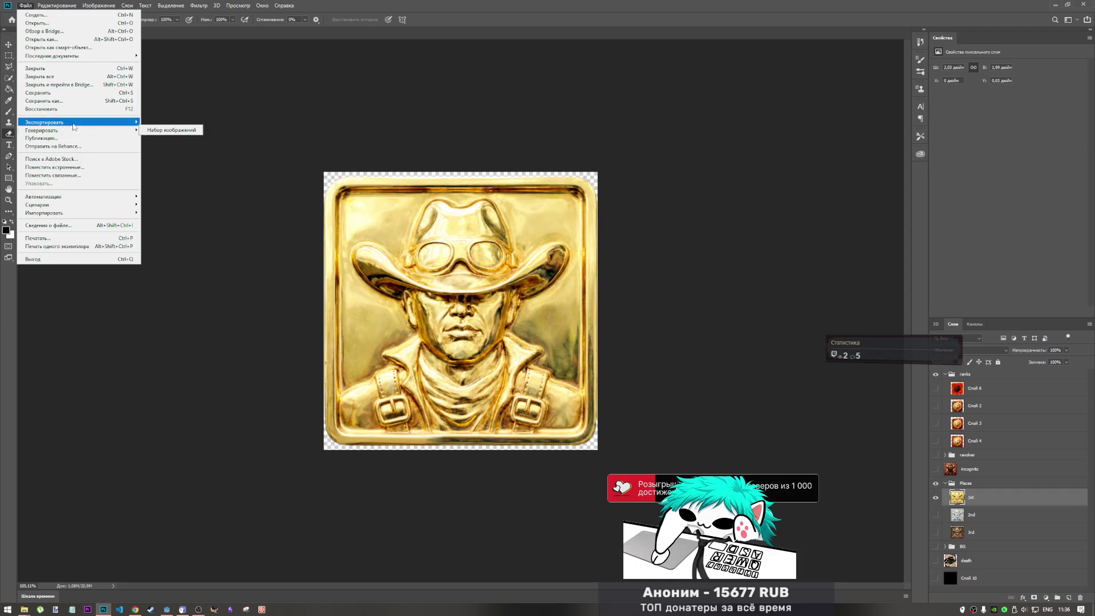
pyautogui.moveTo(74, 124)
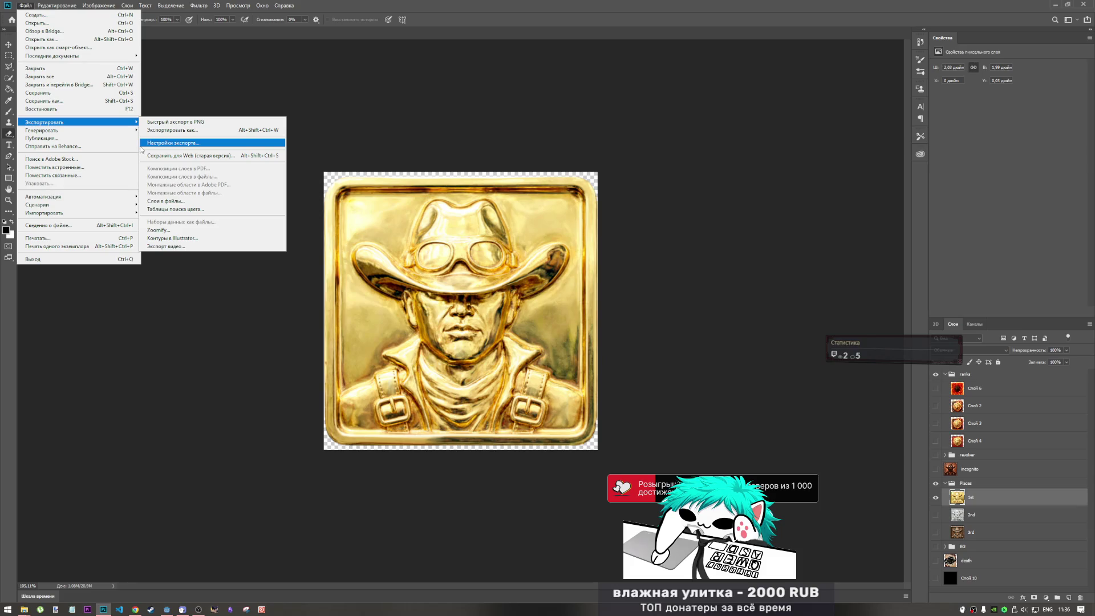
pyautogui.click(159, 122)
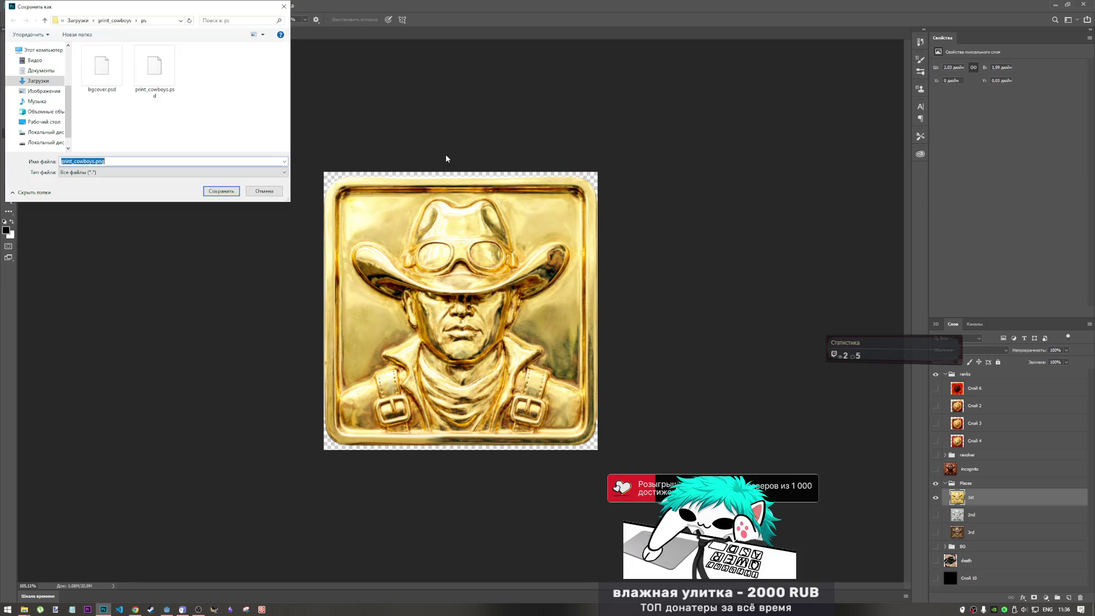
pyautogui.click(115, 20)
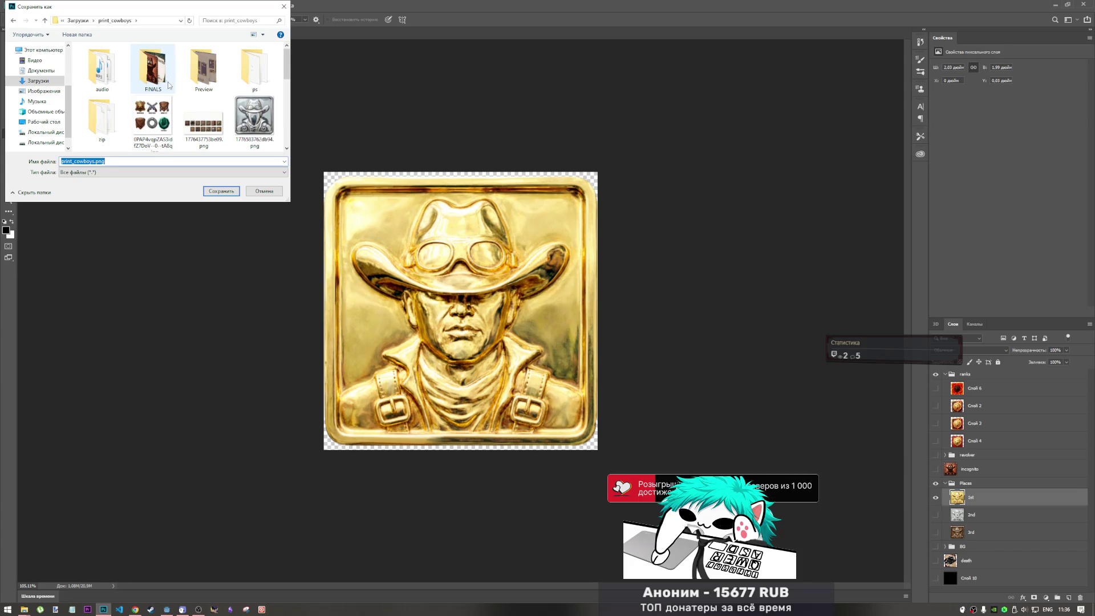
pyautogui.doubleClick(170, 86)
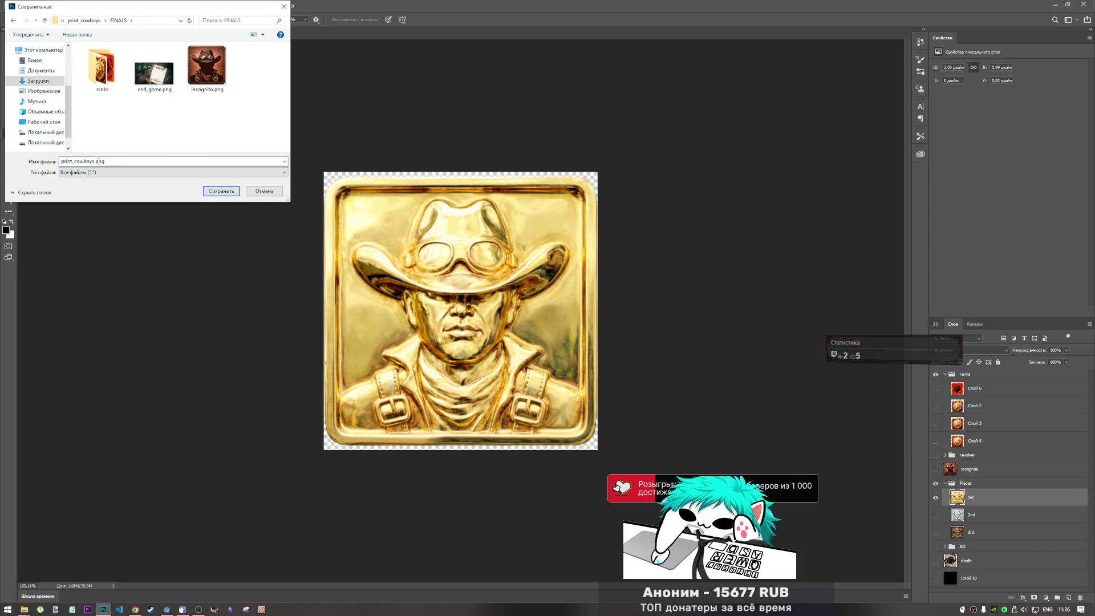
pyautogui.moveTo(95, 161); pyautogui.dragTo(61, 161)
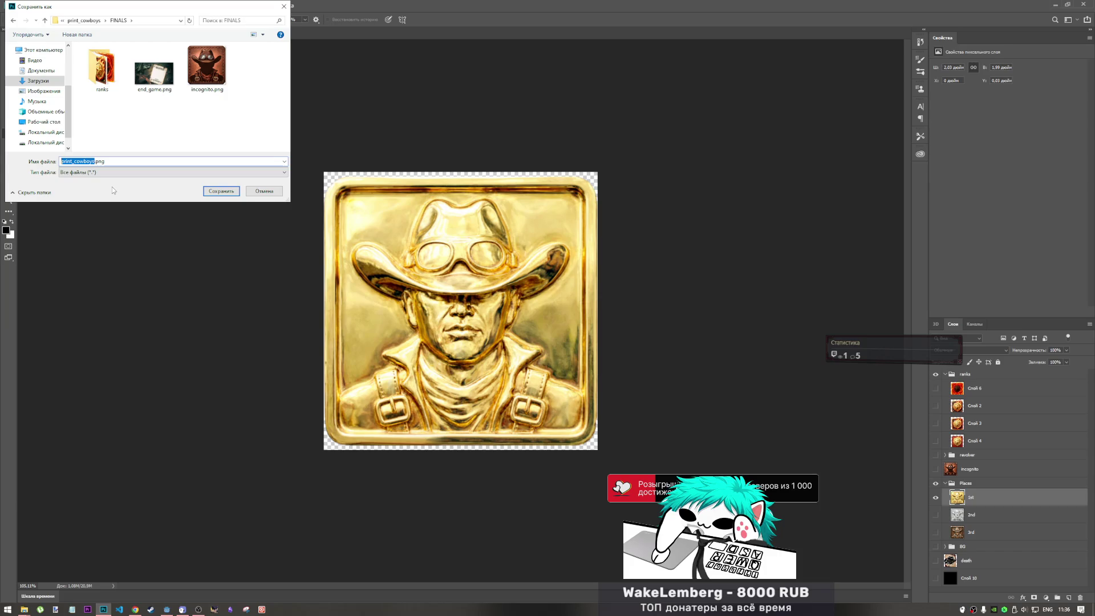
pyautogui.write('top1')
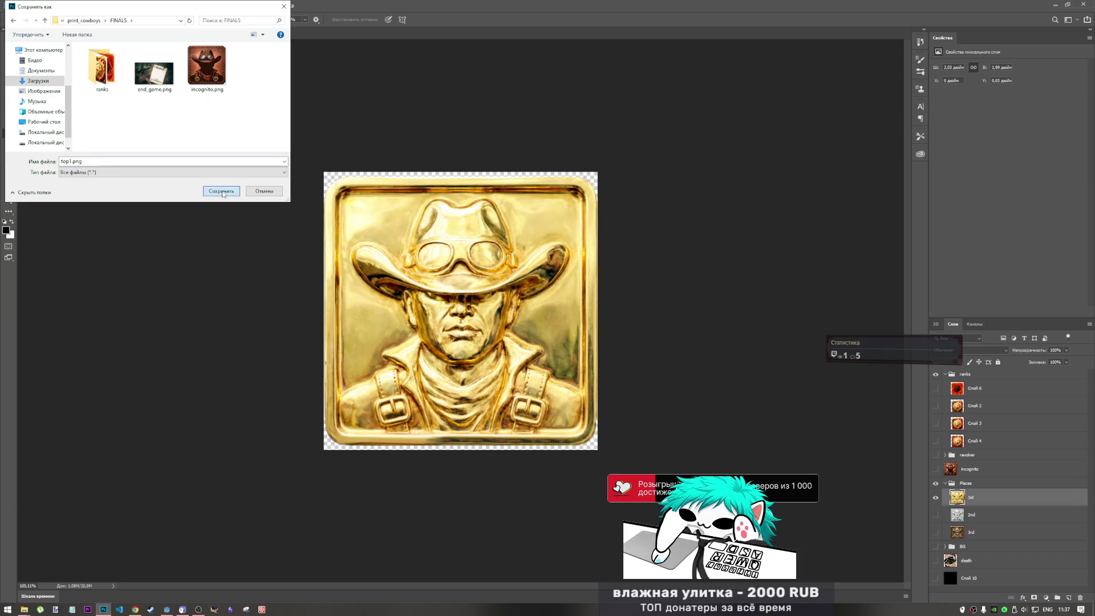
pyautogui.click(222, 192)
pyautogui.doubleClick(972, 497)
# Name the badge layers top1, top2 and top3, then hide top1 and show the copper top3 badge.
pyautogui.write('1')
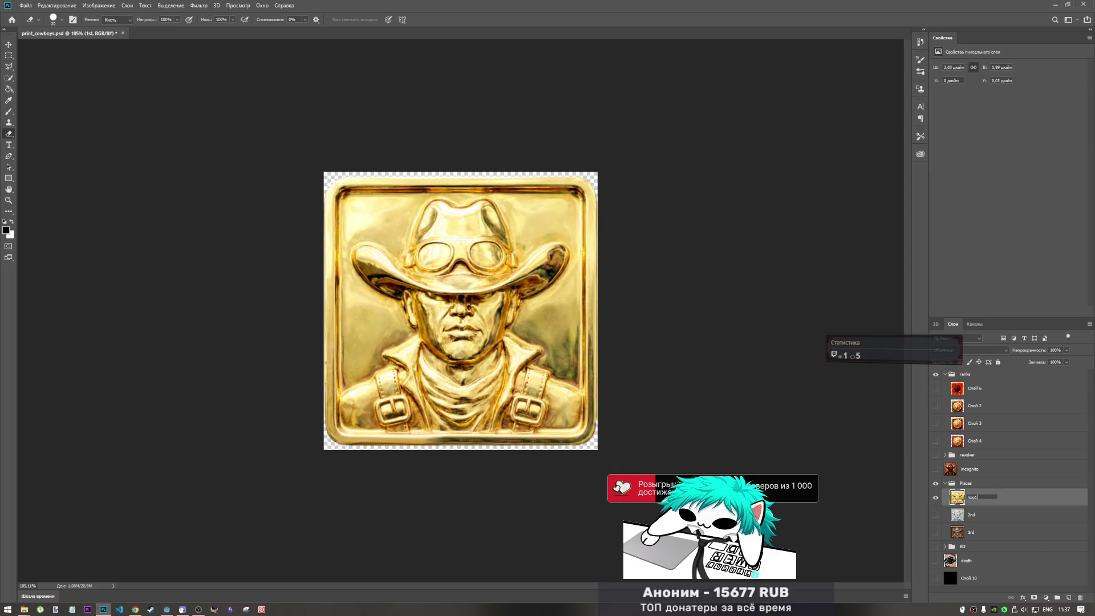
pyautogui.click(988, 518)
pyautogui.doubleClick(981, 517)
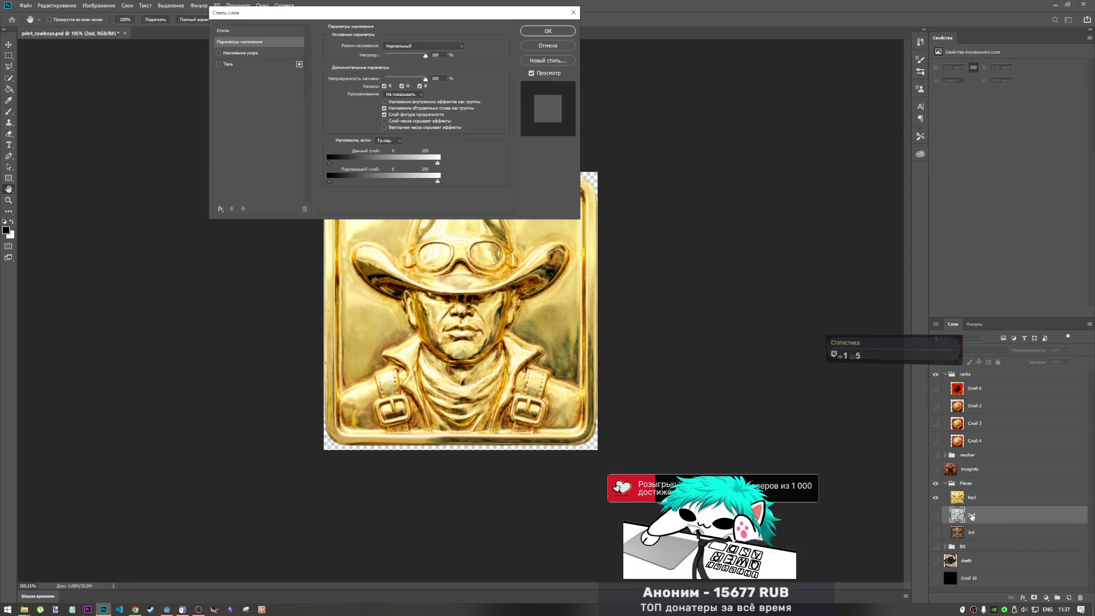
pyautogui.click(548, 46)
pyautogui.doubleClick(973, 515)
pyautogui.write('op2')
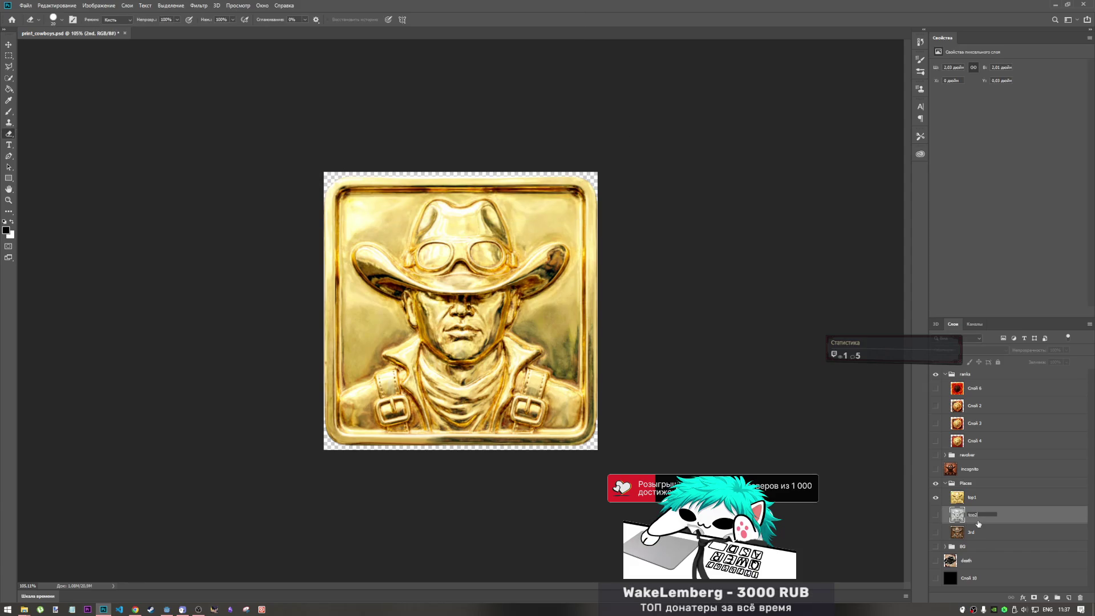
pyautogui.doubleClick(973, 531)
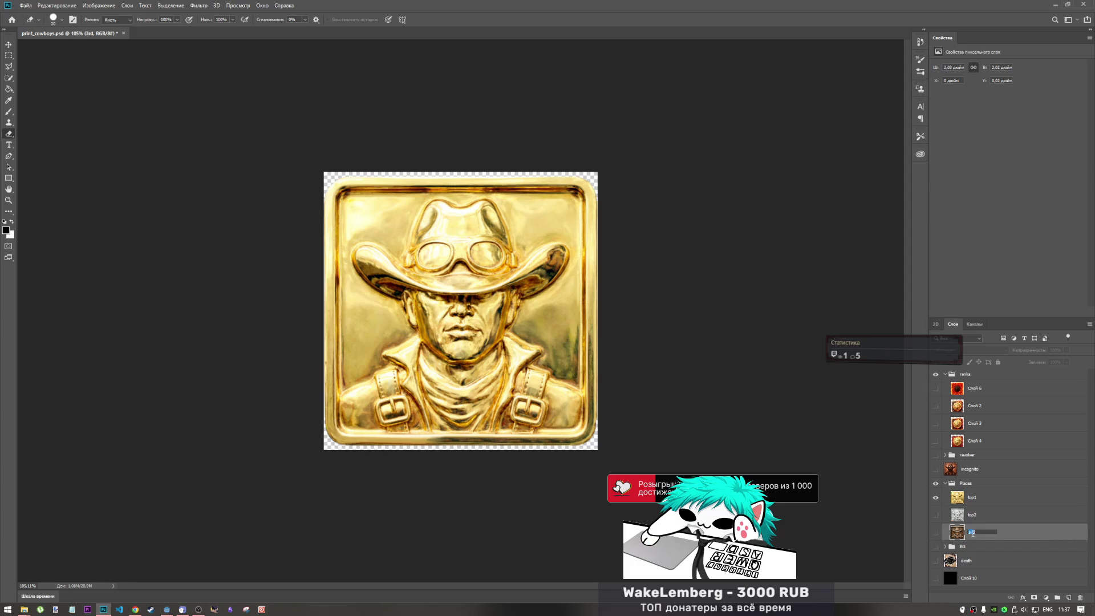
pyautogui.write('top3')
pyautogui.press('Return')
pyautogui.click(935, 497)
pyautogui.click(935, 532)
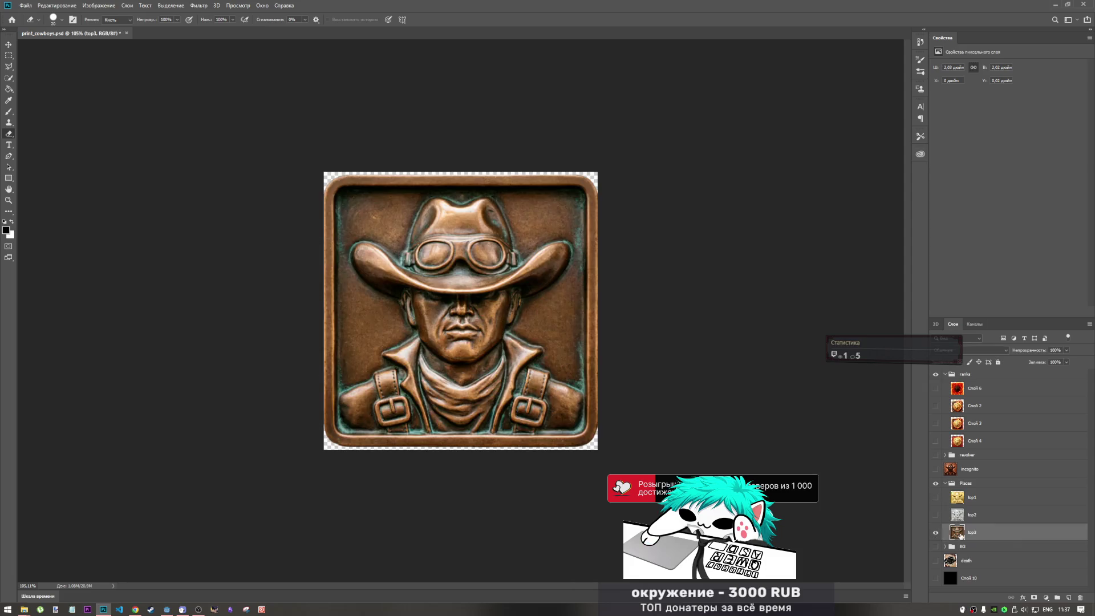
# Try a pattern overlay and many ready-made style presets on the copper top3 badge.
pyautogui.doubleClick(957, 533)
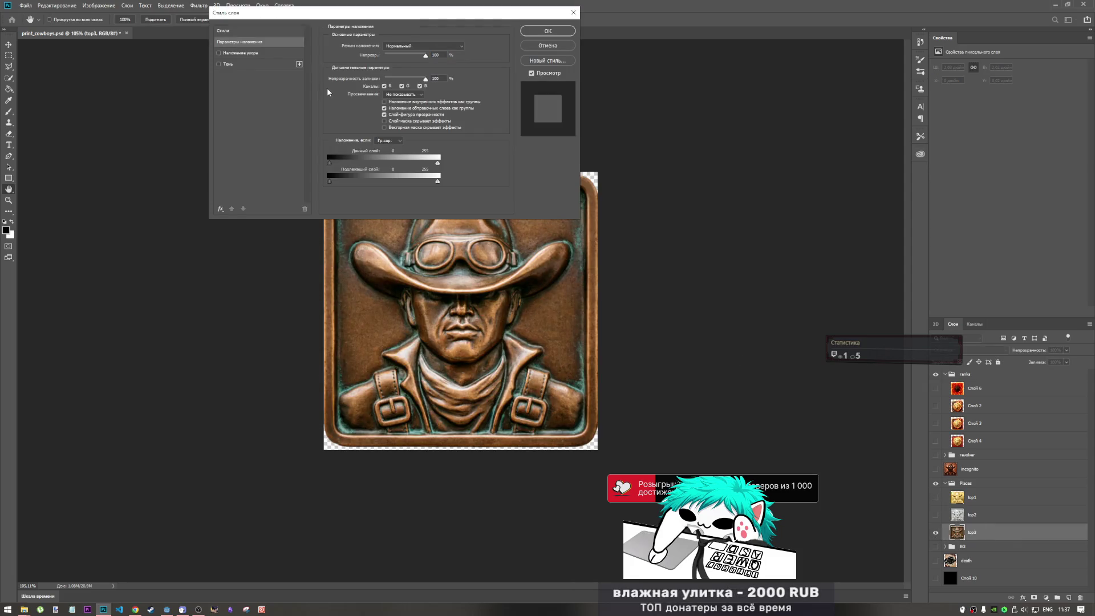
pyautogui.click(220, 53)
pyautogui.click(219, 53)
pyautogui.click(226, 30)
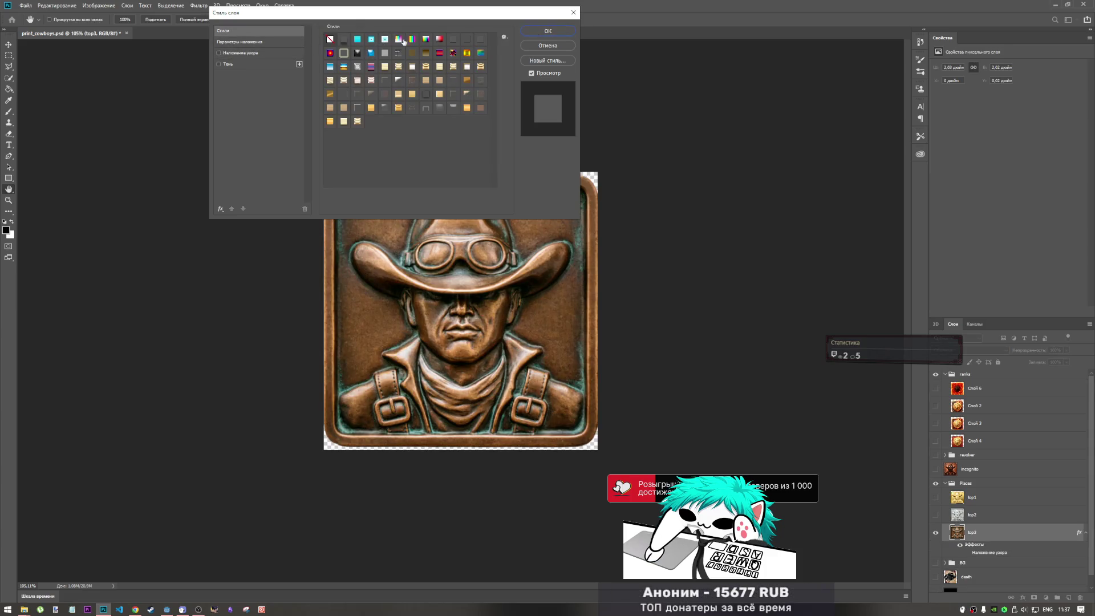
pyautogui.click(454, 69)
pyautogui.click(415, 93)
pyautogui.click(398, 108)
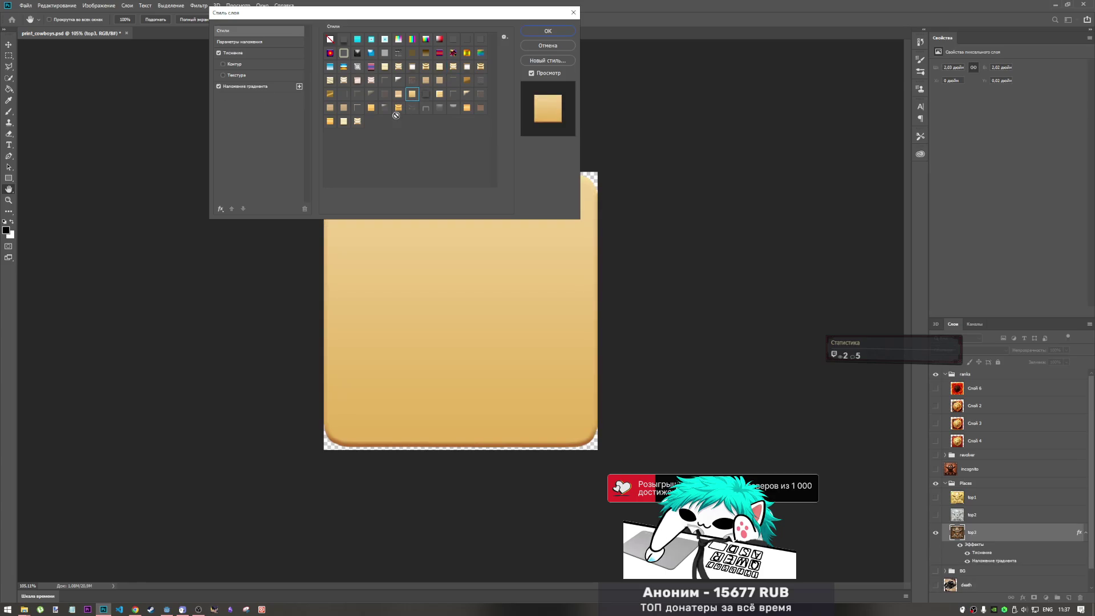
pyautogui.click(439, 95)
pyautogui.click(453, 53)
pyautogui.click(438, 55)
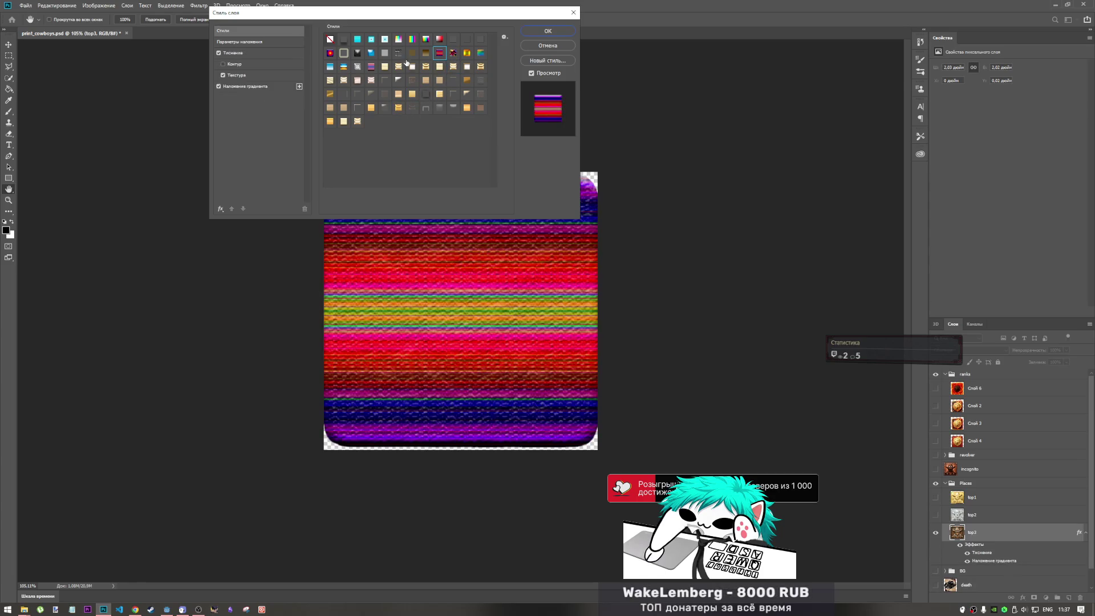
pyautogui.click(393, 57)
pyautogui.click(366, 55)
pyautogui.click(397, 38)
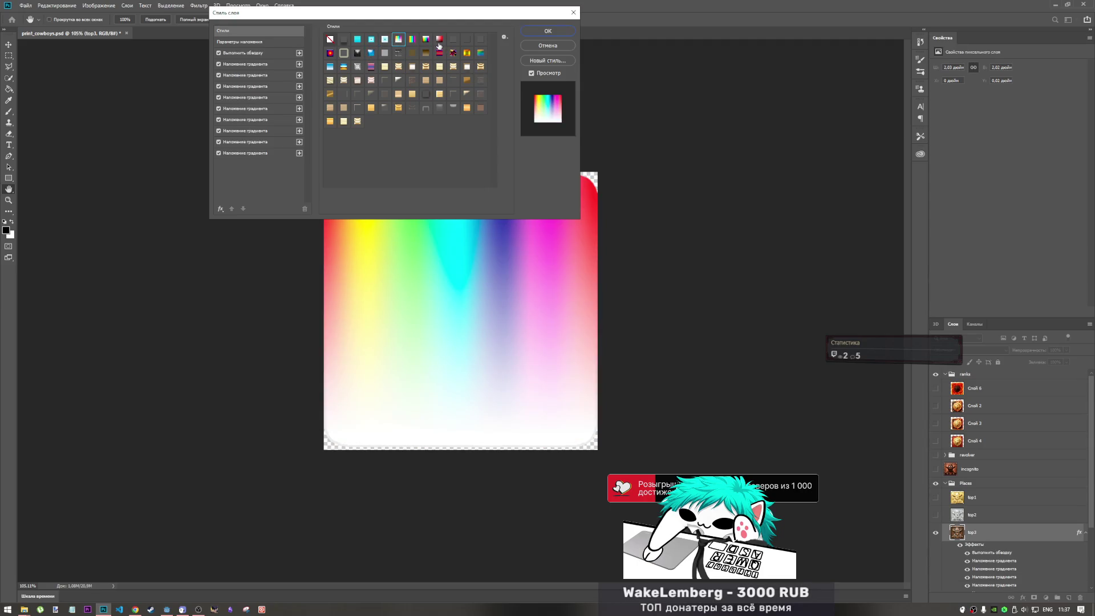
pyautogui.click(439, 39)
pyautogui.click(453, 39)
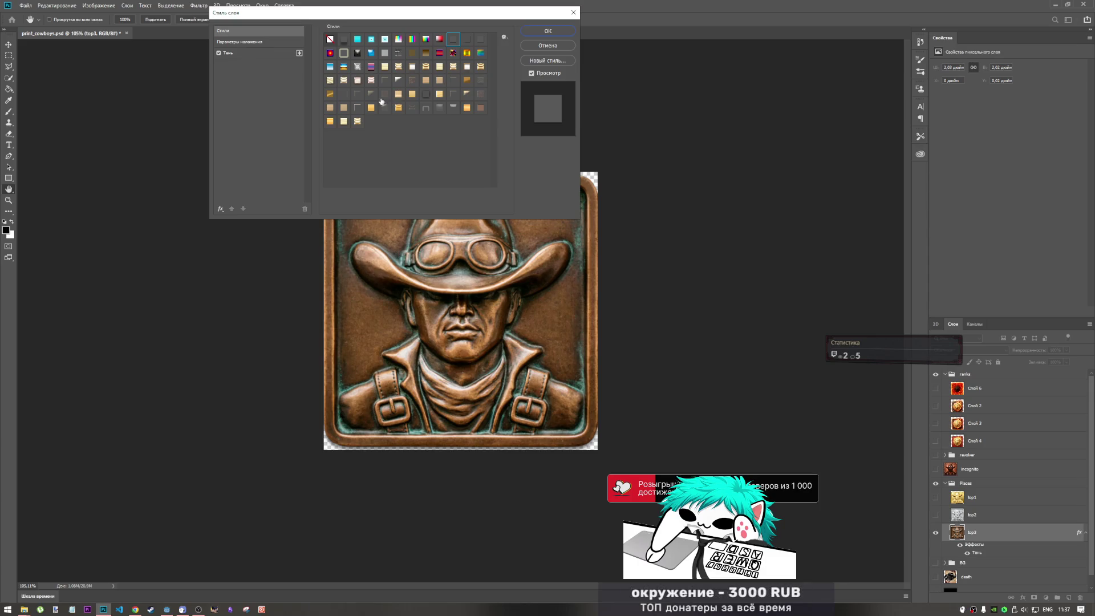
pyautogui.click(330, 108)
pyautogui.click(344, 121)
pyautogui.click(330, 121)
pyautogui.click(357, 121)
pyautogui.click(480, 107)
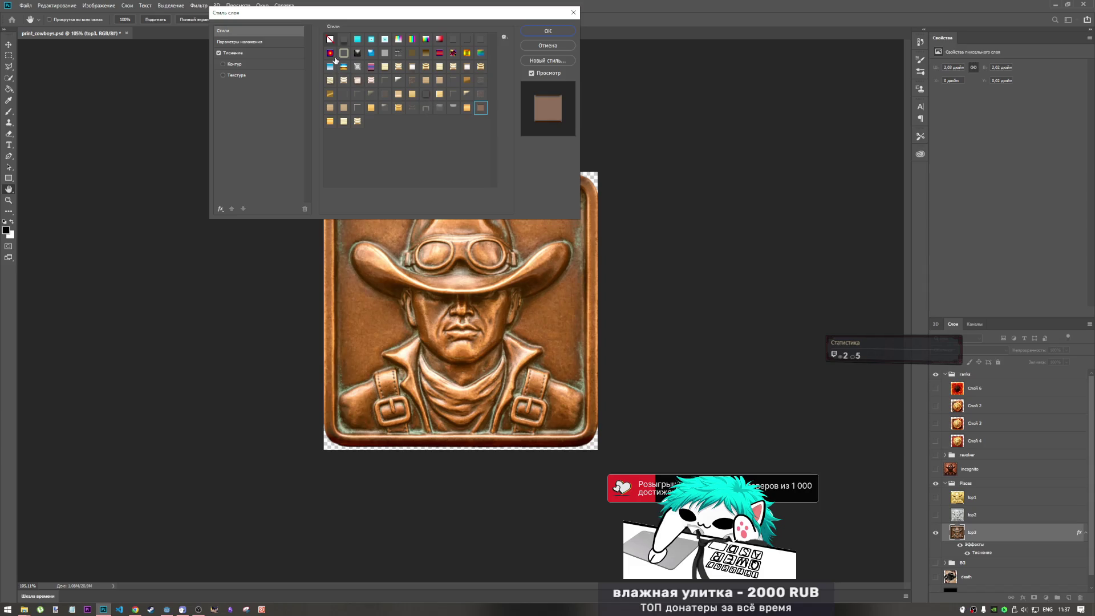
pyautogui.click(466, 52)
pyautogui.click(480, 38)
pyautogui.click(466, 40)
pyautogui.click(476, 42)
pyautogui.click(453, 41)
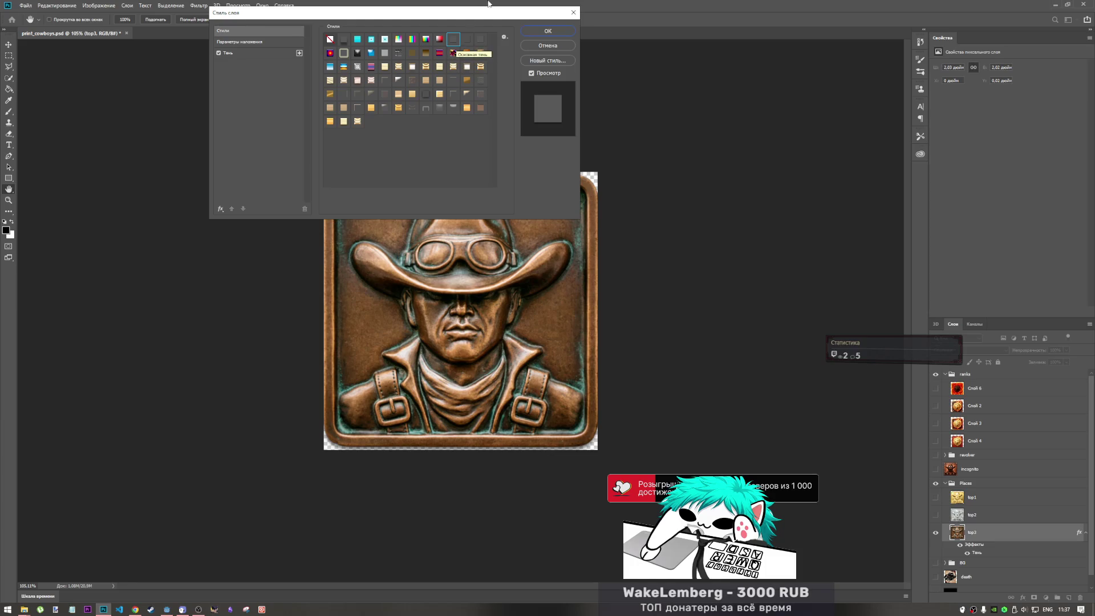
# Discard the layer style experiments and hide the copper top3 badge.
pyautogui.click(522, 47)
pyautogui.press('e')
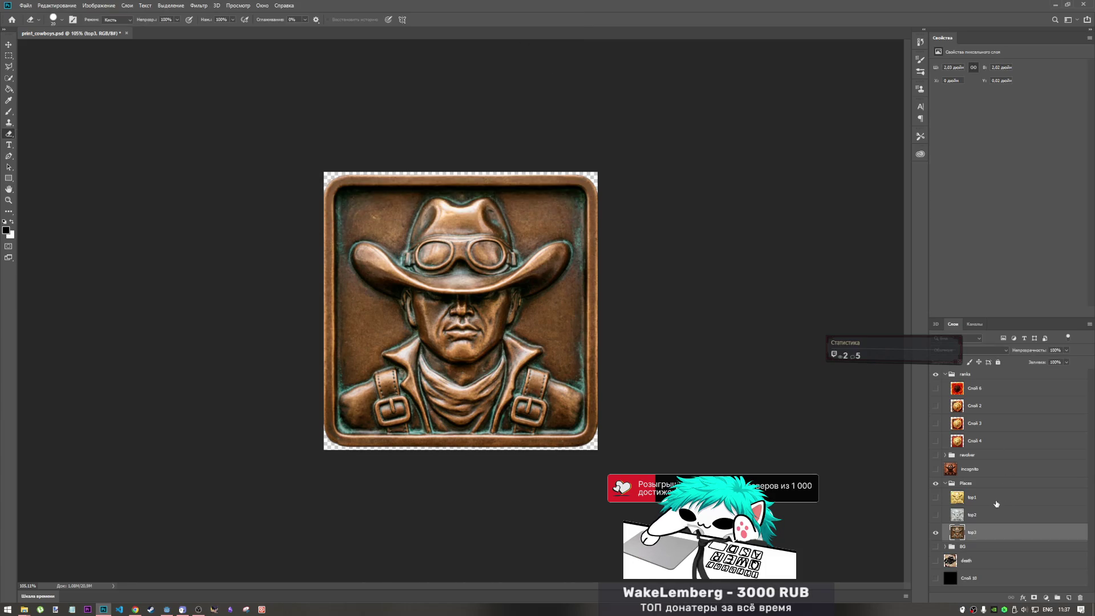
pyautogui.click(935, 532)
# Show the silver top2 badge alone and export it as top2.png.
pyautogui.click(935, 515)
pyautogui.click(974, 515)
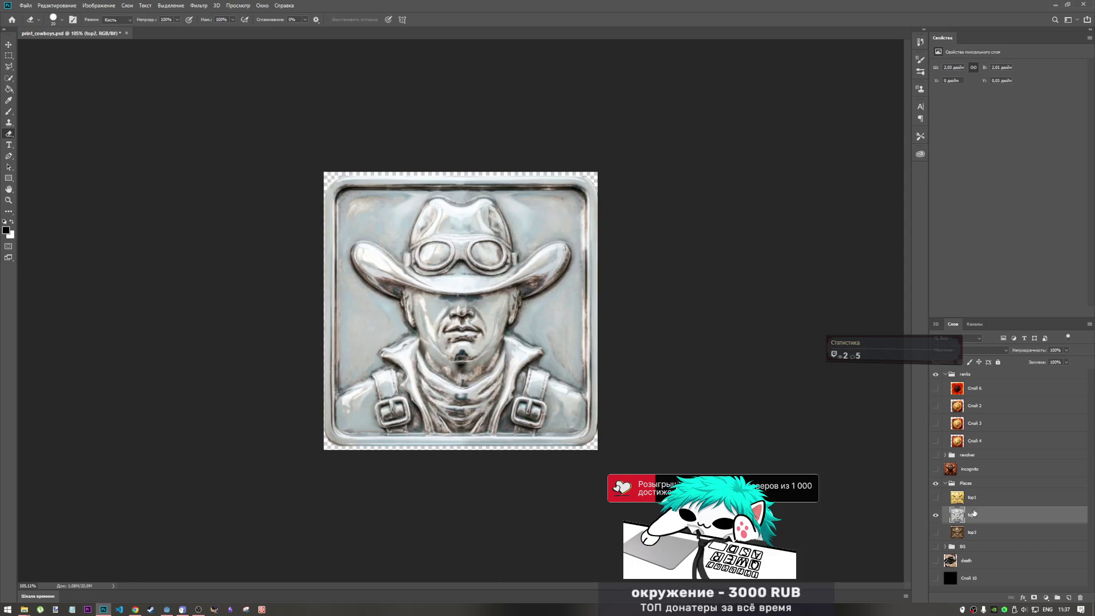
pyautogui.click(26, 5)
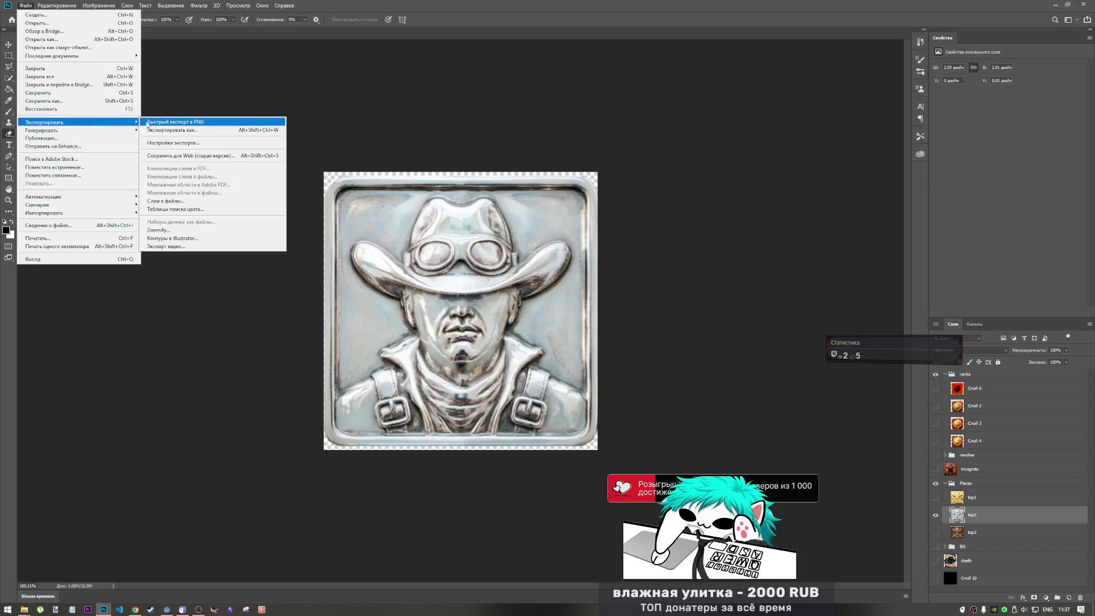
pyautogui.click(149, 122)
pyautogui.click(251, 86)
pyautogui.doubleClick(71, 162)
pyautogui.write('top2.png')
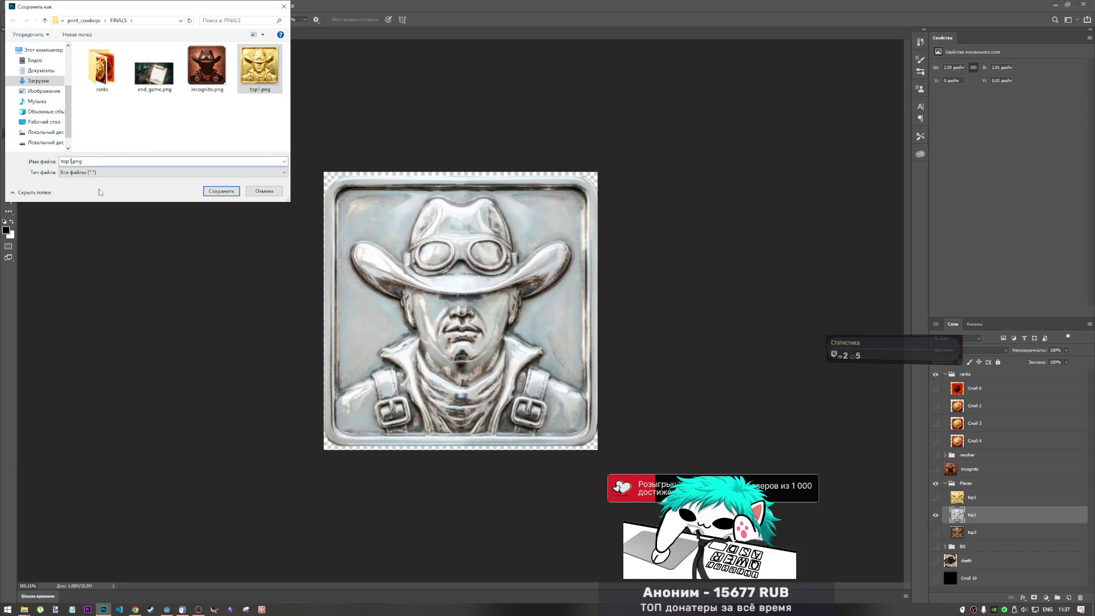
pyautogui.click(222, 192)
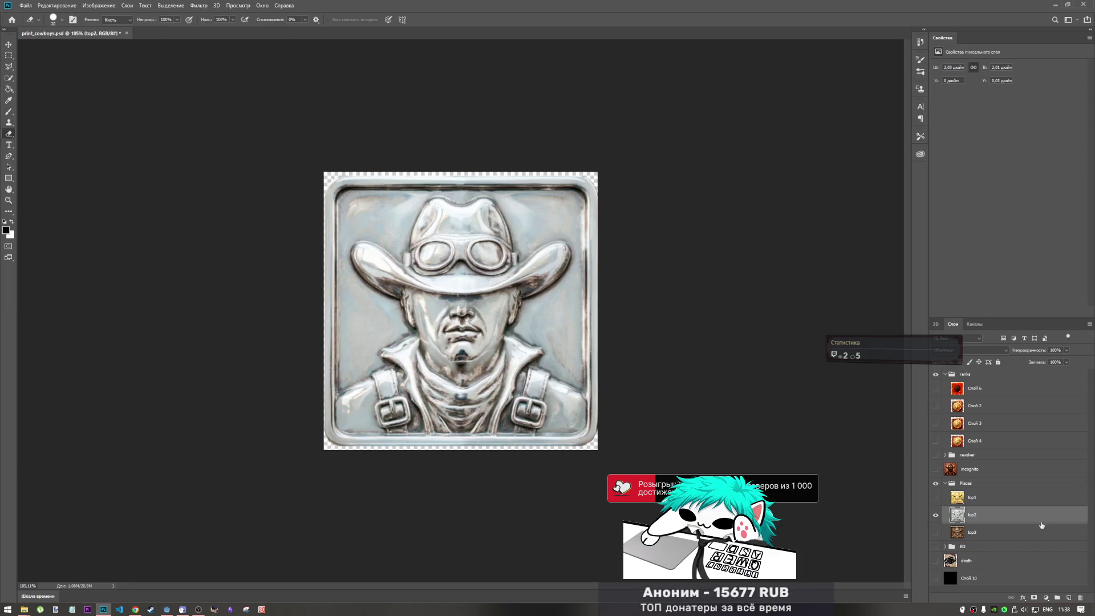
# Swap to the copper top3 badge and export it as top3.png.
pyautogui.click(934, 514)
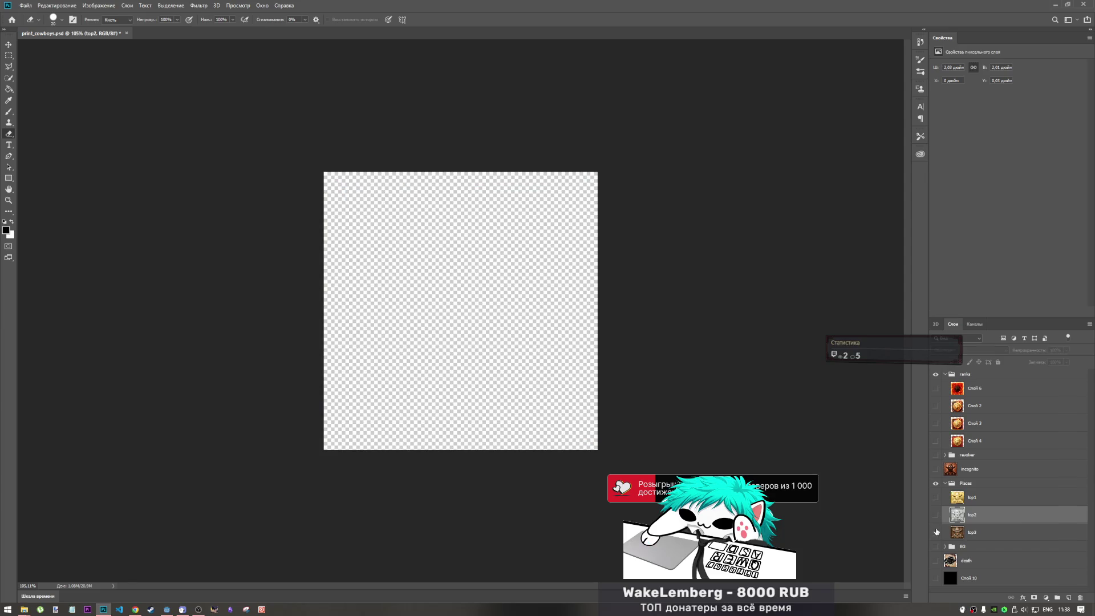
pyautogui.click(935, 532)
pyautogui.click(969, 533)
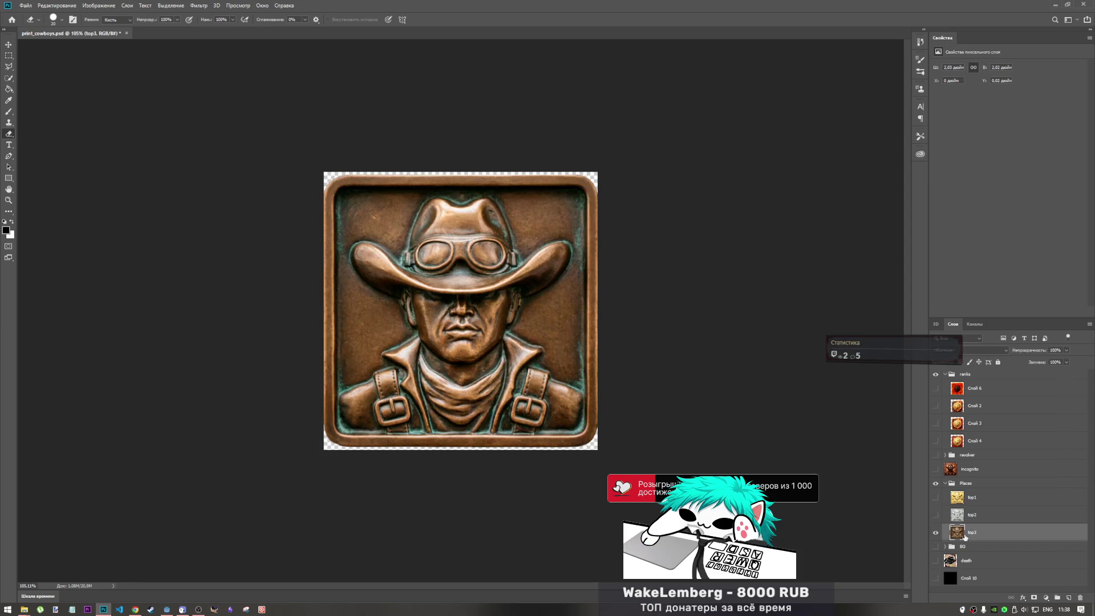
pyautogui.click(25, 5)
pyautogui.moveTo(75, 122)
pyautogui.click(147, 122)
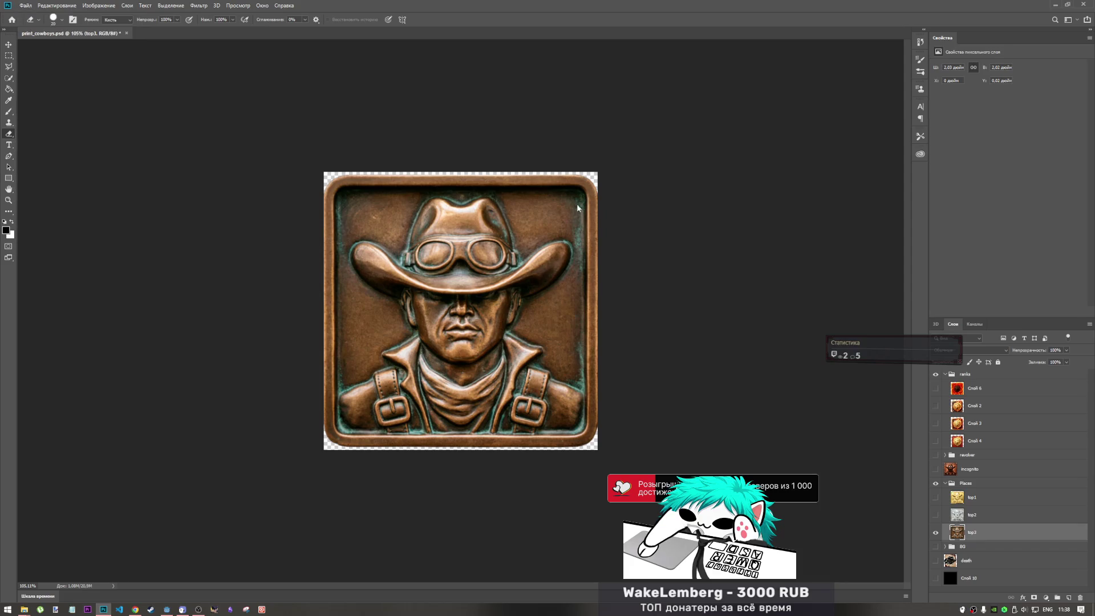
pyautogui.click(100, 135)
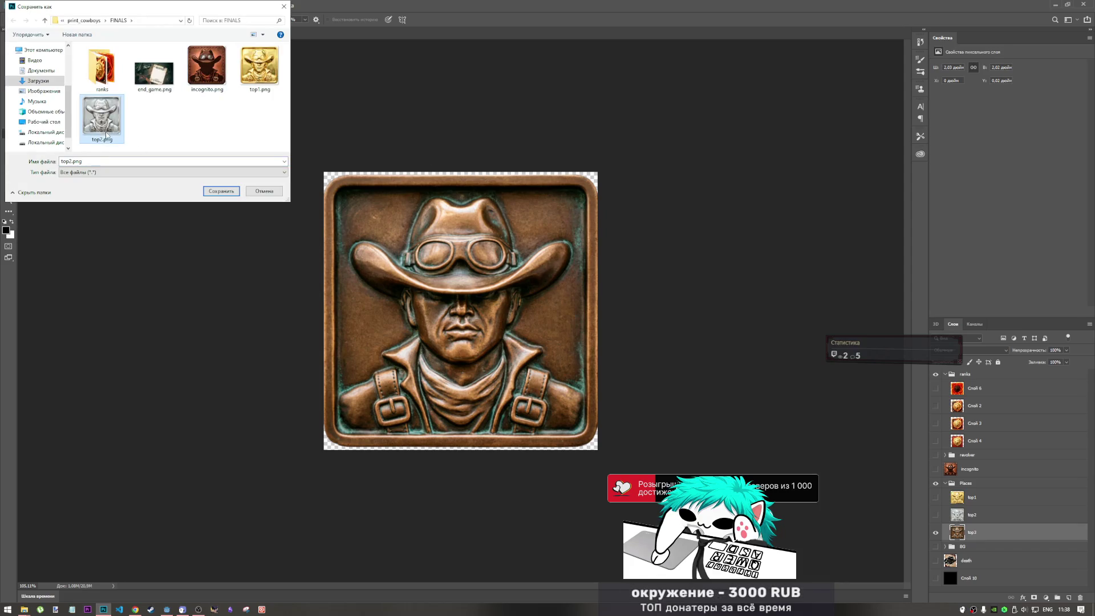
pyautogui.click(71, 161)
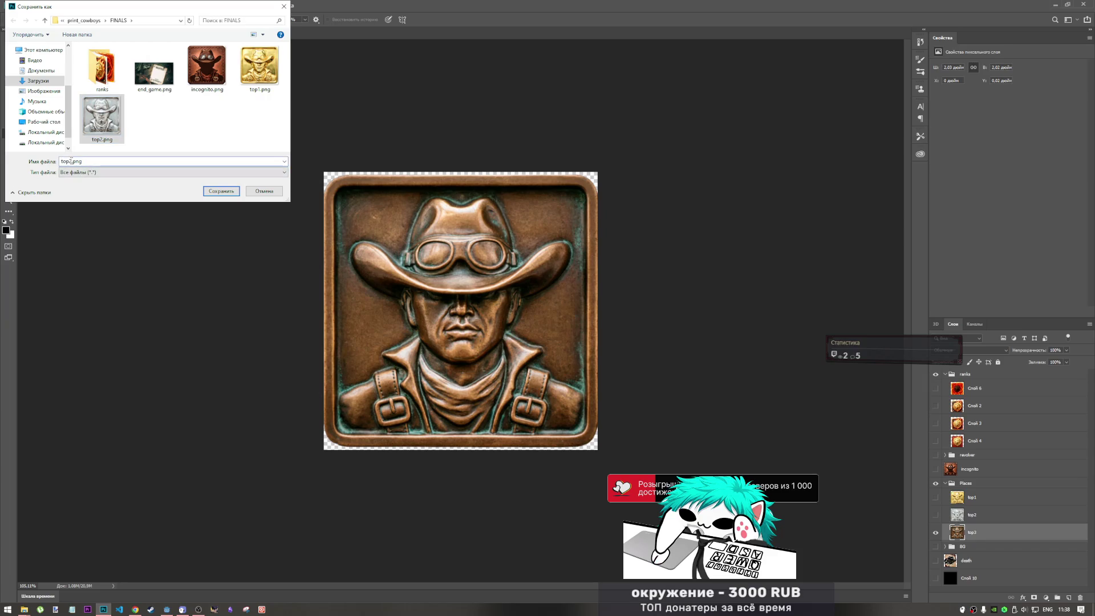
pyautogui.press('BackSpace')
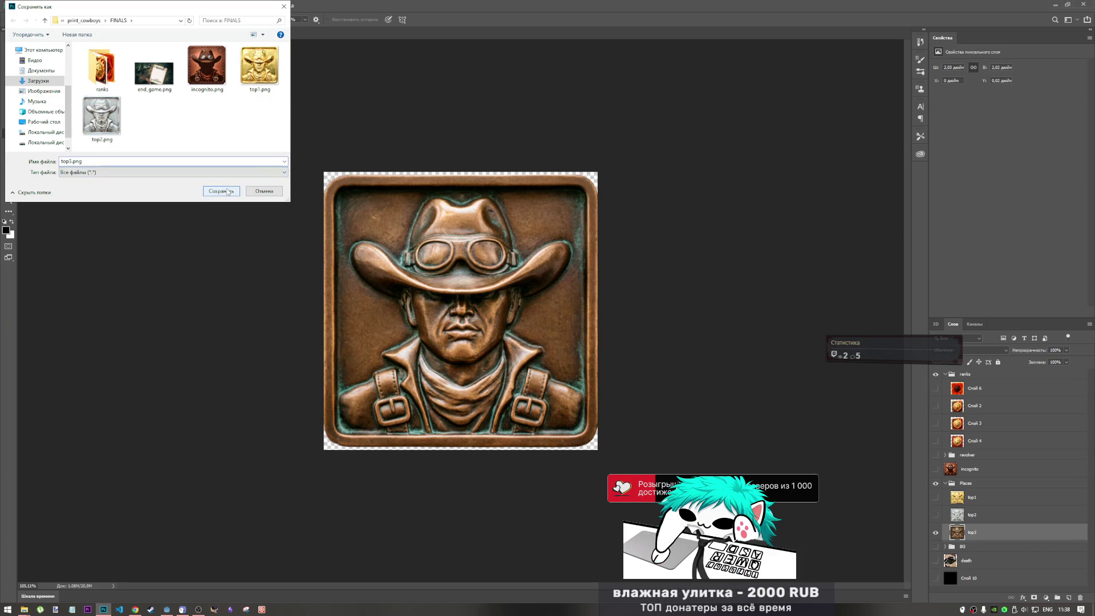
pyautogui.click(221, 191)
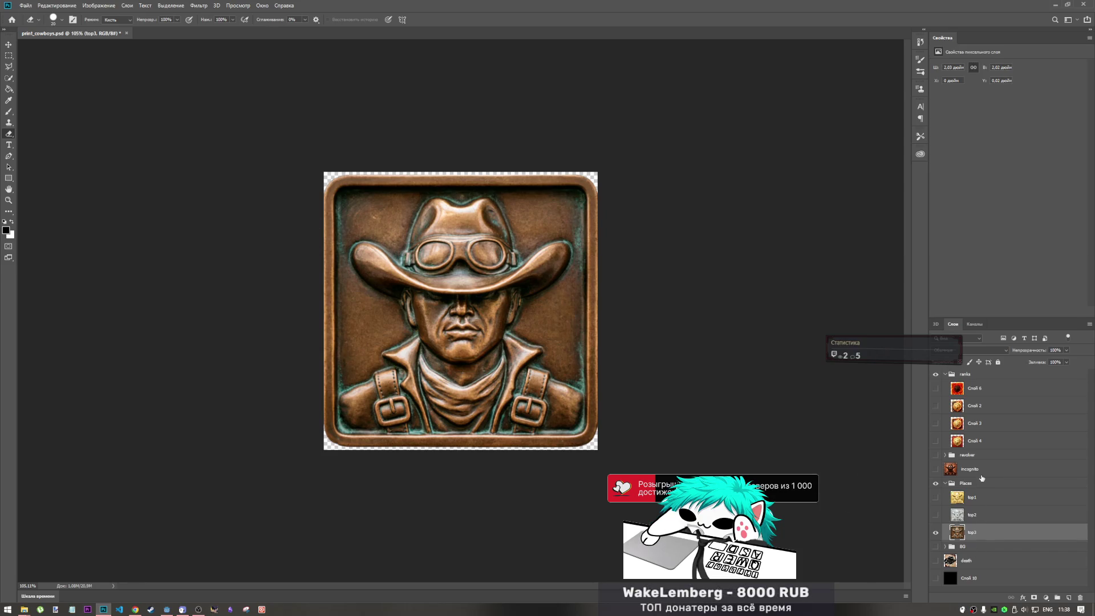
# Show the revolver artwork instead of the top3 badge, then return to the leaderboard image results.
pyautogui.click(936, 455)
pyautogui.click(935, 532)
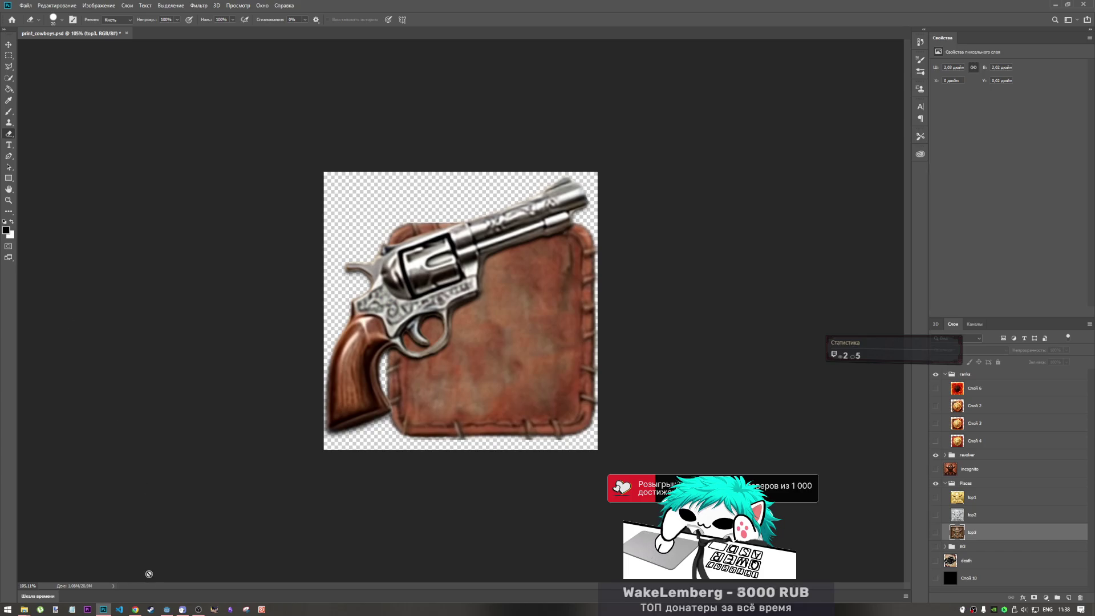
pyautogui.click(135, 609)
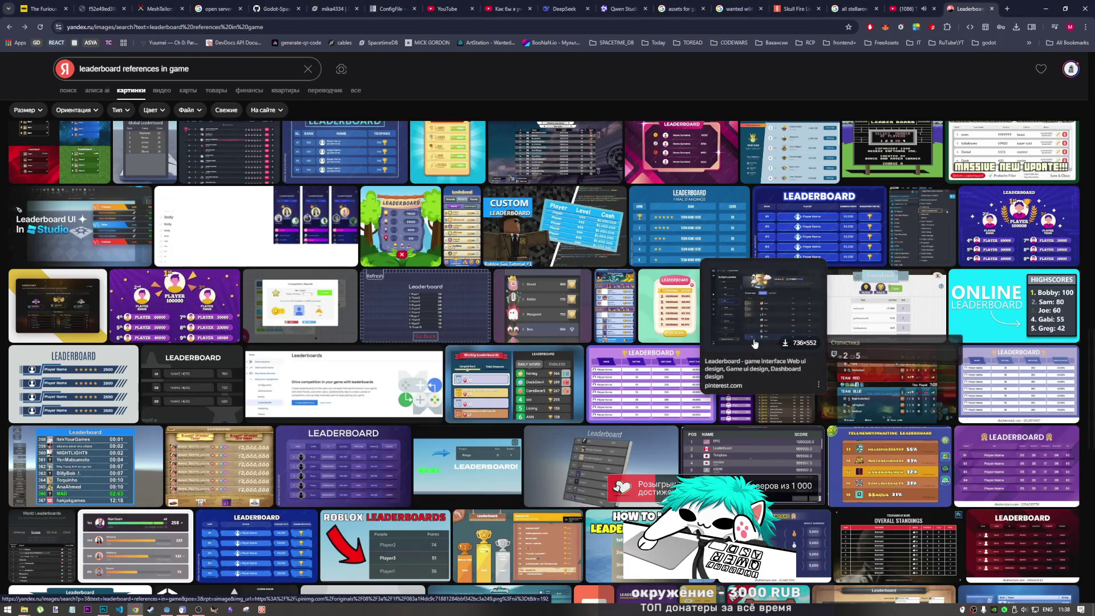
# View the trophy leaderboard image full size, scroll through more results, then return to Godot.
pyautogui.click(511, 532)
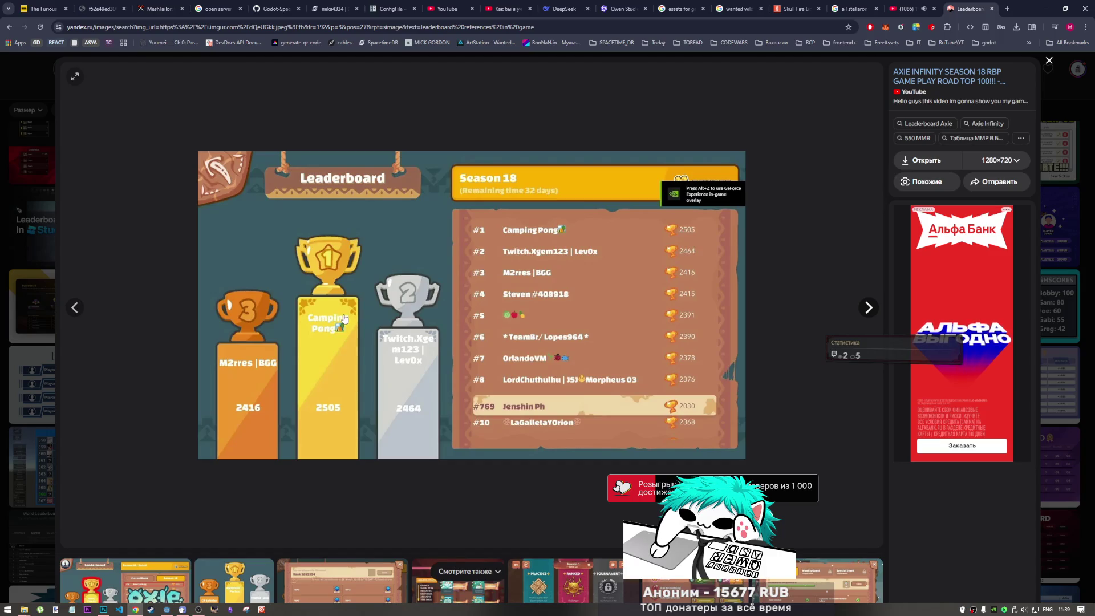
pyautogui.click(1045, 61)
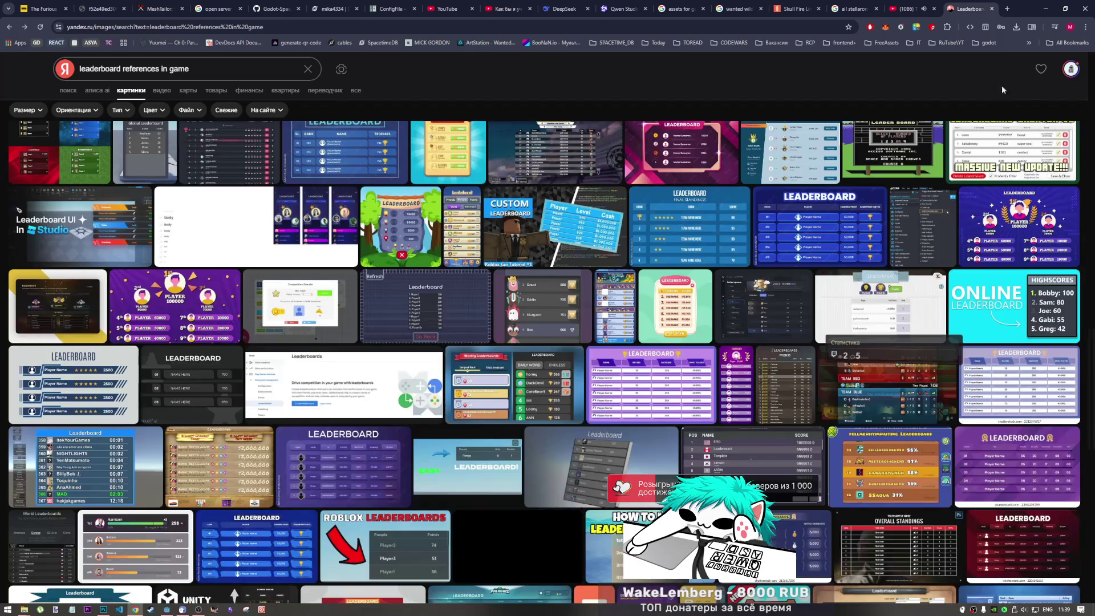
pyautogui.moveTo(559, 212)
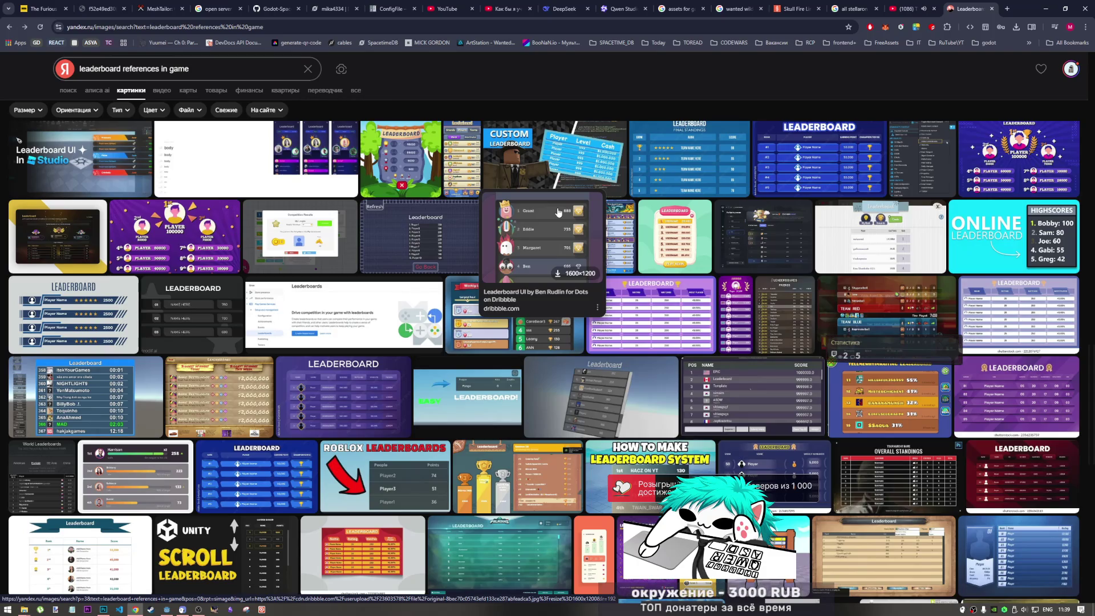
pyautogui.scroll(-10, 559, 214)
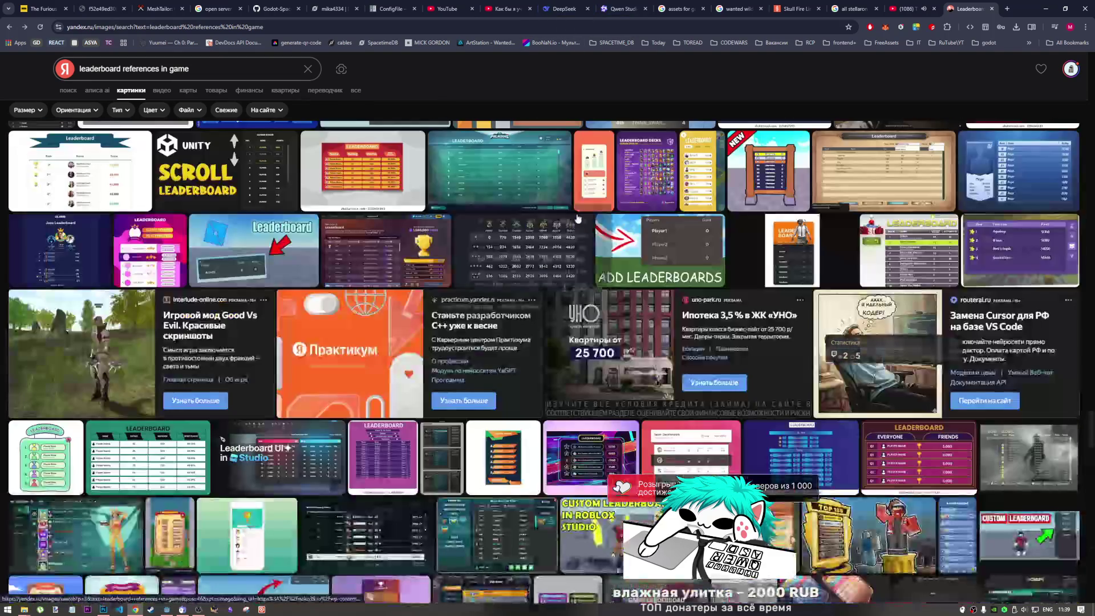
pyautogui.scroll(-3, 574, 219)
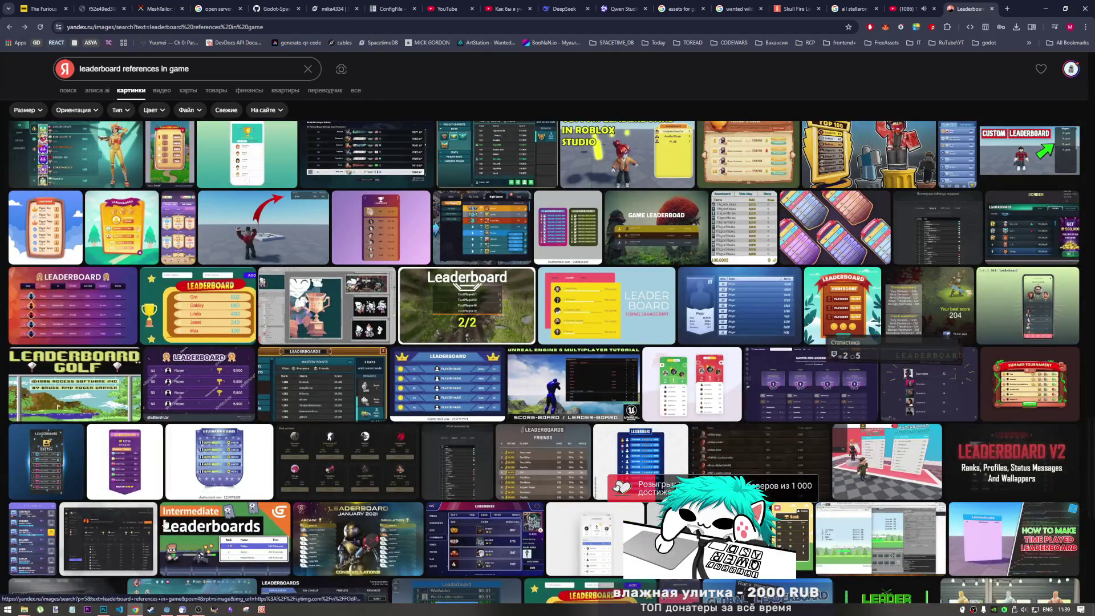
pyautogui.click(166, 608)
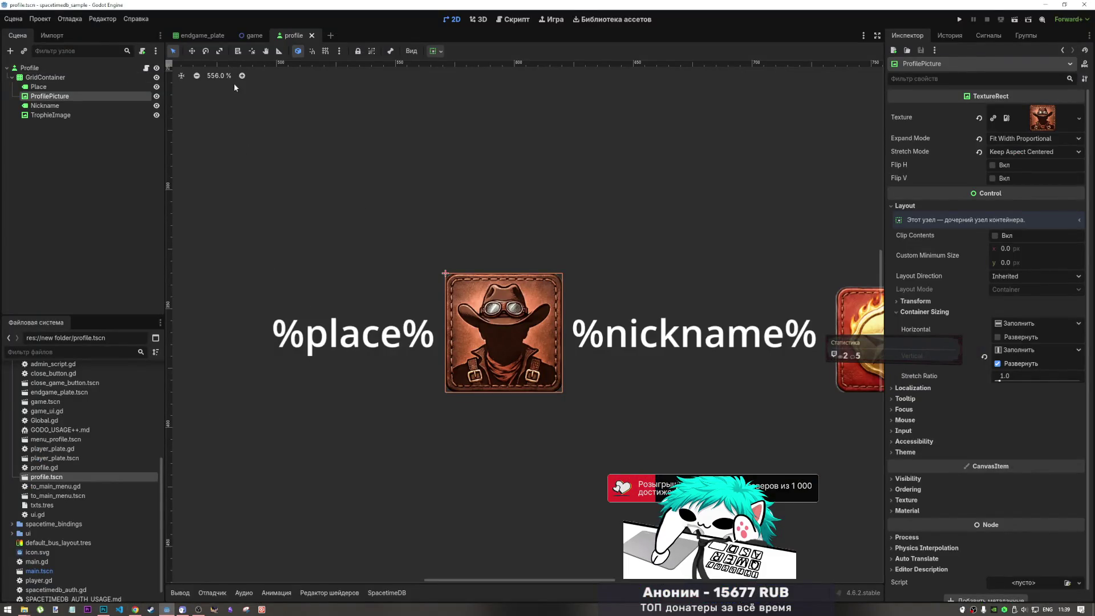
# Use Change Type on GridContainer, searching 'hb', to convert it to HBoxContainer.
pyautogui.scroll(-10, 460, 358)
pyautogui.click(69, 67)
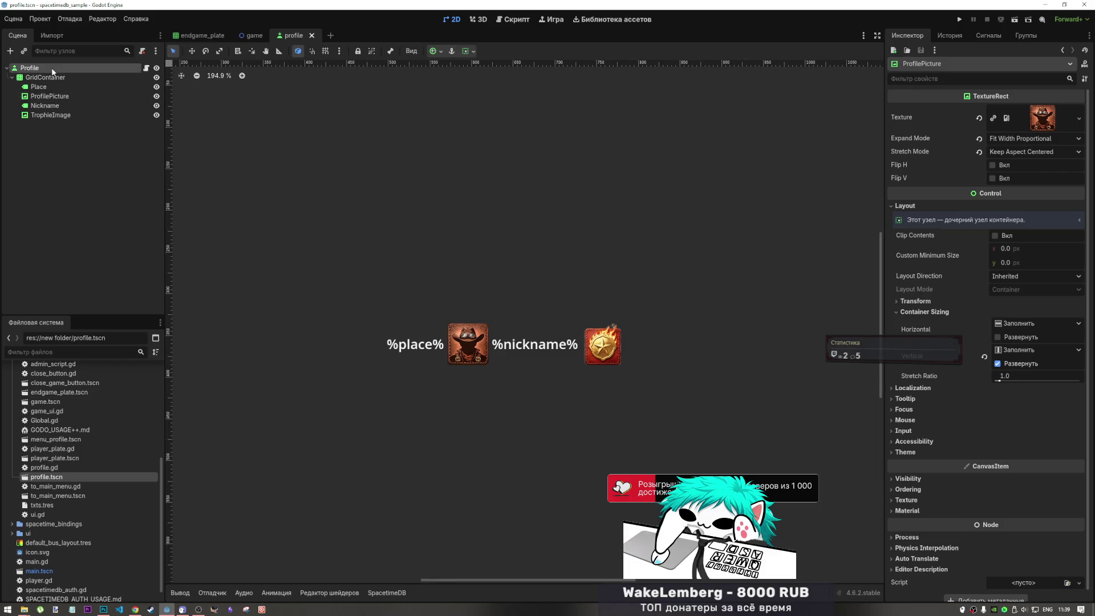
pyautogui.click(65, 77)
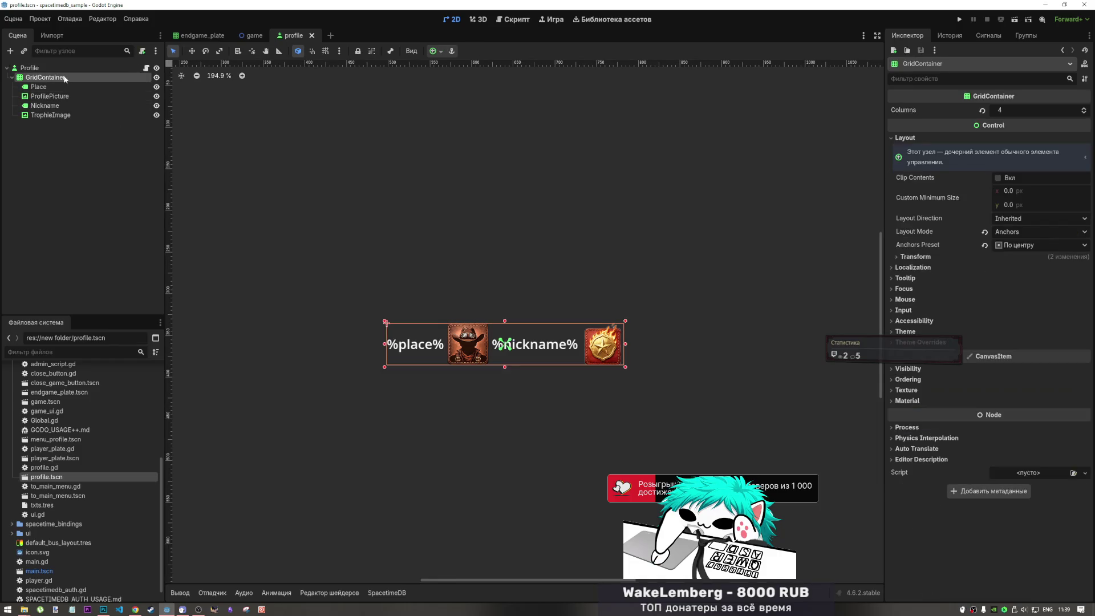
pyautogui.rightClick(64, 77)
pyautogui.click(60, 79)
pyautogui.rightClick(52, 78)
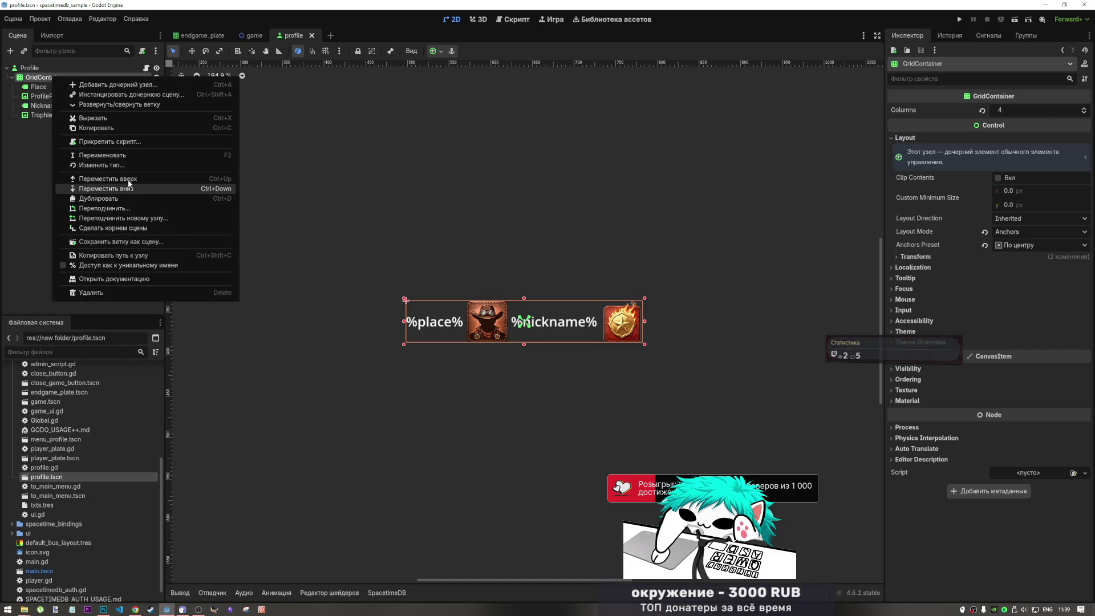
pyautogui.click(128, 164)
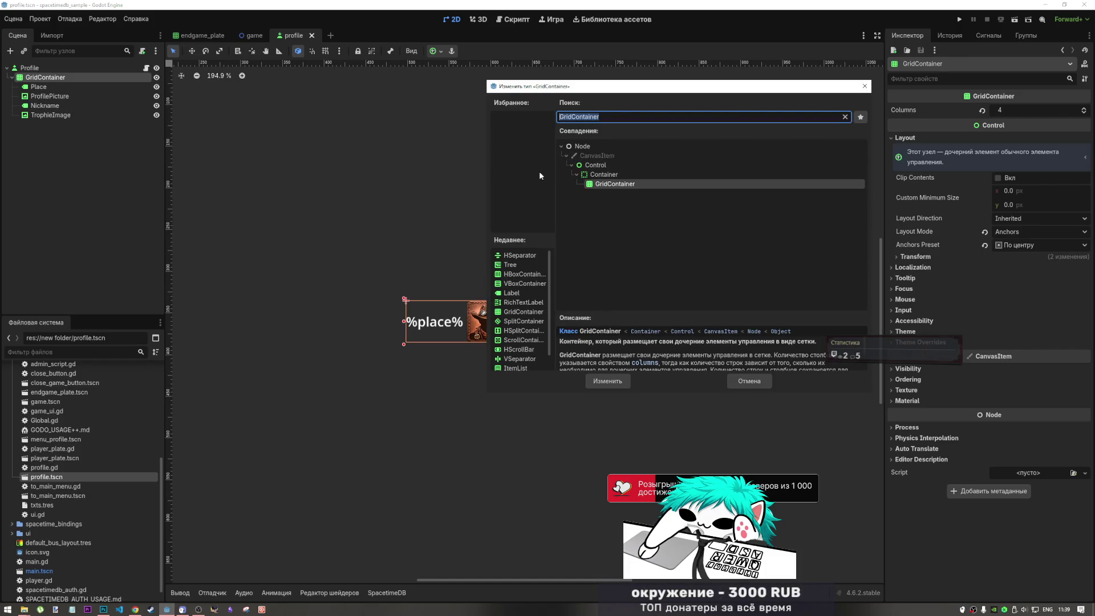
pyautogui.write('hb')
pyautogui.click(607, 381)
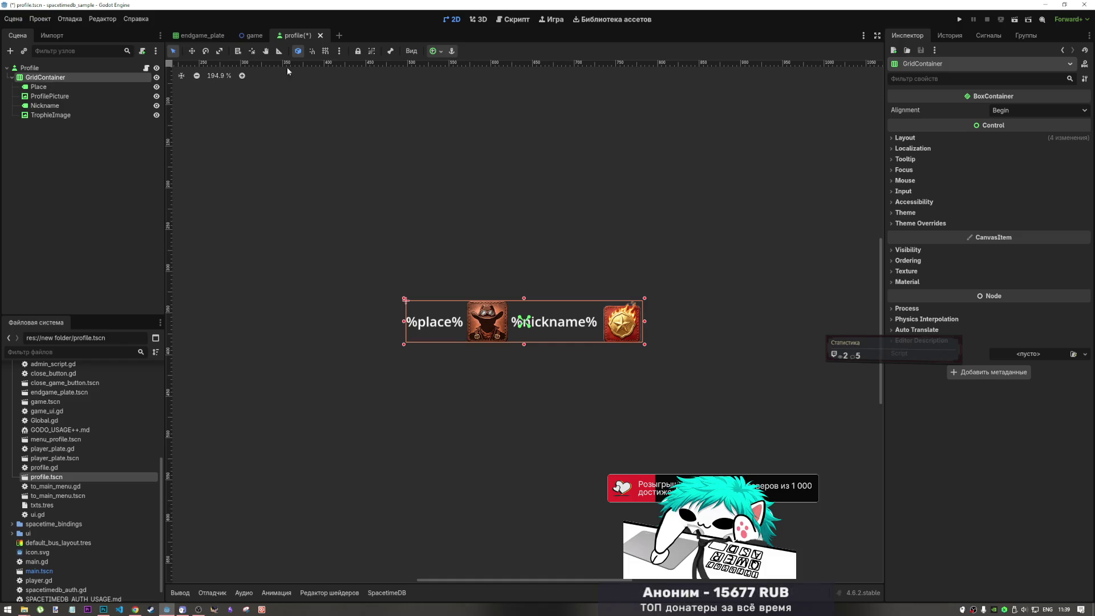
pyautogui.scroll(-6, 428, 289)
pyautogui.scroll(4, 381, 298)
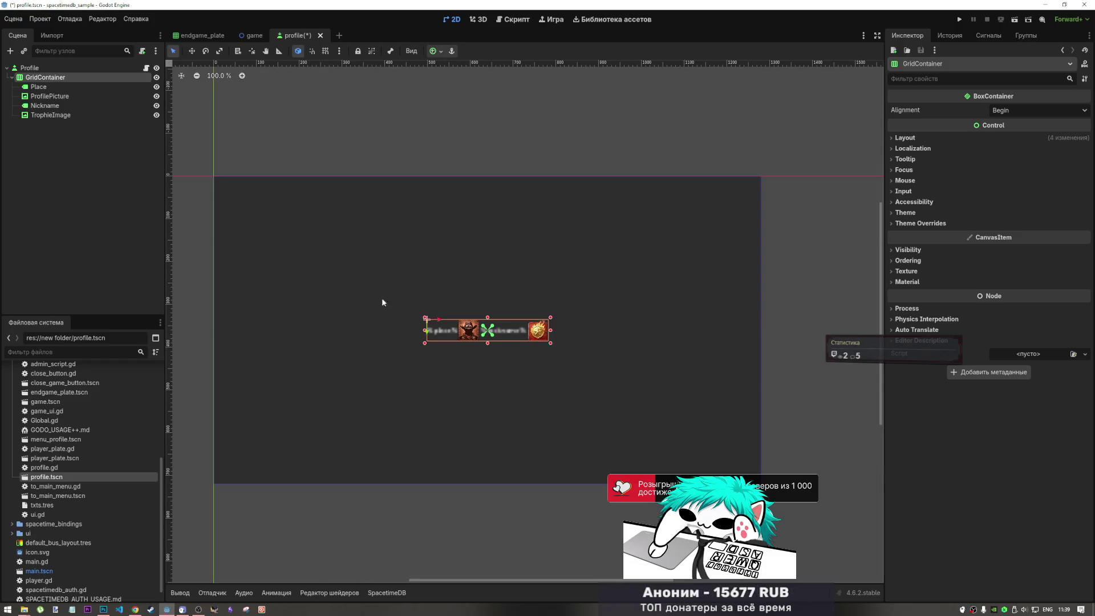
pyautogui.click(66, 69)
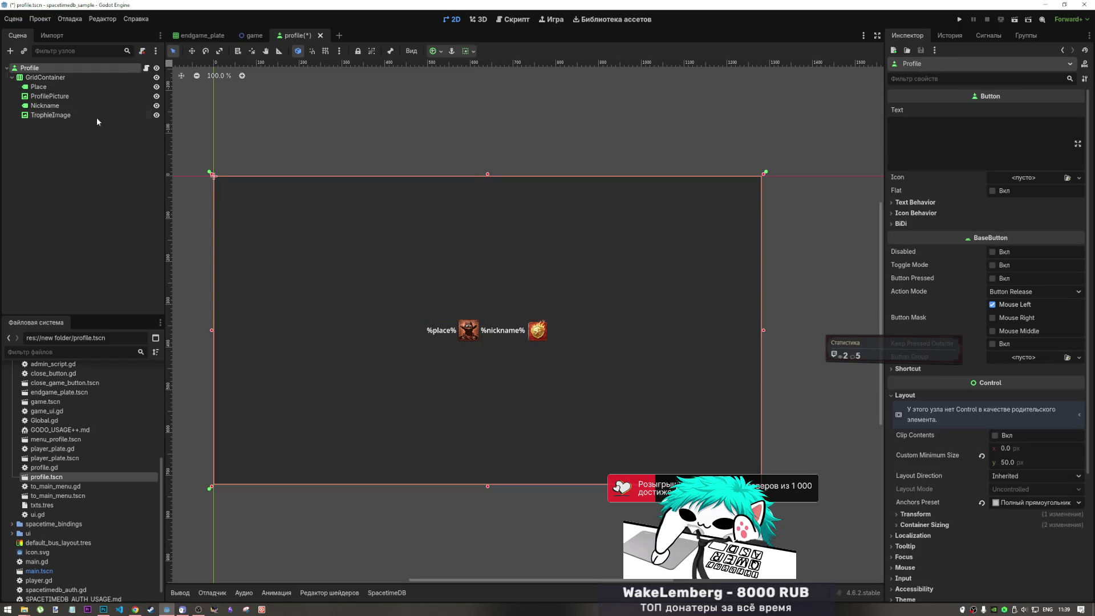
# Add a TextureRect child node under Profile and move it above GridContainer.
pyautogui.rightClick(29, 68)
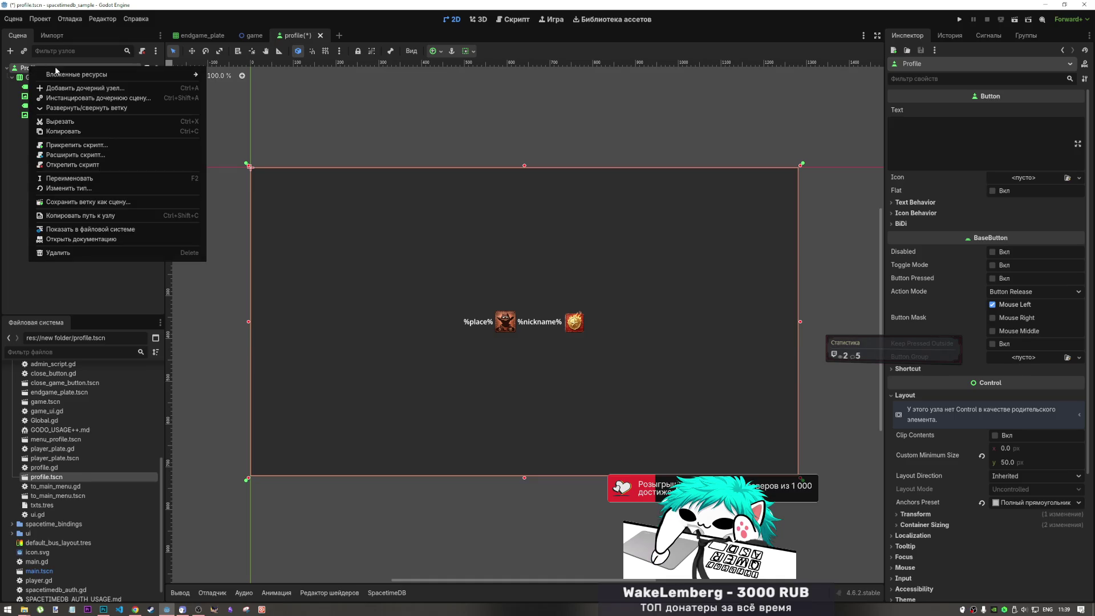
pyautogui.click(92, 89)
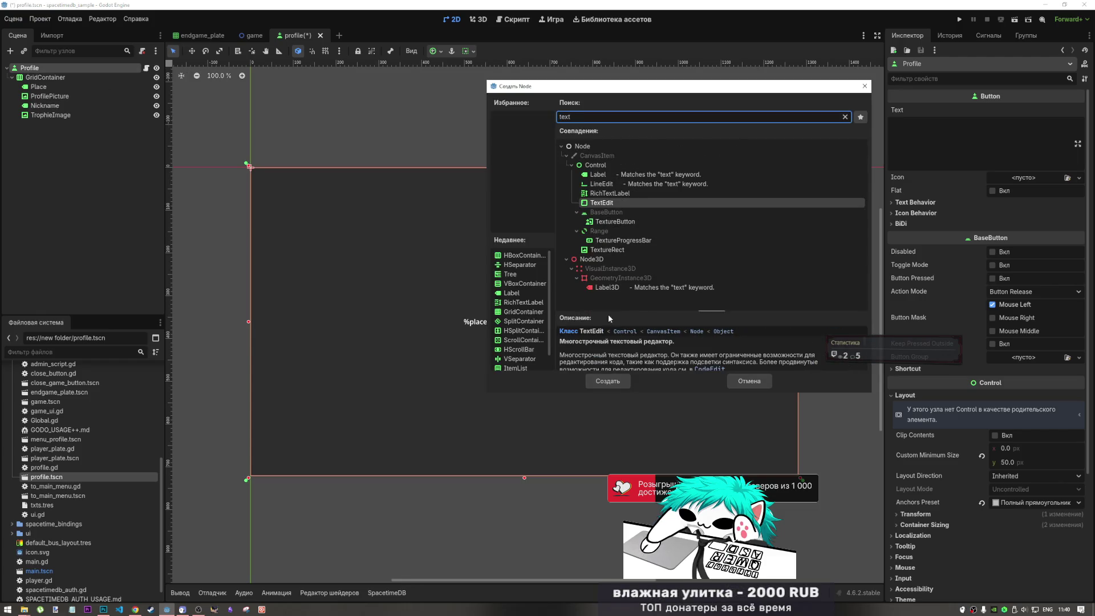
pyautogui.click(605, 249)
pyautogui.click(615, 377)
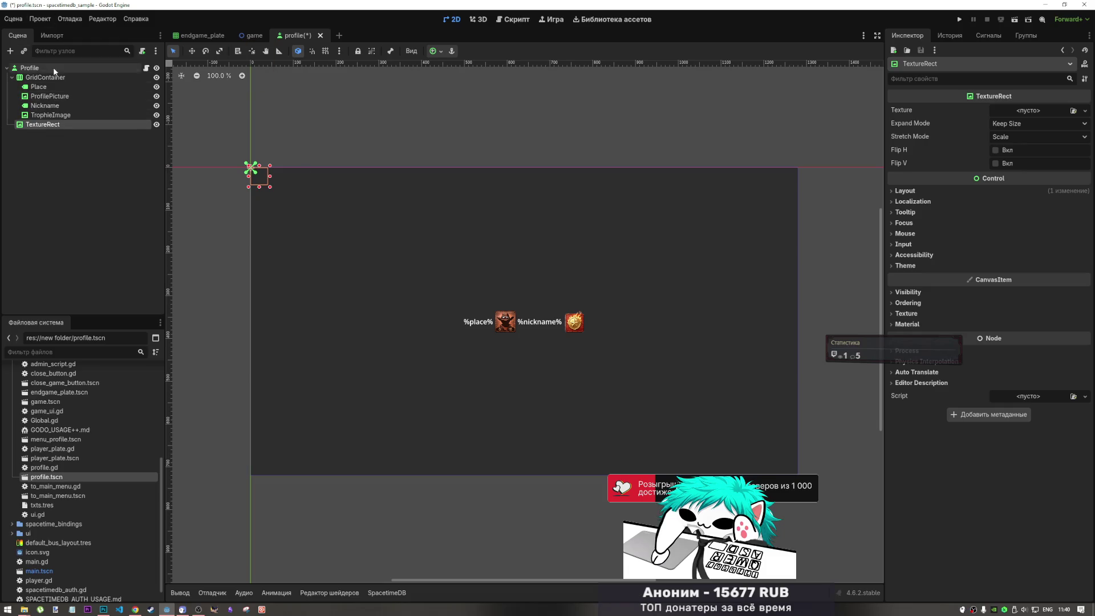
pyautogui.moveTo(42, 124)
pyautogui.mouseDown()
pyautogui.moveTo(65, 114)
pyautogui.moveTo(62, 73)
pyautogui.mouseUp()
# Set the Profile node's anchor preset back to Full Rect.
pyautogui.click(86, 68)
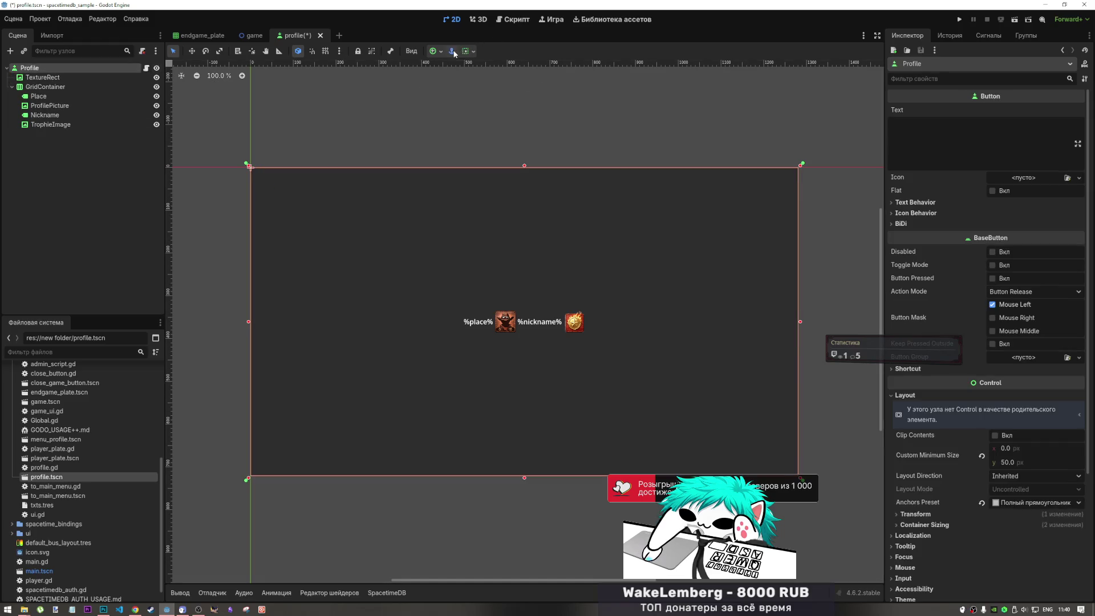
pyautogui.click(435, 50)
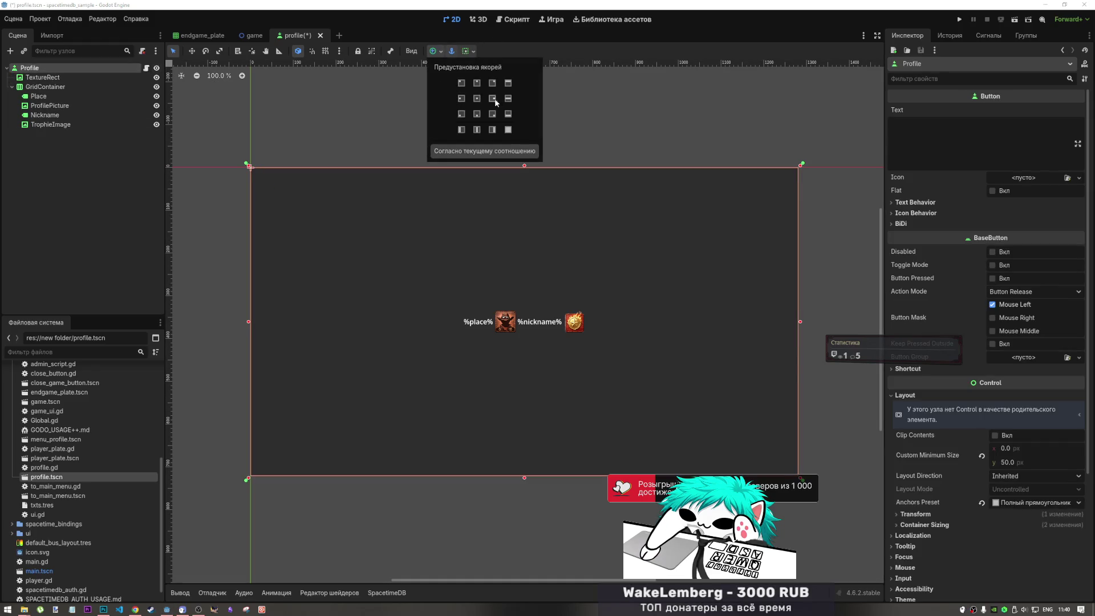
pyautogui.click(477, 98)
pyautogui.click(508, 98)
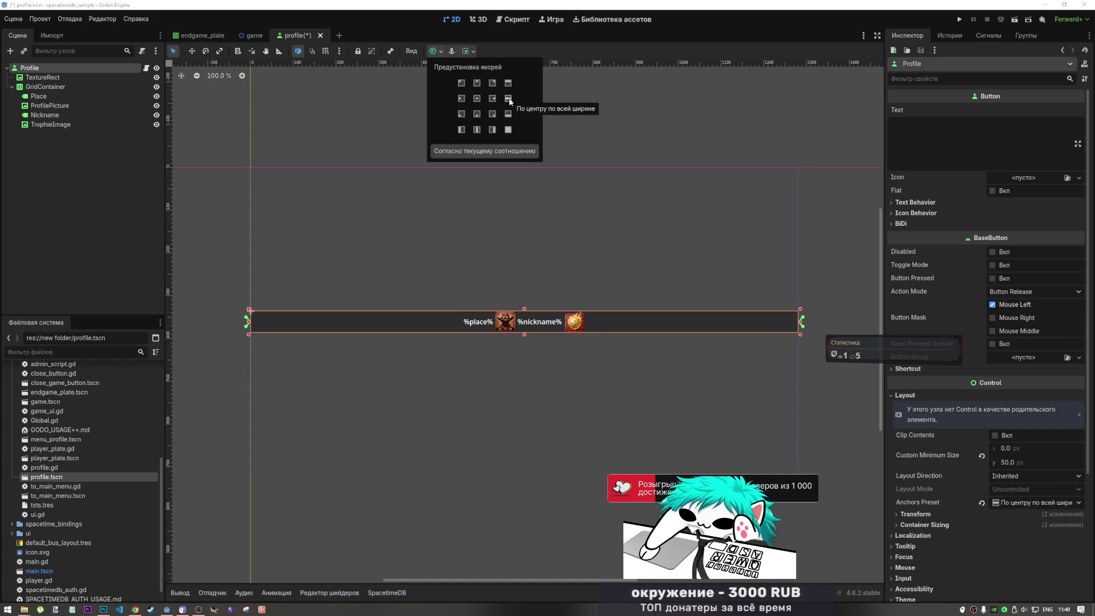
pyautogui.click(507, 129)
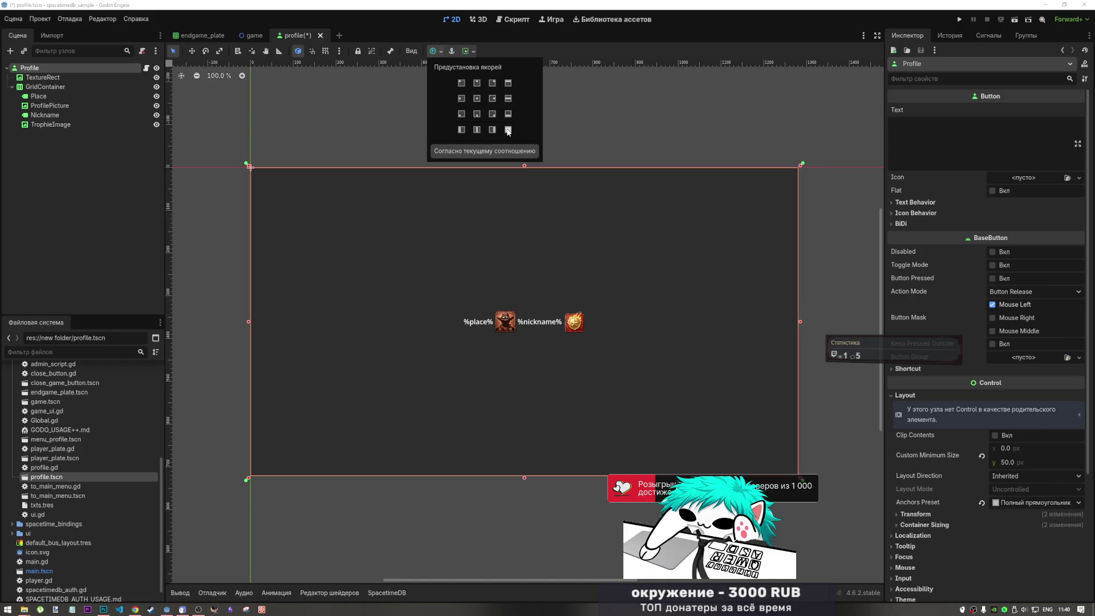
# Place TextureRect inside GridContainer as its first child.
pyautogui.click(43, 78)
pyautogui.moveTo(45, 88); pyautogui.dragTo(53, 90)
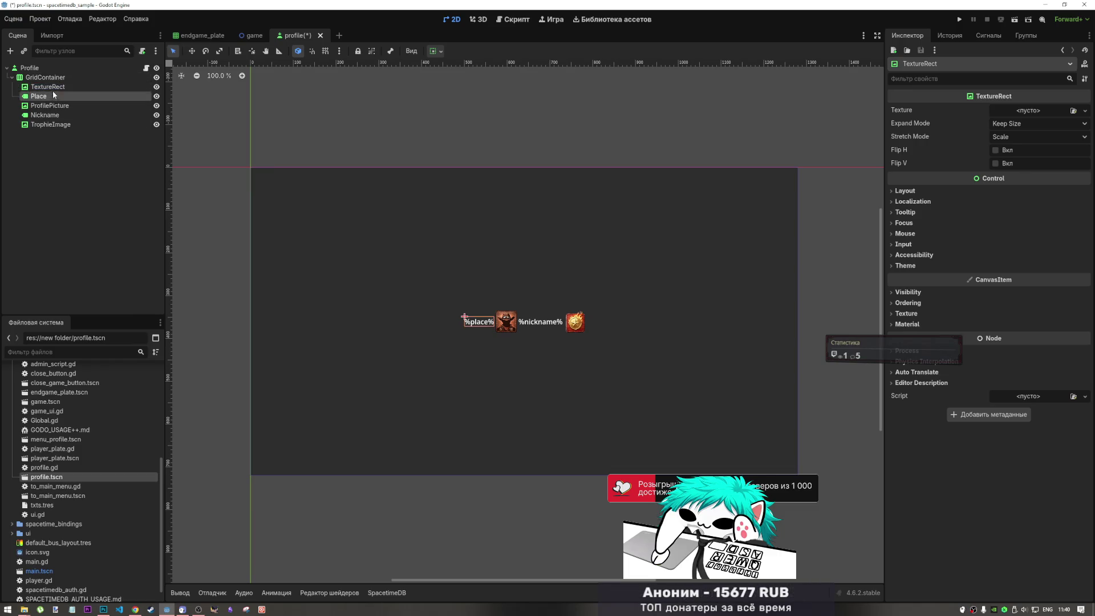
pyautogui.click(45, 77)
pyautogui.click(84, 87)
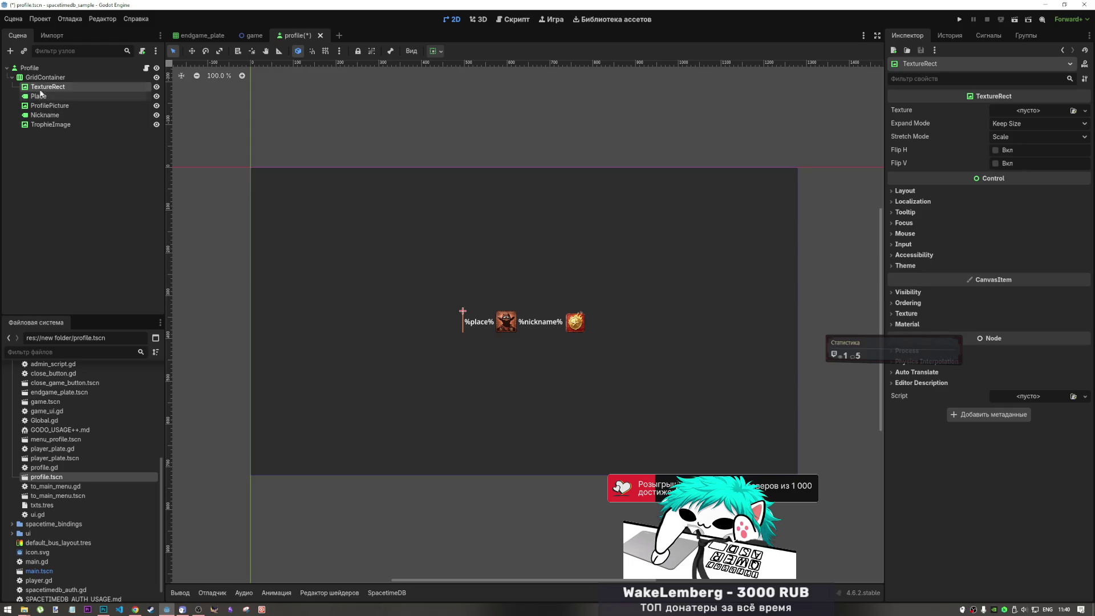
pyautogui.click(44, 73)
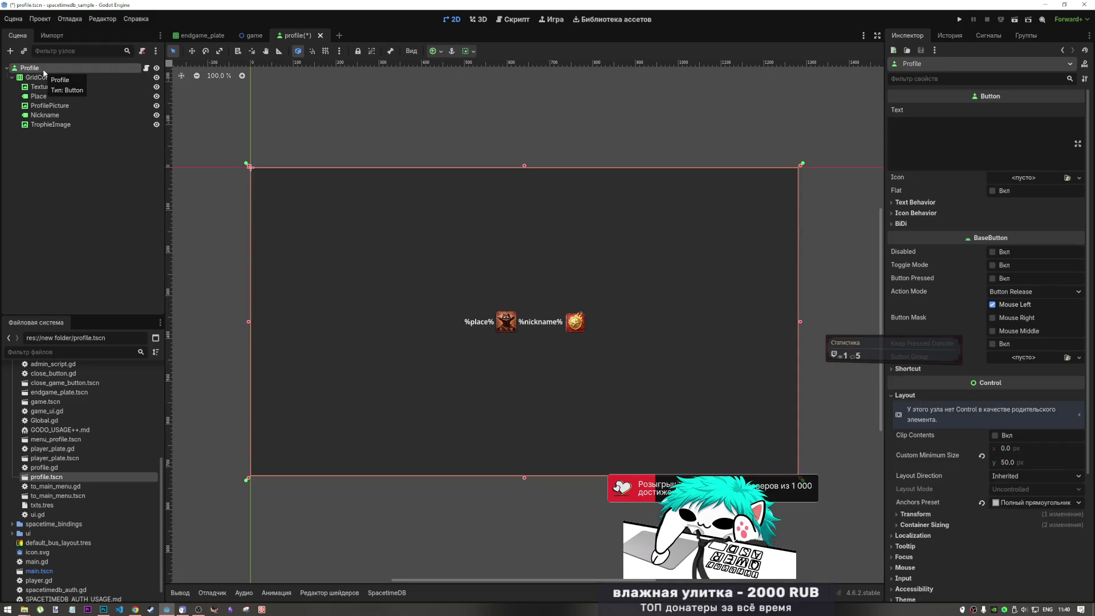
# Add an HBoxContainer child to GridContainer and move it to the top of its children.
pyautogui.rightClick(43, 72)
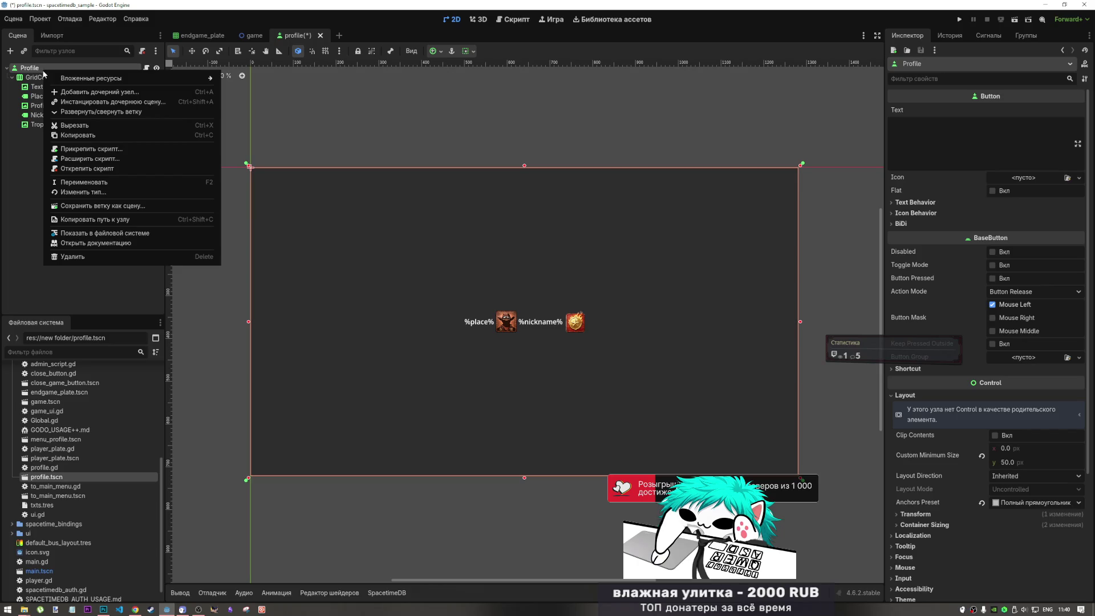
pyautogui.click(39, 71)
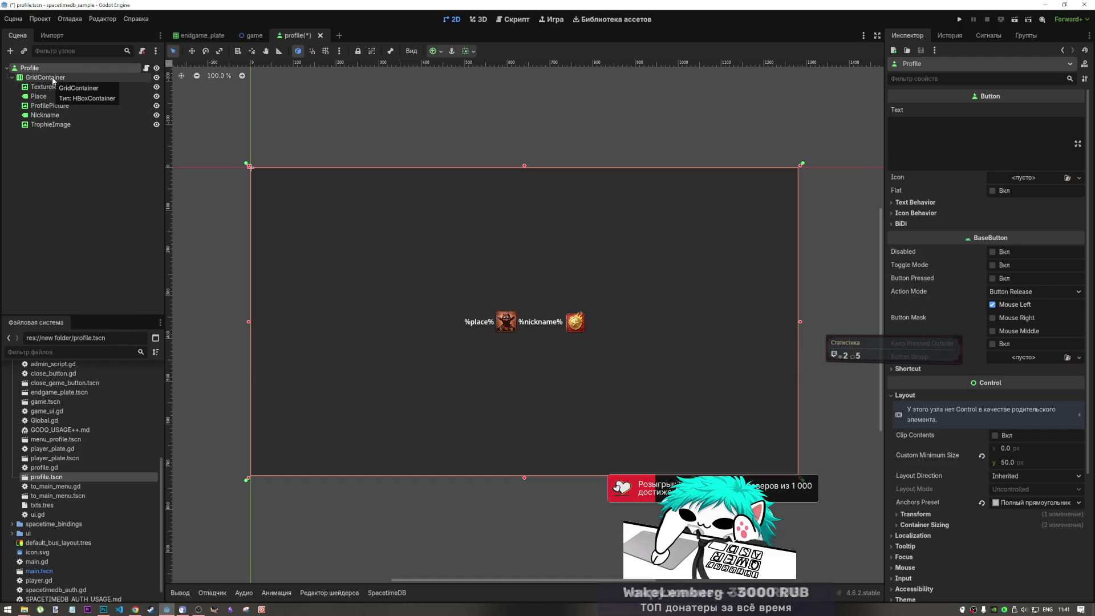
pyautogui.rightClick(52, 81)
pyautogui.click(80, 85)
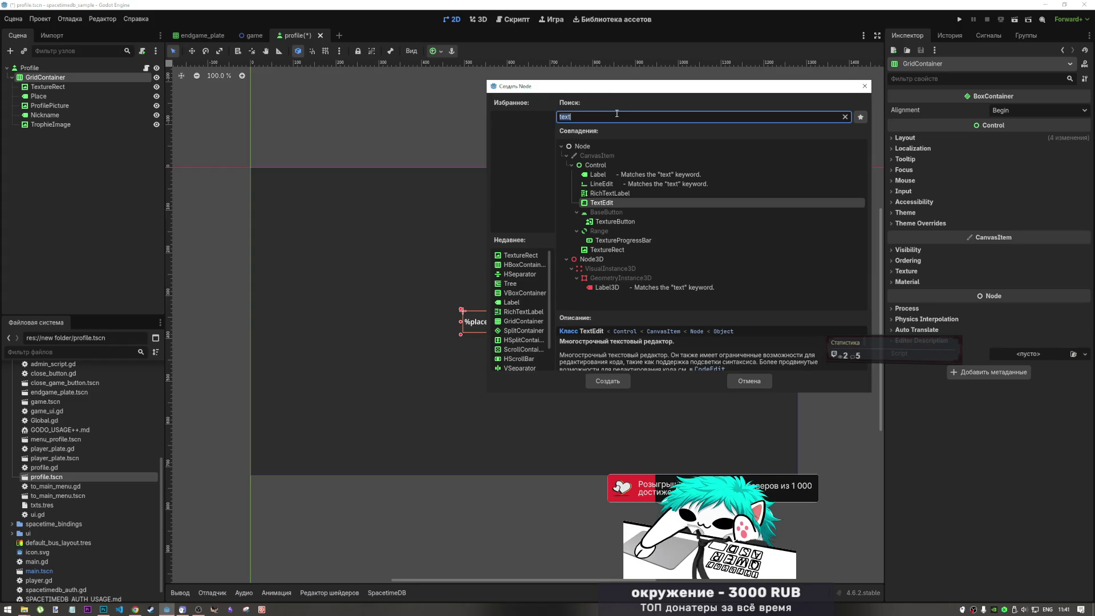
pyautogui.press('BackSpace')
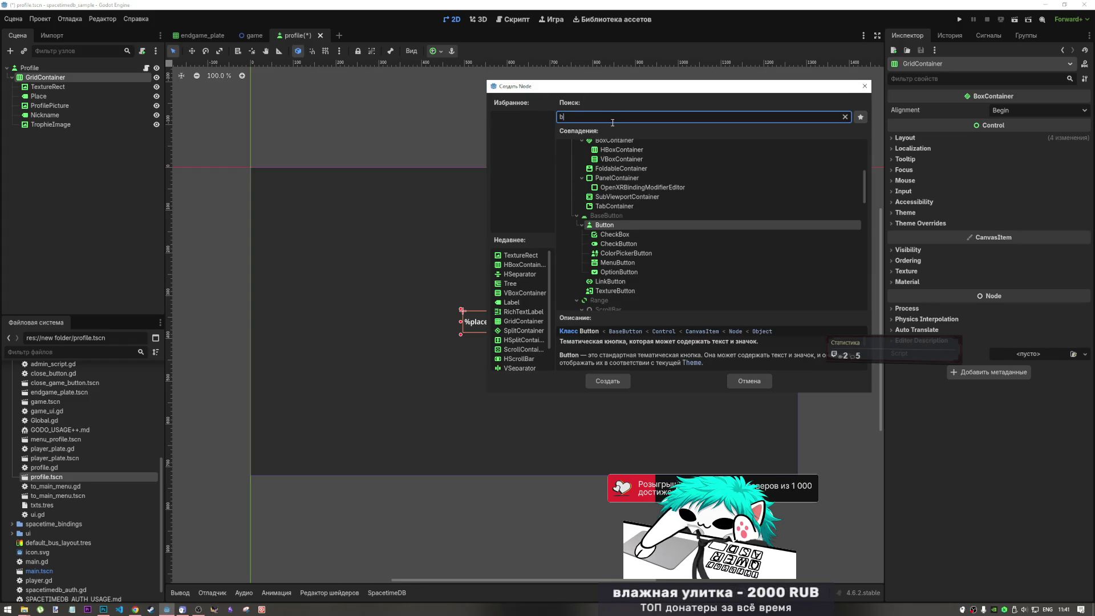
pyautogui.write('hbox')
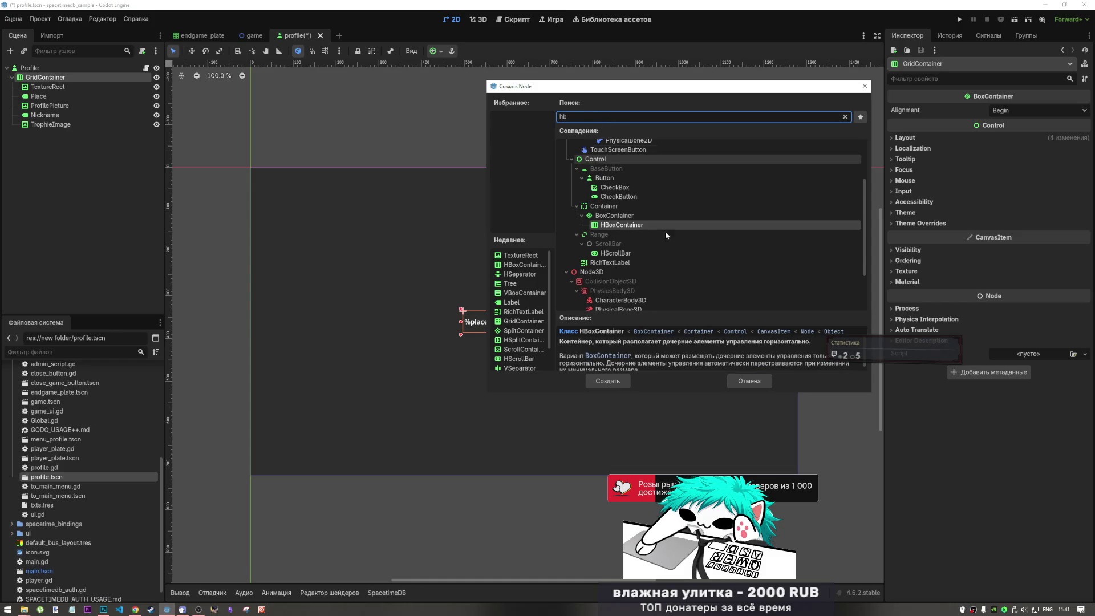
pyautogui.click(608, 381)
pyautogui.moveTo(51, 133); pyautogui.dragTo(61, 93)
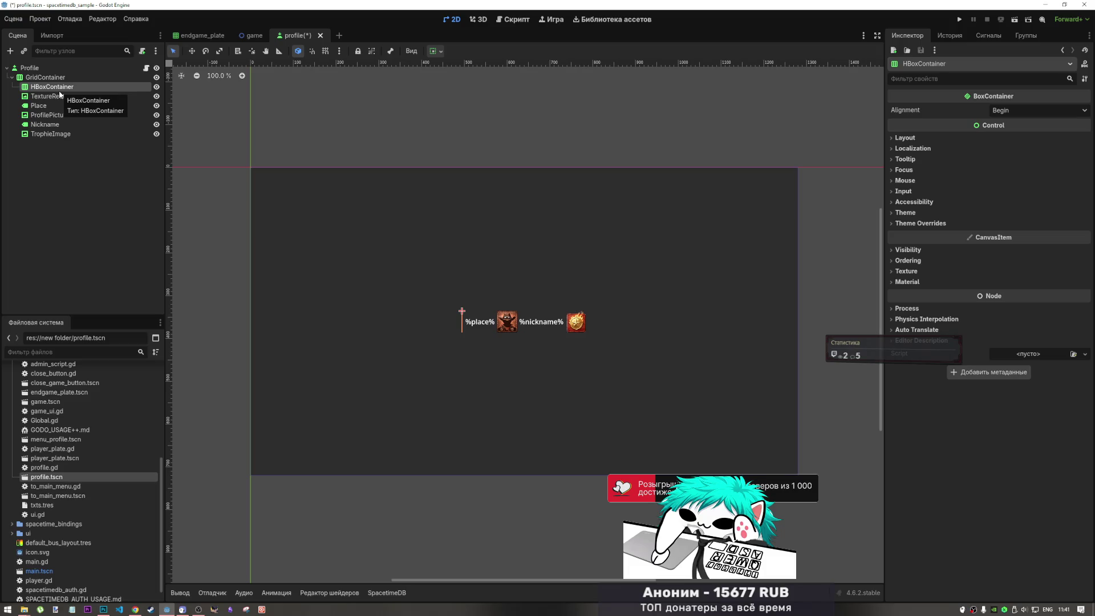
# Move Place, ProfilePicture, Nickname and TrophieImage into HBoxContainer, keeping TextureRect first in GridContainer.
pyautogui.click(45, 96)
pyautogui.keyDown('shift'); pyautogui.click(50, 134); pyautogui.keyUp('shift')
pyautogui.moveTo(50, 133); pyautogui.dragTo(59, 90)
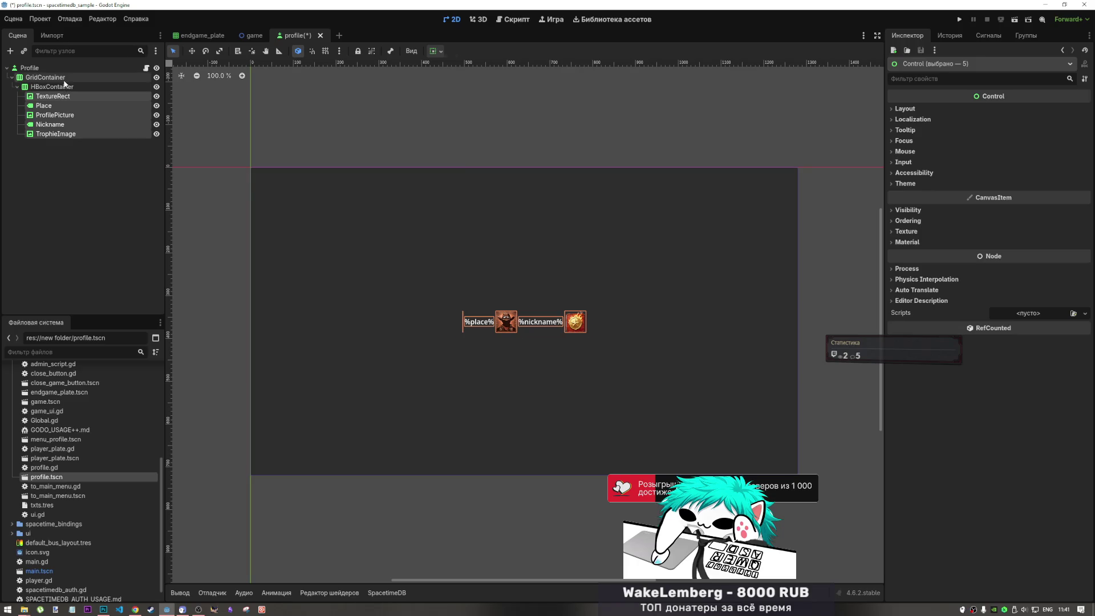
pyautogui.click(68, 87)
pyautogui.moveTo(53, 95); pyautogui.dragTo(57, 78)
pyautogui.moveTo(48, 133); pyautogui.dragTo(54, 83)
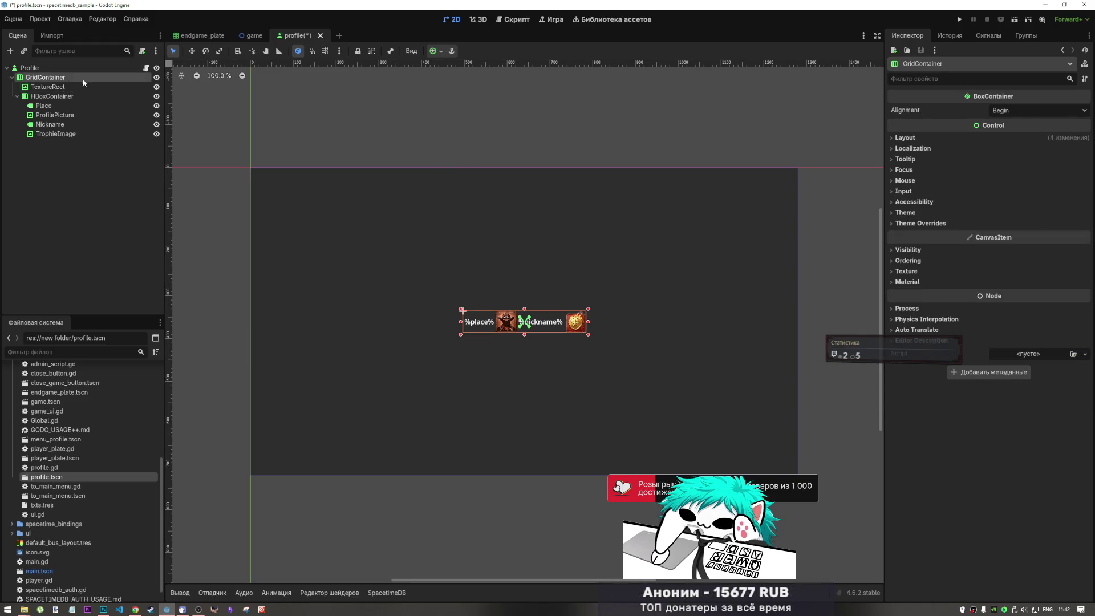
pyautogui.click(442, 51)
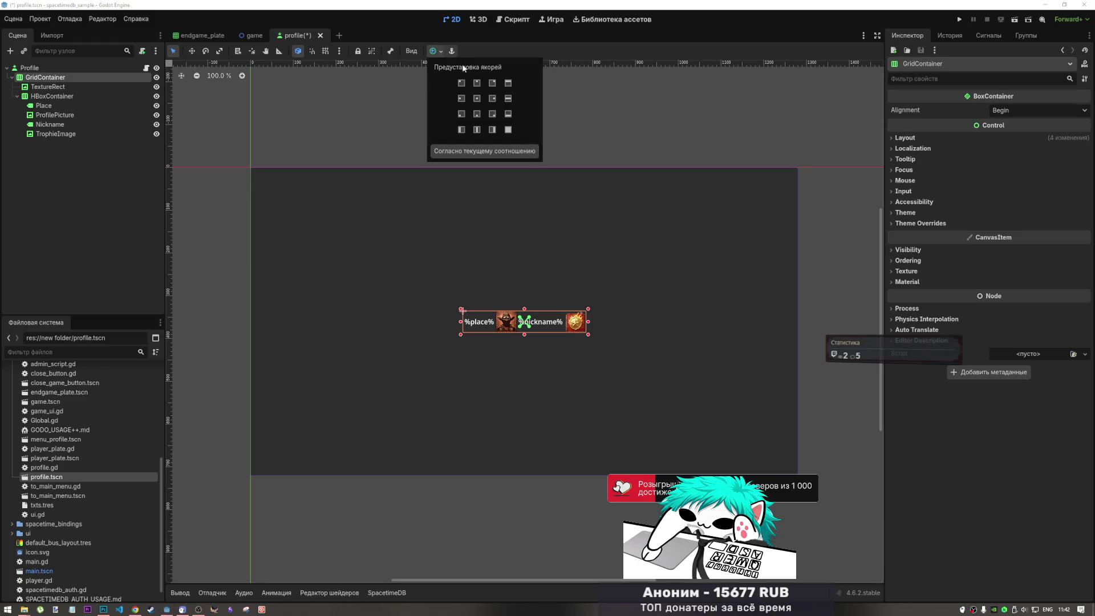
# Apply the HCenter Wide anchor to GridContainer and give TextureRect a minimum height of 50.
pyautogui.click(507, 99)
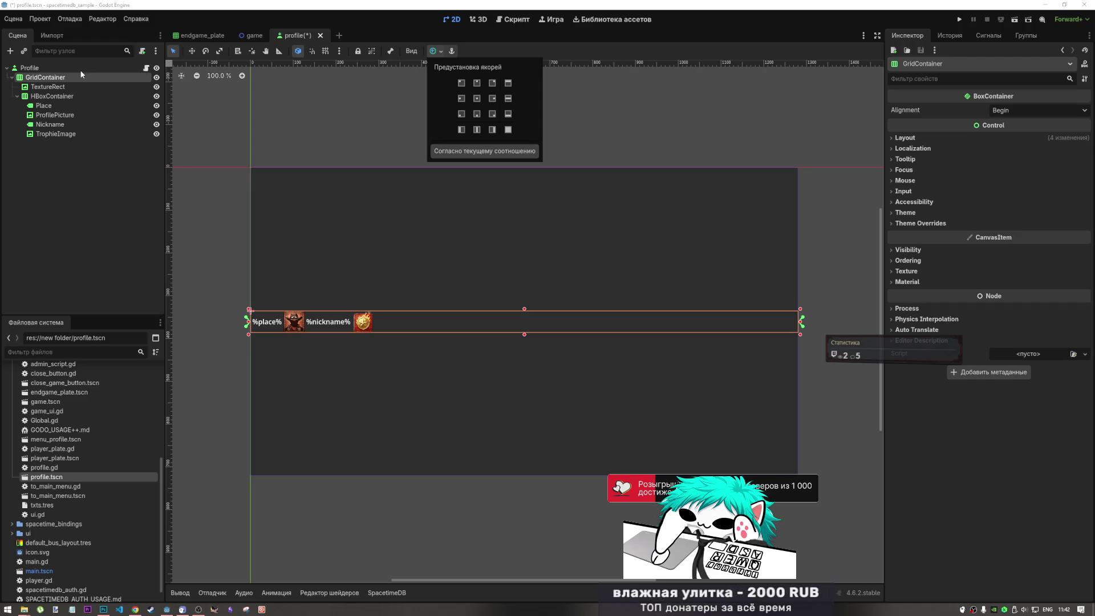
pyautogui.click(69, 84)
pyautogui.click(69, 87)
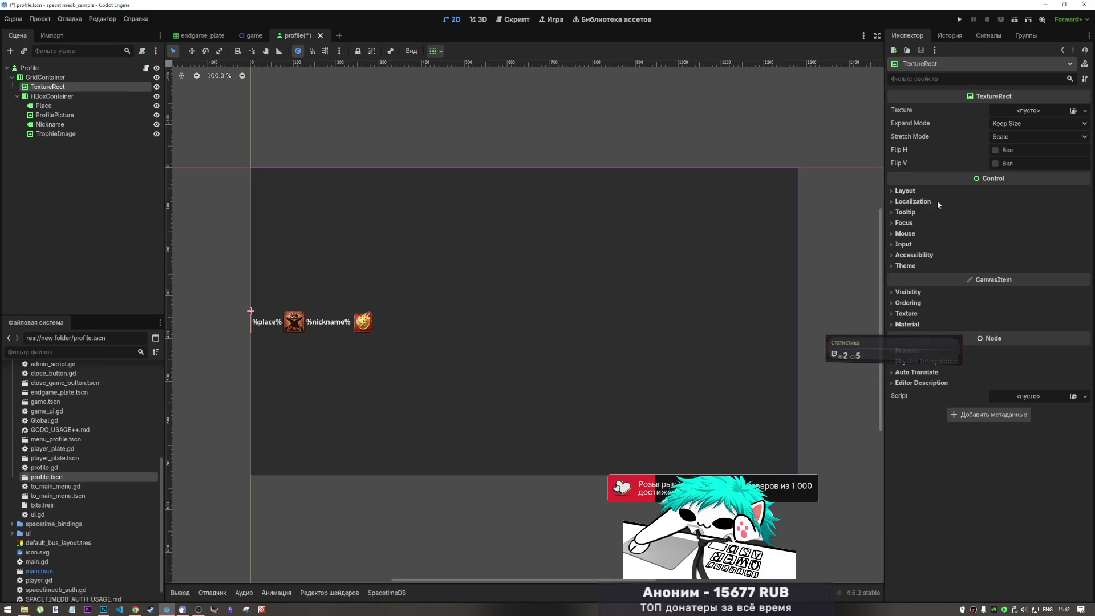
pyautogui.click(924, 191)
pyautogui.click(1014, 249)
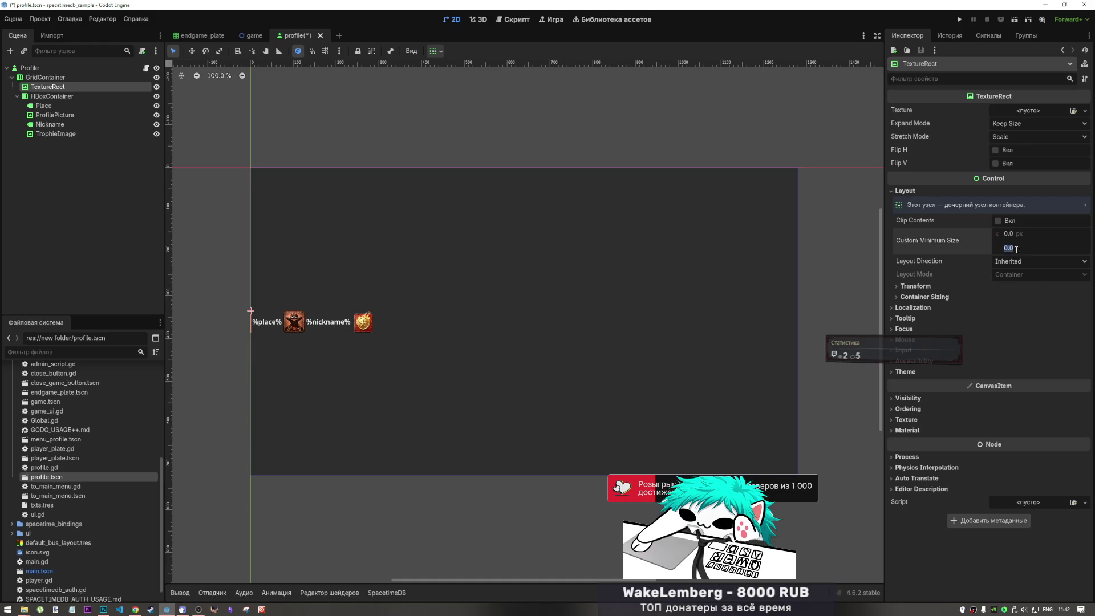
pyautogui.write('50')
pyautogui.press('Return')
# Set TextureRect's Custom Minimum Size to 100×100, correcting a mistyped 1200 height.
pyautogui.click(1018, 221)
pyautogui.click(1020, 232)
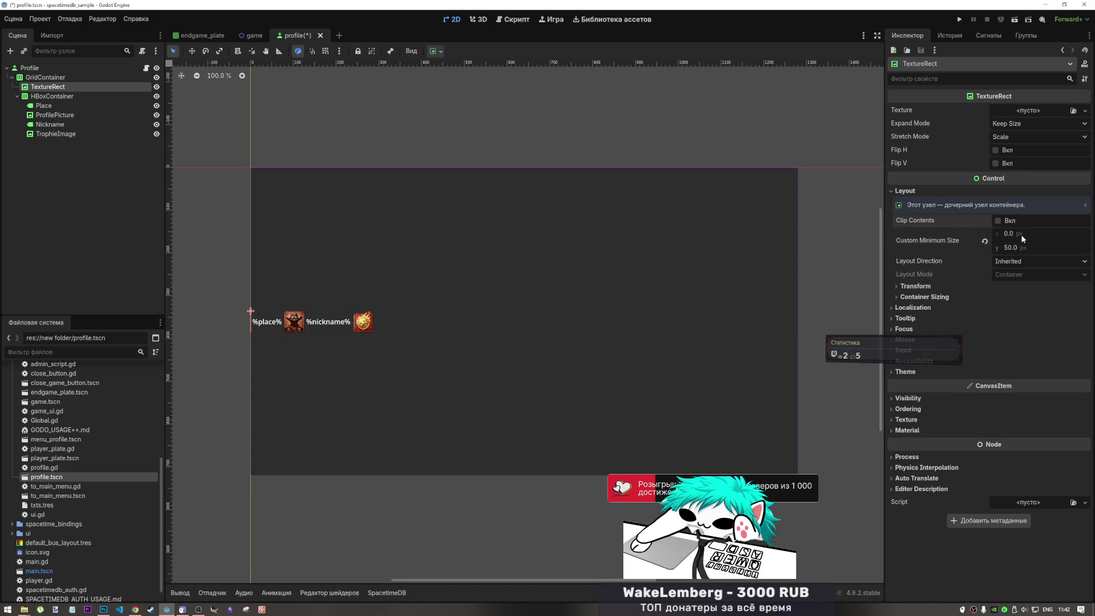
pyautogui.hotkey('ctrl', 'z')
pyautogui.write('0')
pyautogui.press('Return')
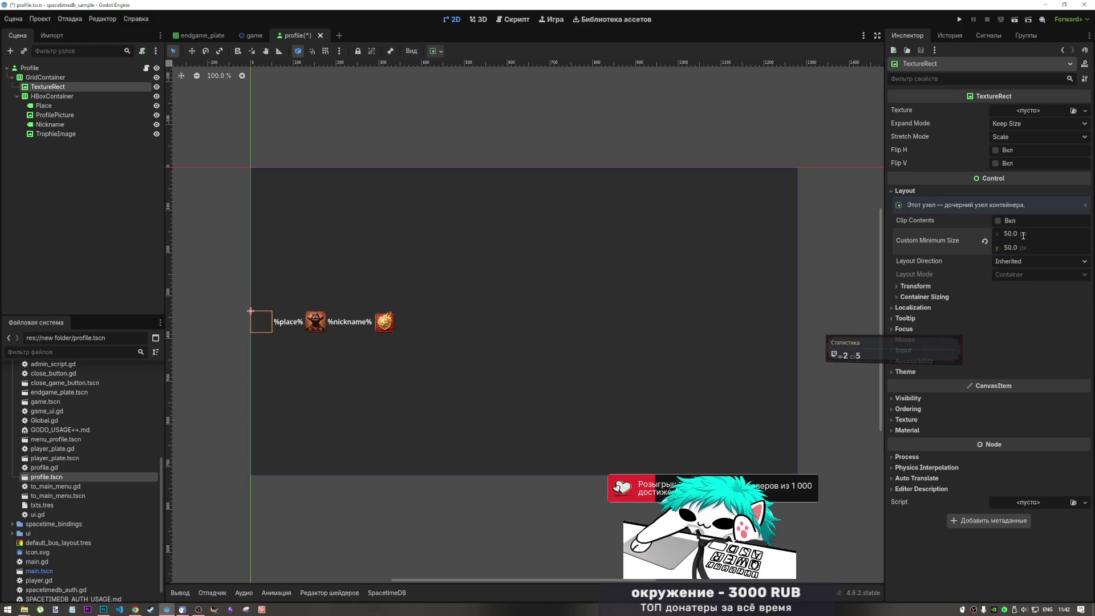
pyautogui.write('100')
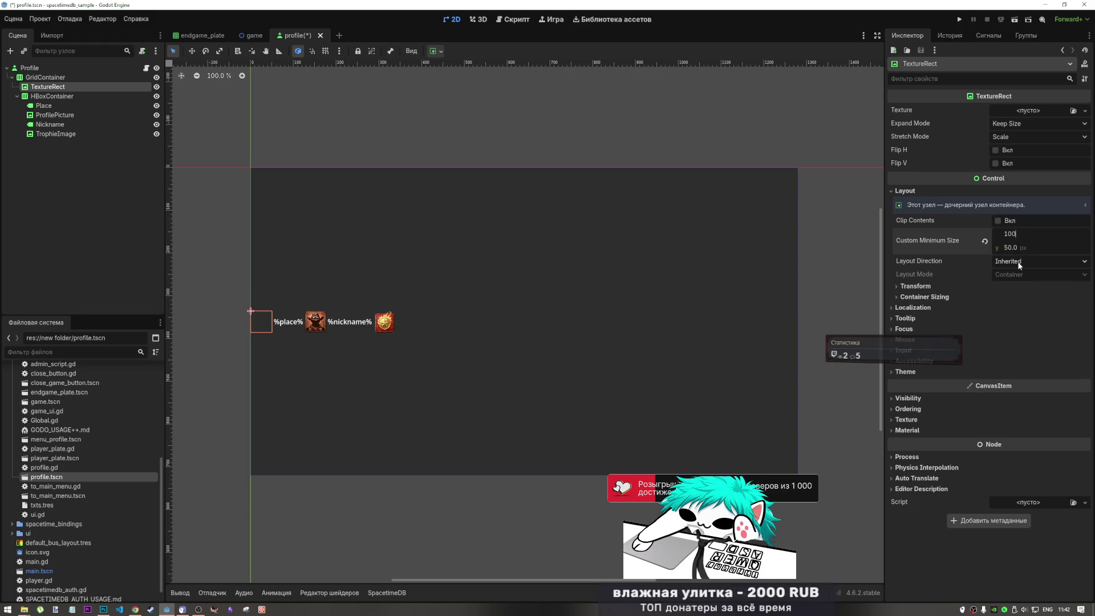
pyautogui.press('Tab')
pyautogui.write('1200')
pyautogui.press('Return')
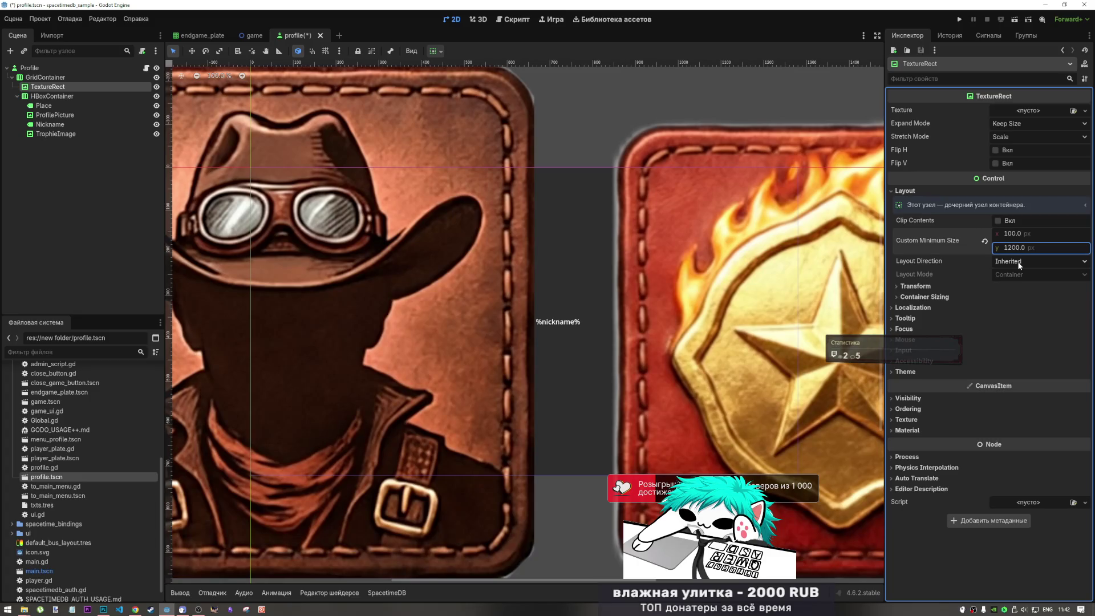
pyautogui.scroll(-3, 645, 327)
pyautogui.scroll(1, 644, 328)
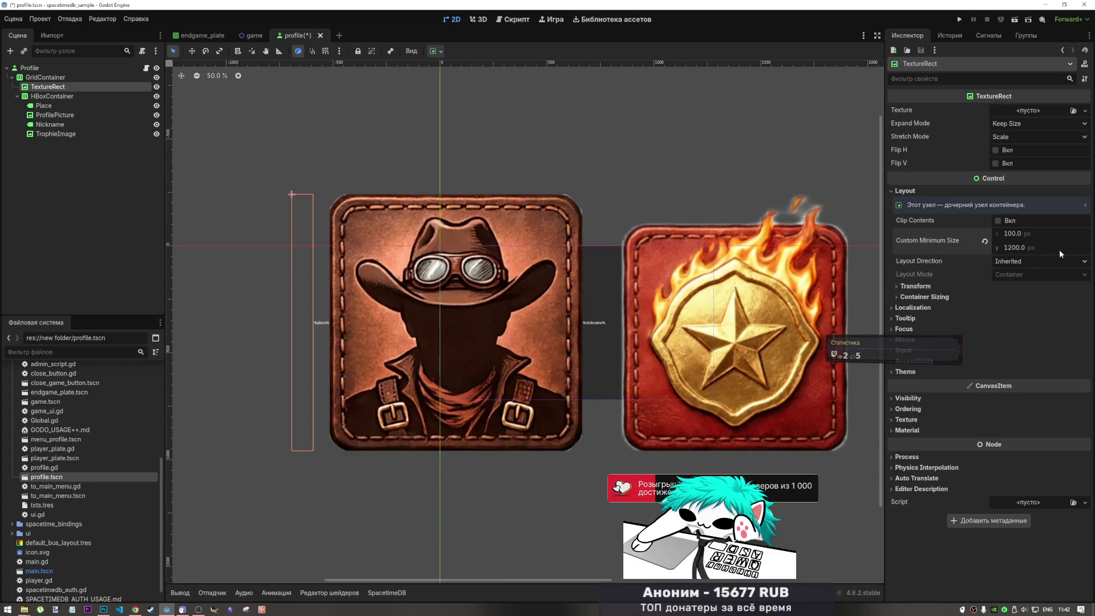
pyautogui.write('100')
pyautogui.press('Return')
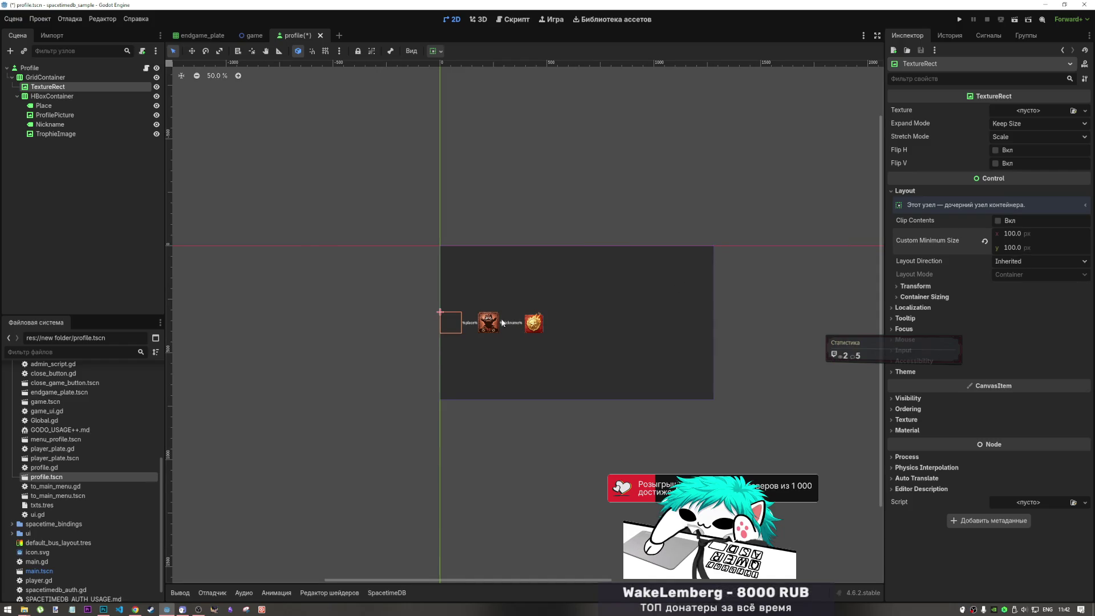
# Lower ProfilePicture's stretch ratio to 0.75 and leave its minimum height unchanged.
pyautogui.click(84, 97)
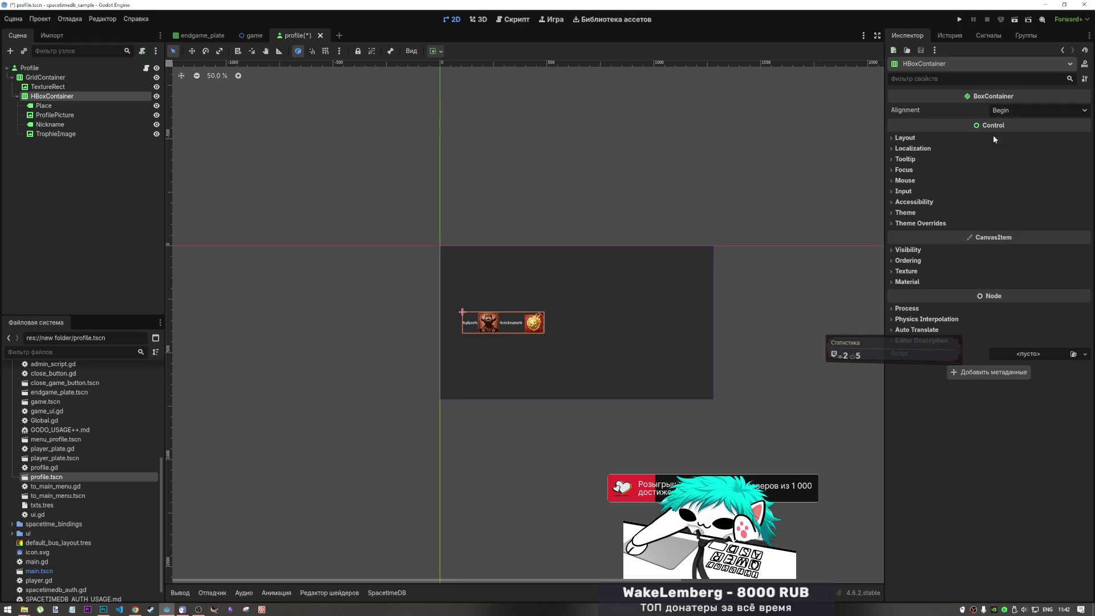
pyautogui.click(912, 138)
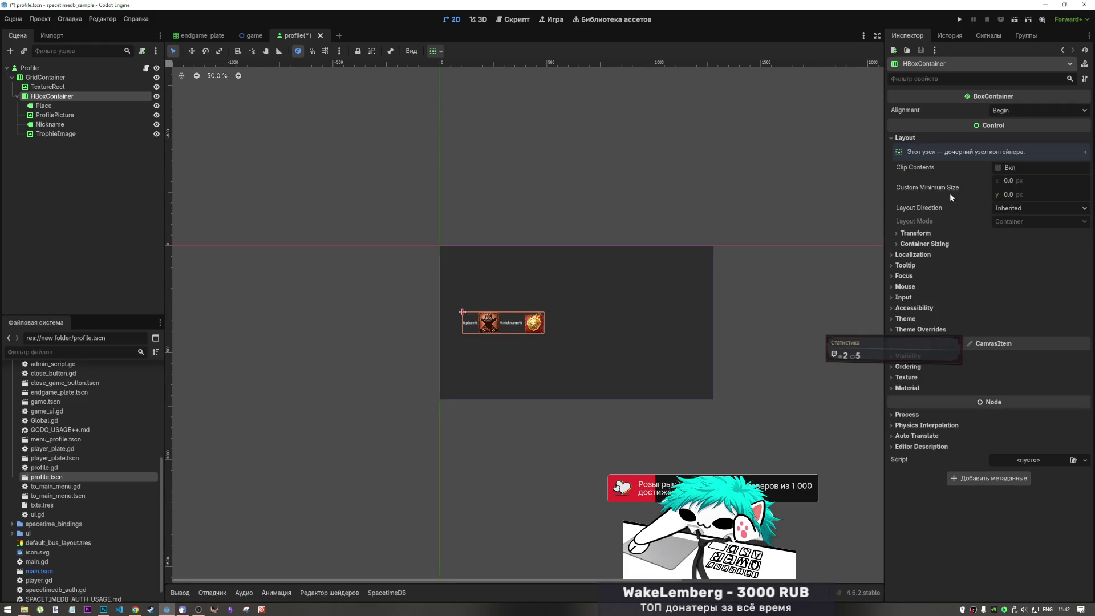
pyautogui.click(43, 105)
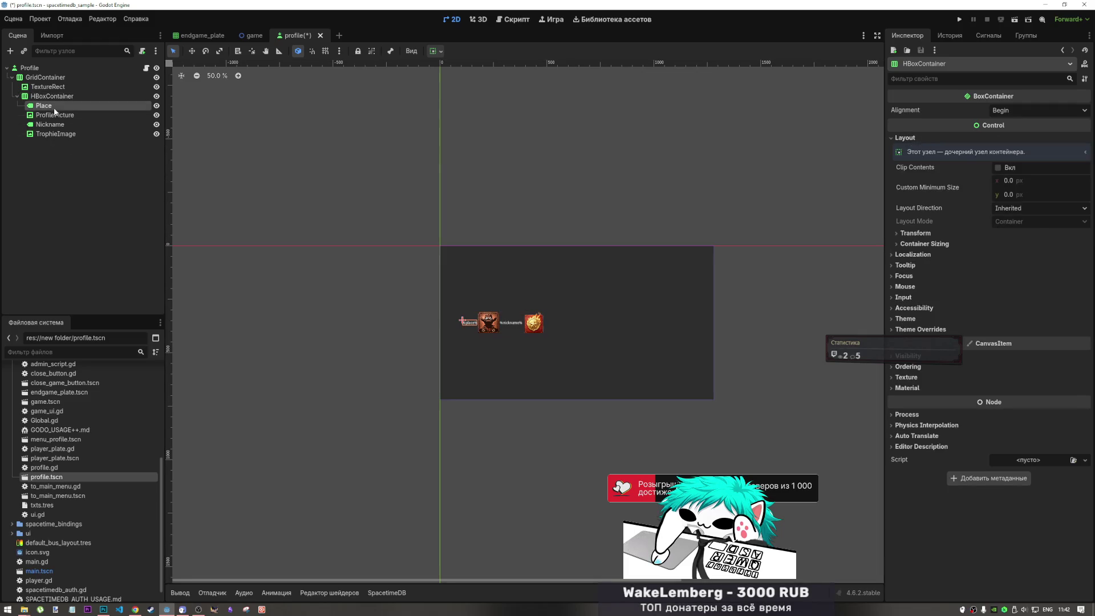
pyautogui.click(57, 116)
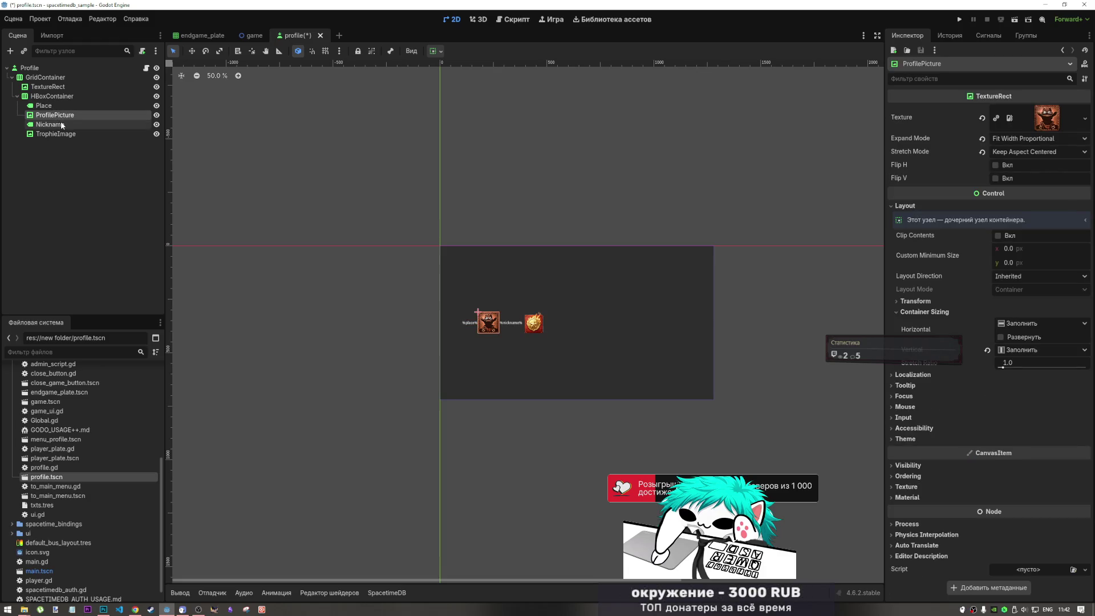
pyautogui.click(1020, 261)
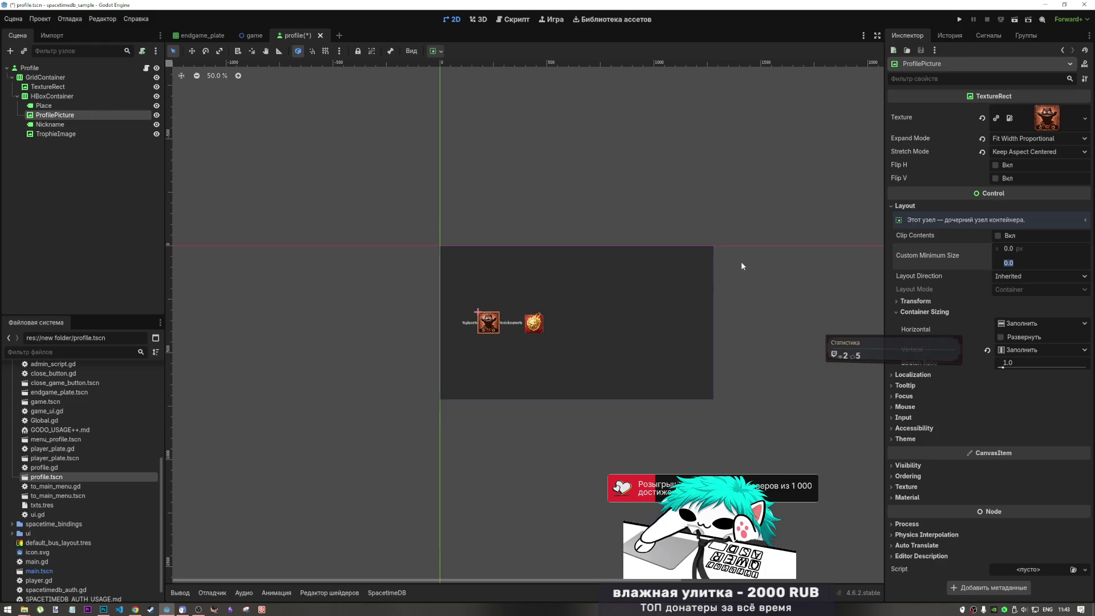
pyautogui.click(995, 337)
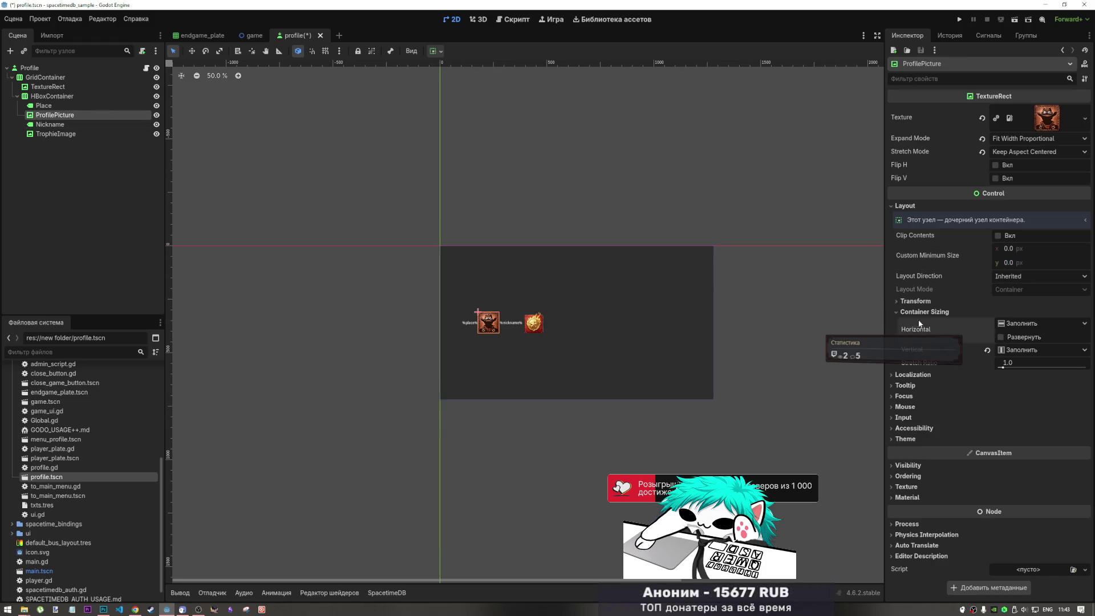
pyautogui.moveTo(1006, 367); pyautogui.dragTo(999, 367)
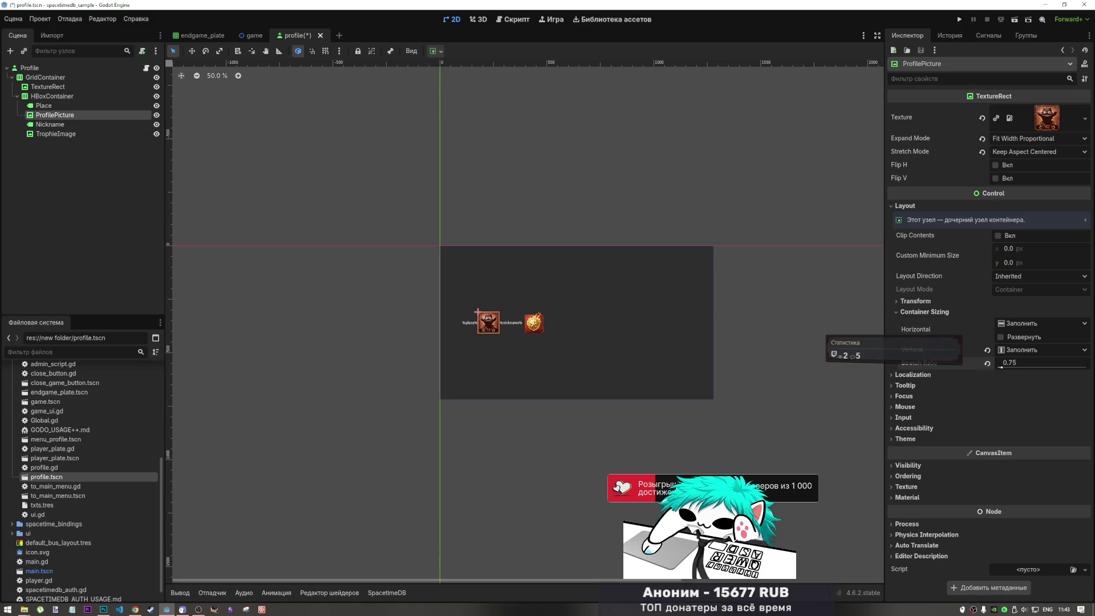
# Reset TrophieImage's minimum height to 0.
pyautogui.click(50, 124)
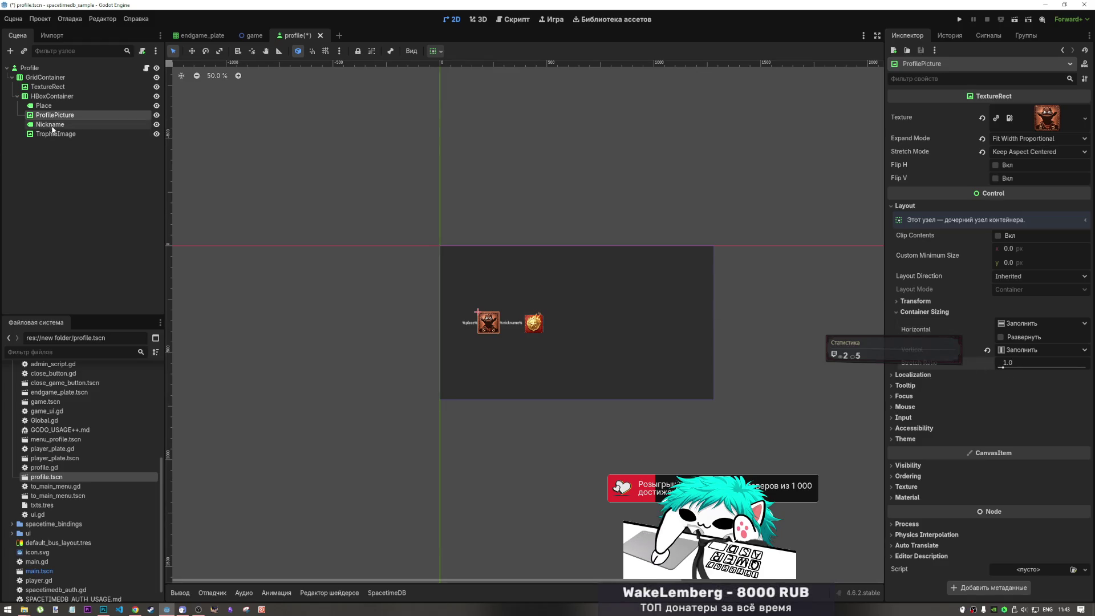
pyautogui.click(55, 134)
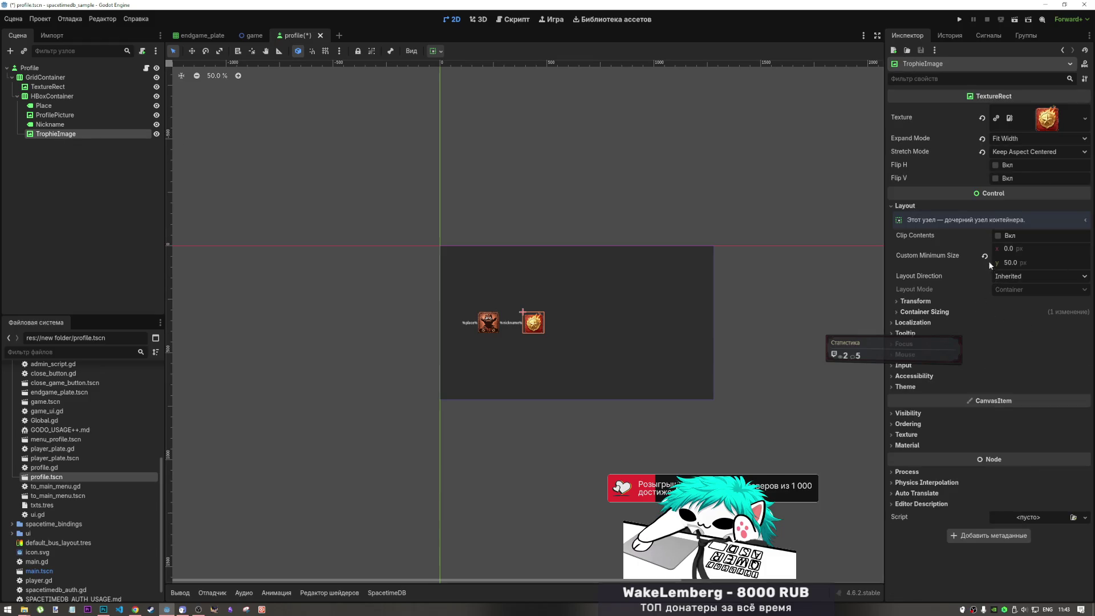
pyautogui.click(984, 255)
# Try a 20 minimum height and content clipping on HBoxContainer, then revert both to defaults.
pyautogui.press('Up')
pyautogui.press('Up')
pyautogui.press('Up')
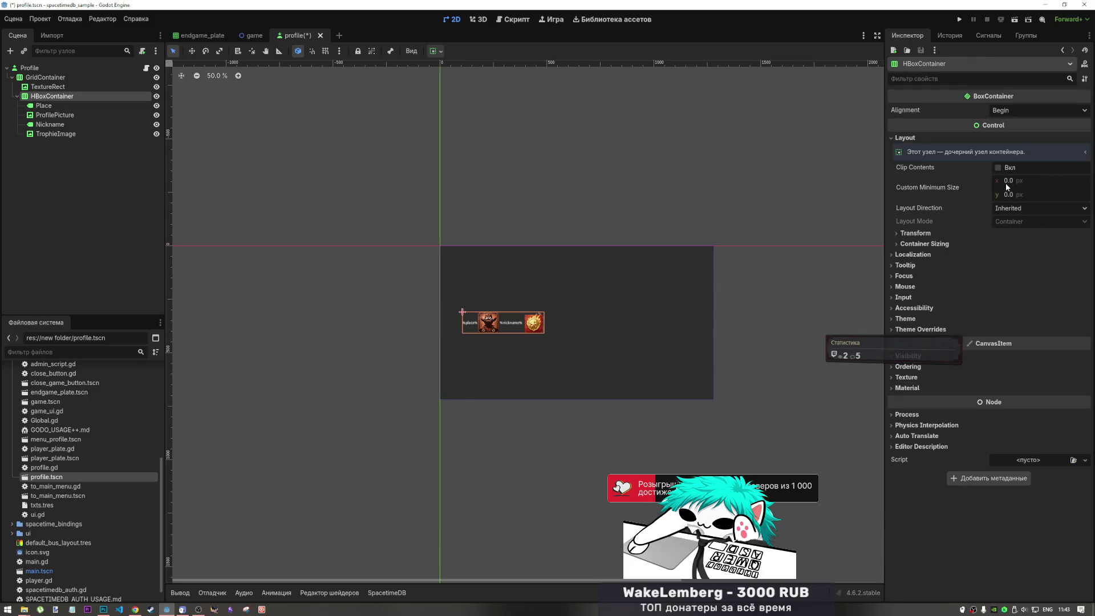
pyautogui.click(1008, 194)
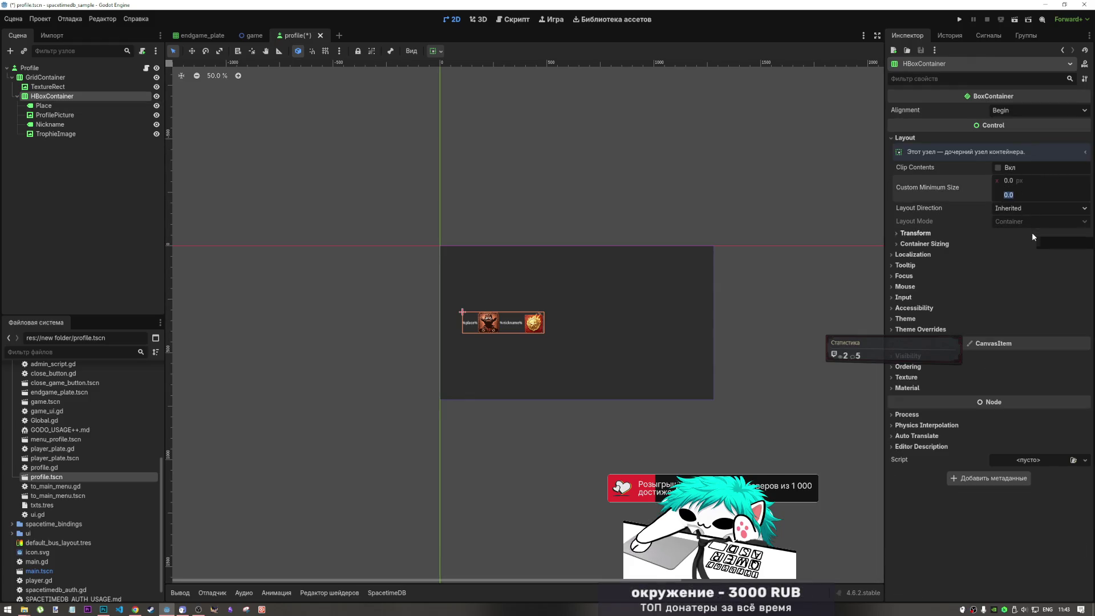
pyautogui.write('20')
pyautogui.press('Return')
pyautogui.click(998, 168)
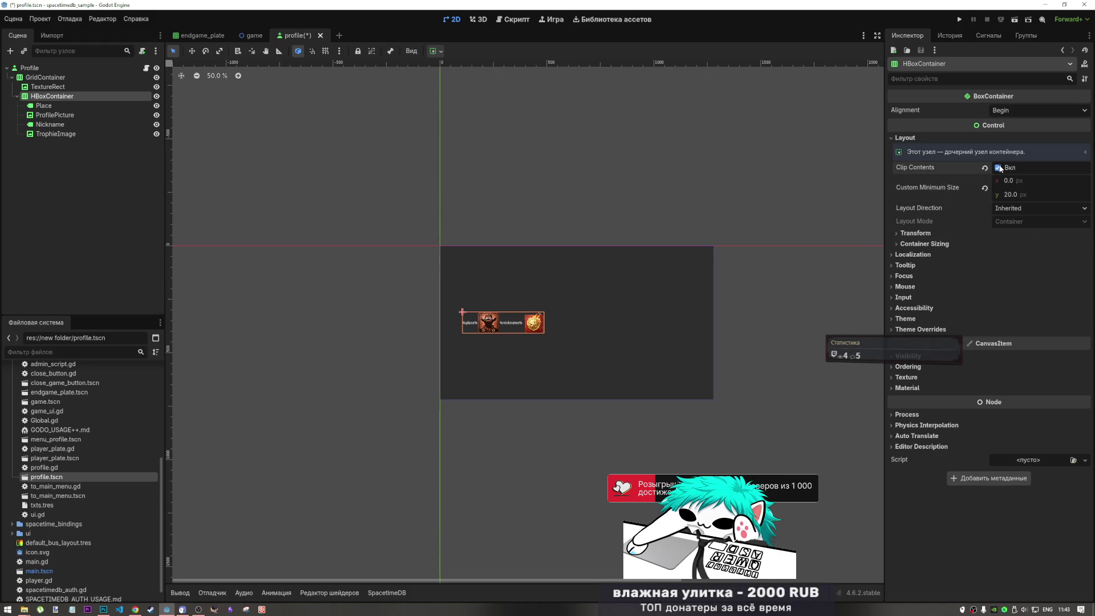
pyautogui.click(998, 167)
pyautogui.click(984, 188)
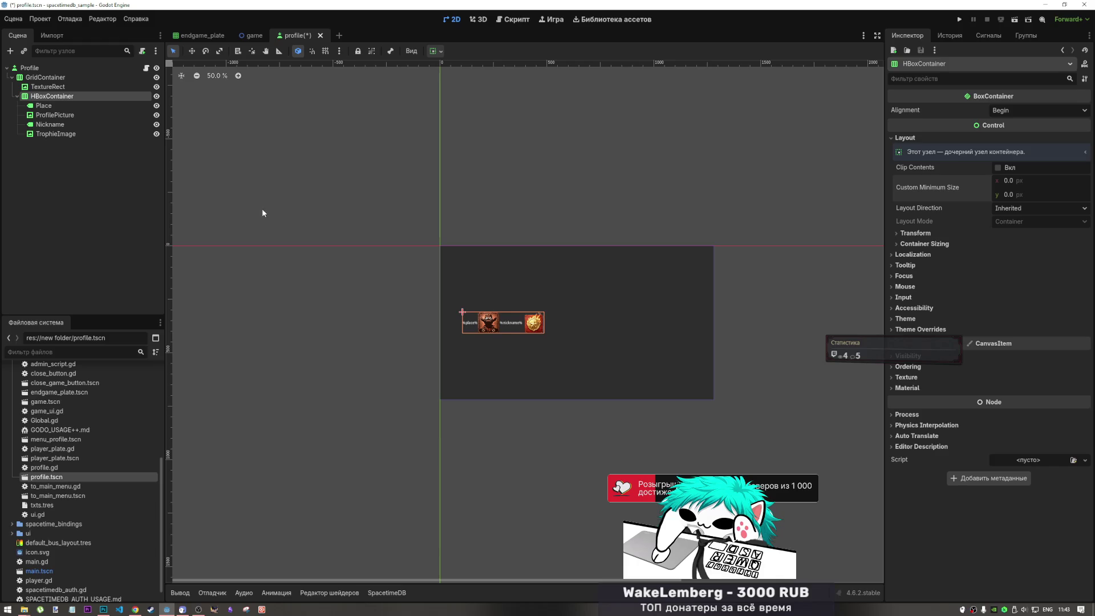
pyautogui.click(63, 86)
pyautogui.click(77, 77)
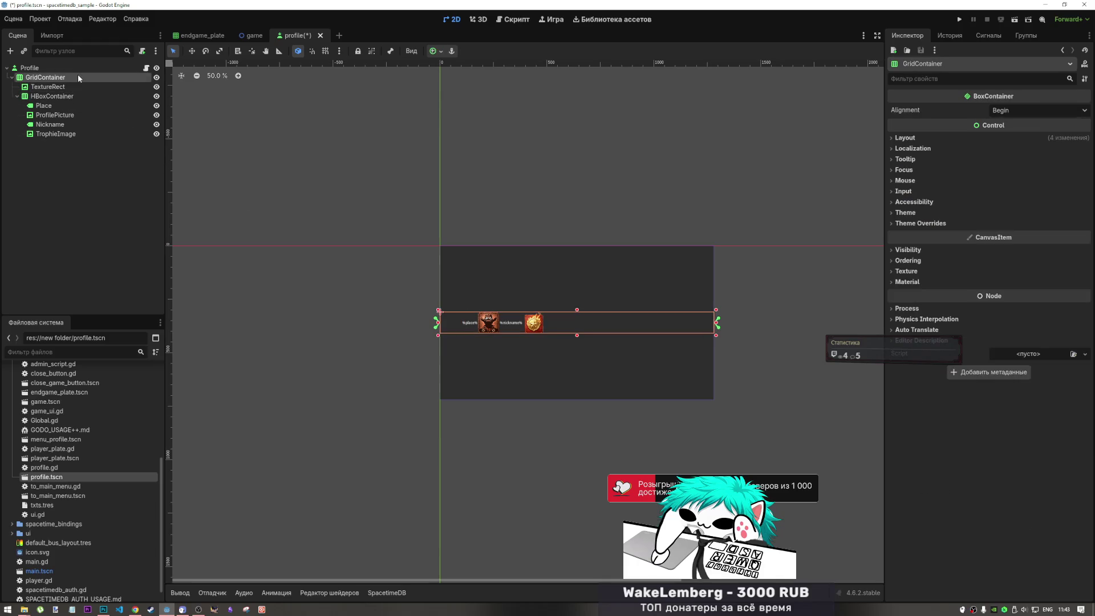
# Anchor GridContainer to the scene centre after trying the Center Wide and Full Rect presets.
pyautogui.click(435, 50)
pyautogui.click(477, 99)
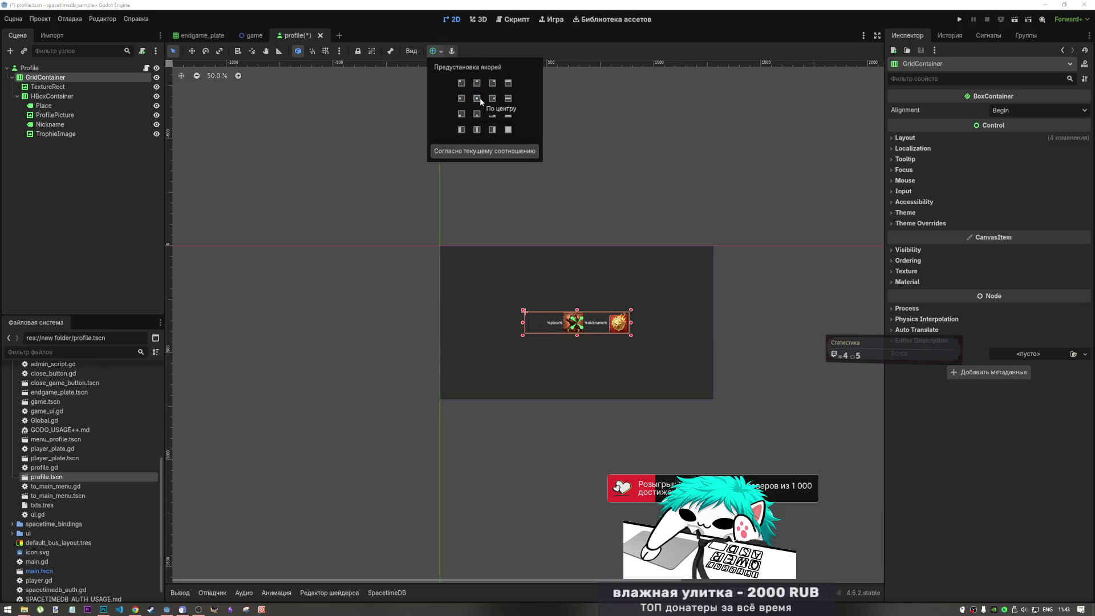
pyautogui.click(508, 98)
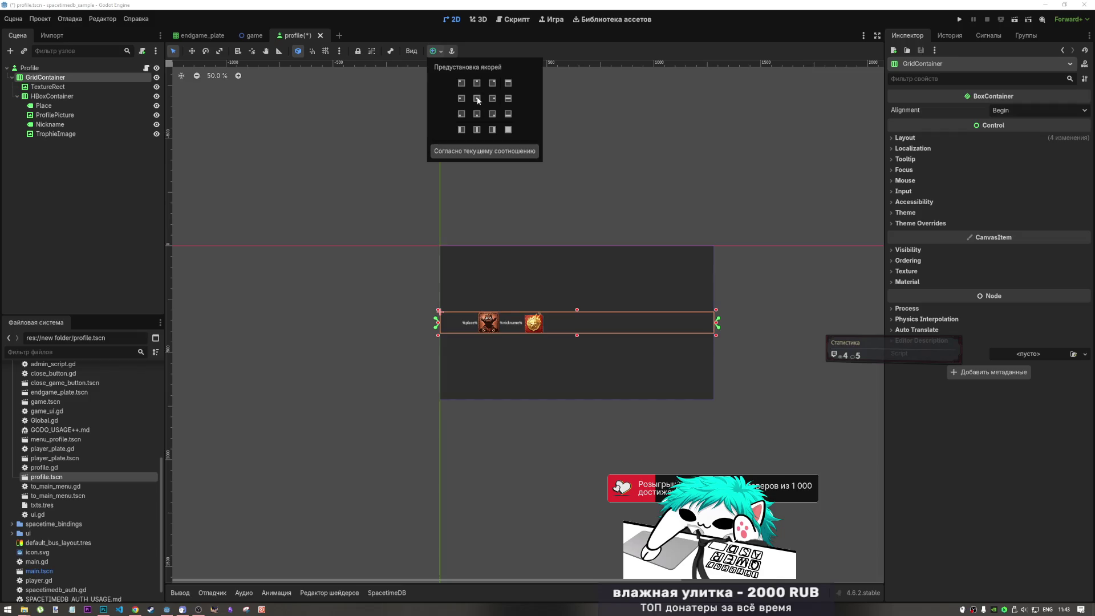
pyautogui.click(436, 50)
pyautogui.click(437, 51)
pyautogui.click(477, 99)
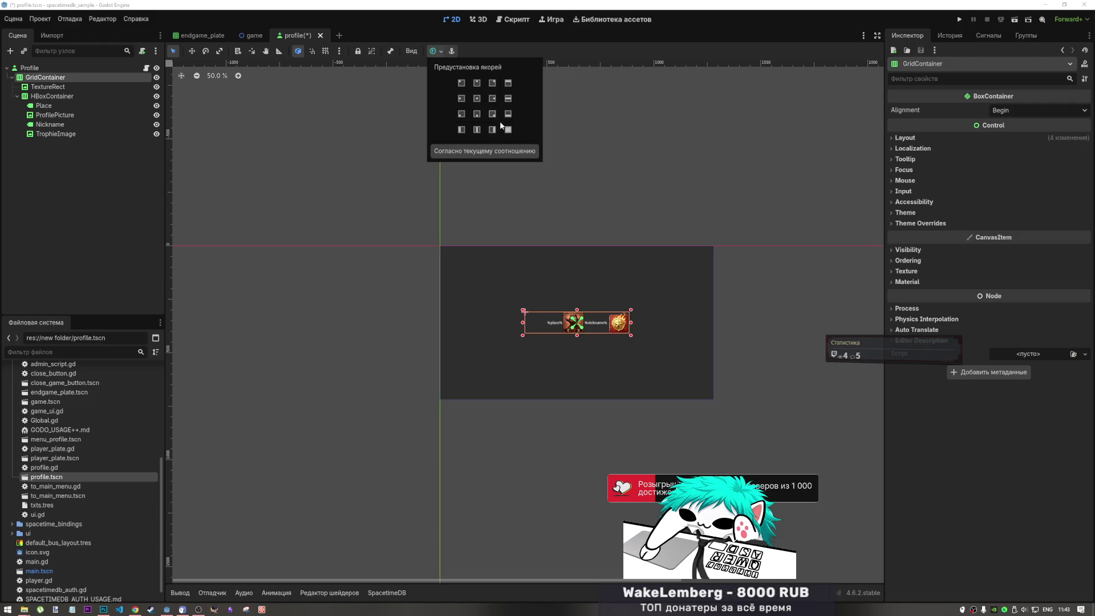
pyautogui.click(507, 130)
pyautogui.click(477, 99)
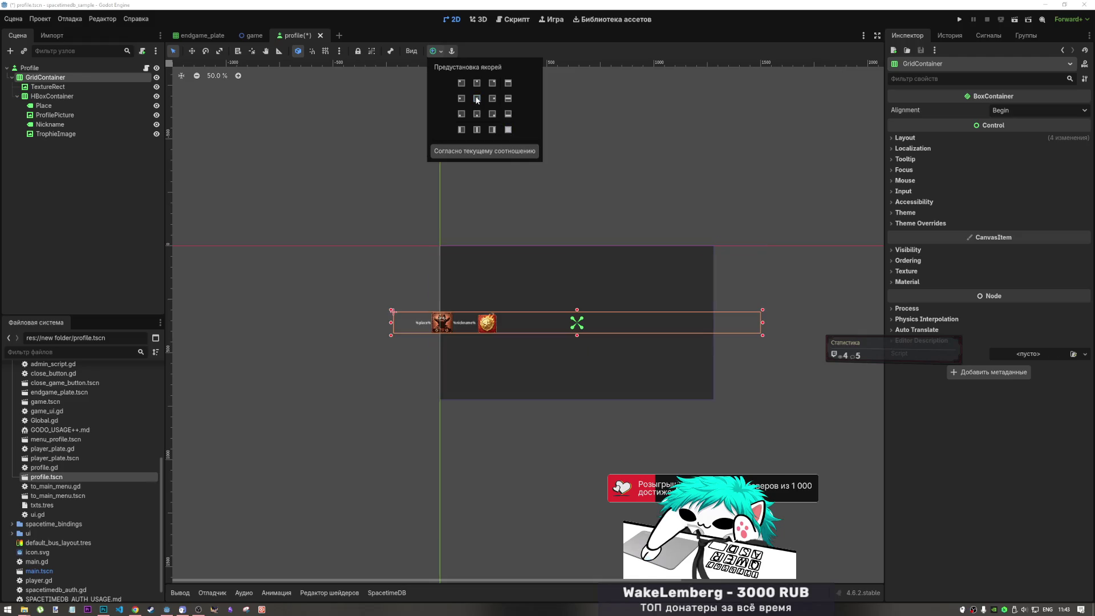
pyautogui.click(508, 100)
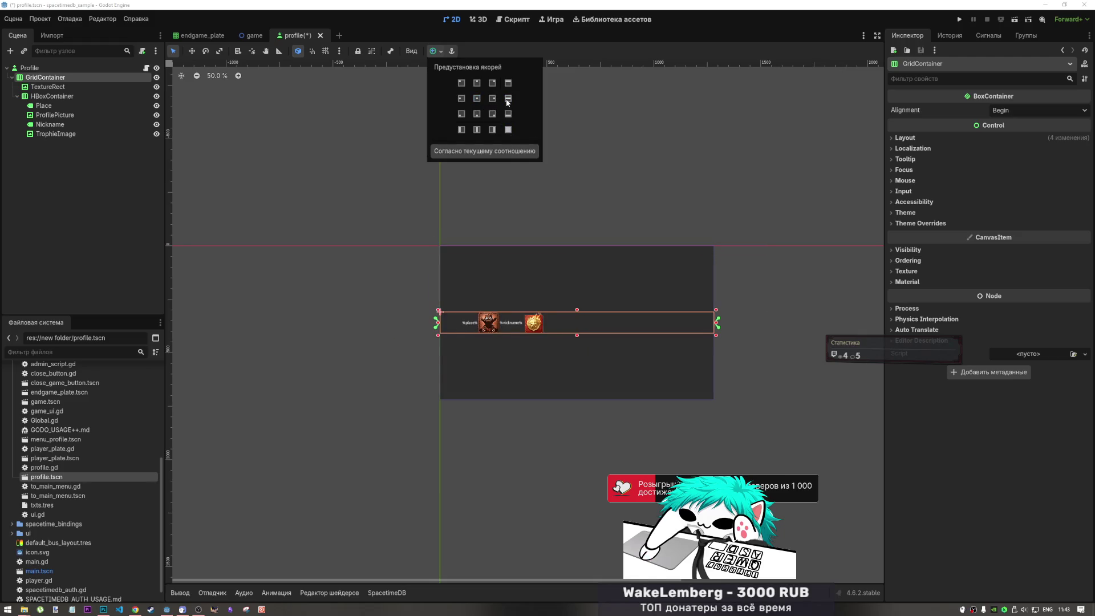
pyautogui.click(477, 98)
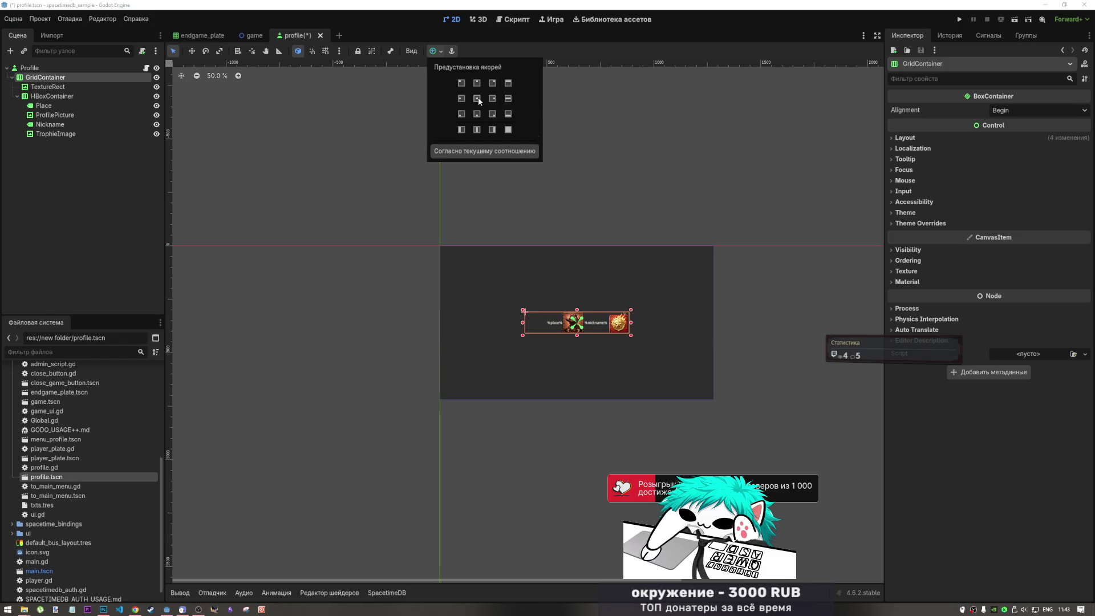
pyautogui.click(91, 89)
pyautogui.click(90, 87)
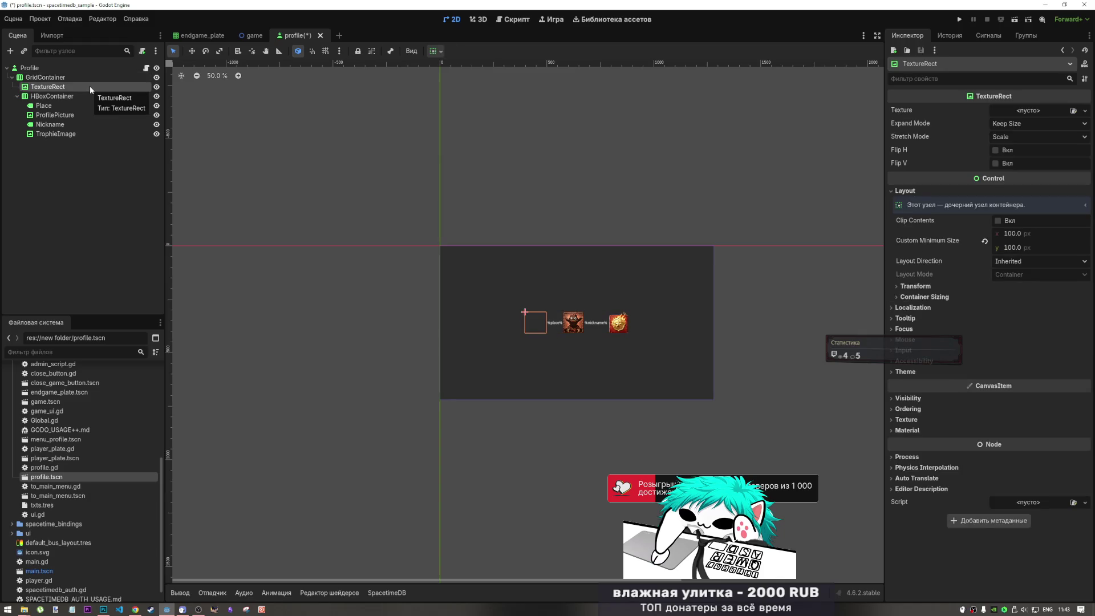
pyautogui.click(93, 94)
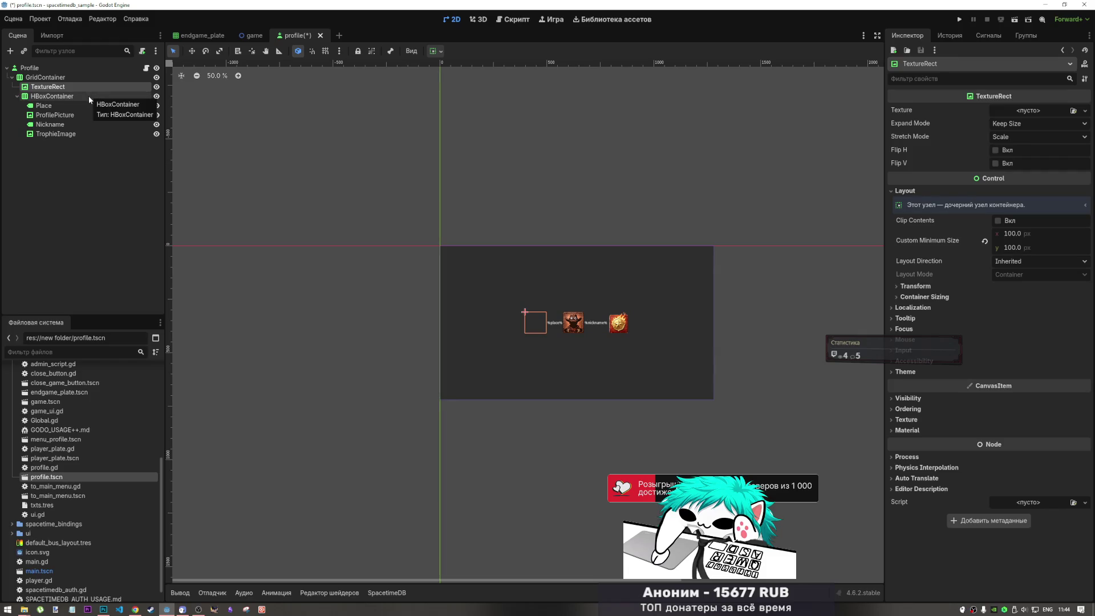
pyautogui.click(88, 97)
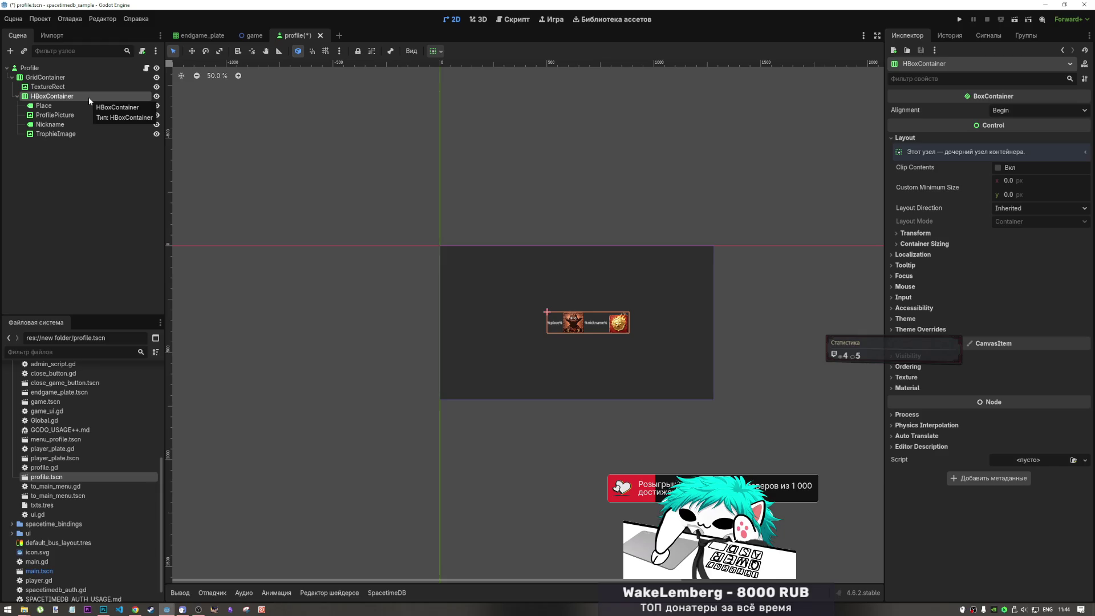
pyautogui.click(54, 114)
pyautogui.click(53, 97)
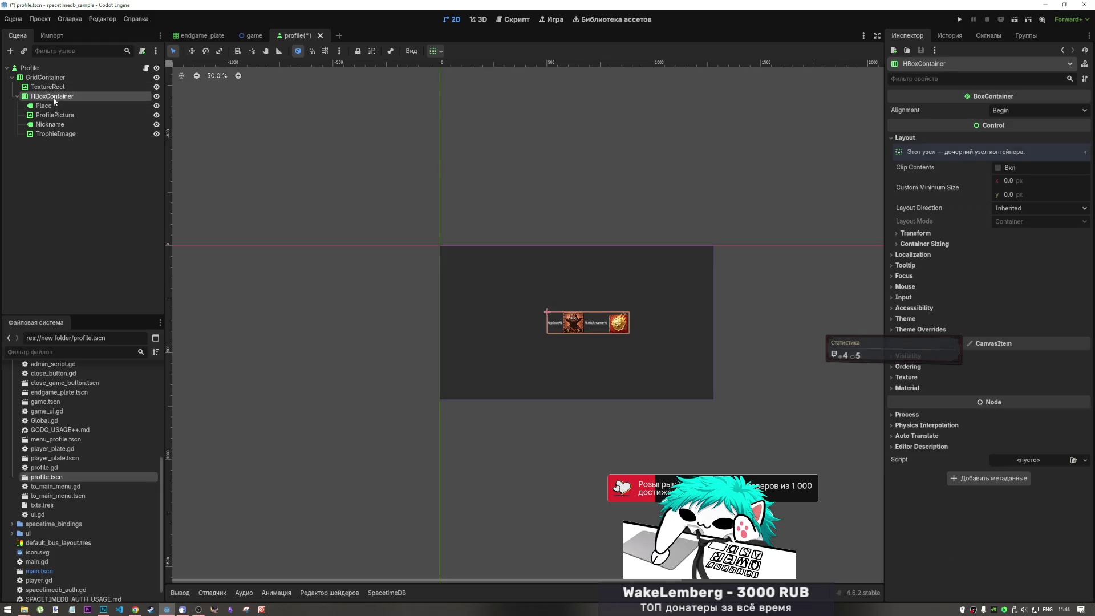
pyautogui.click(54, 104)
pyautogui.click(56, 98)
pyautogui.click(945, 244)
pyautogui.click(945, 244)
pyautogui.click(942, 233)
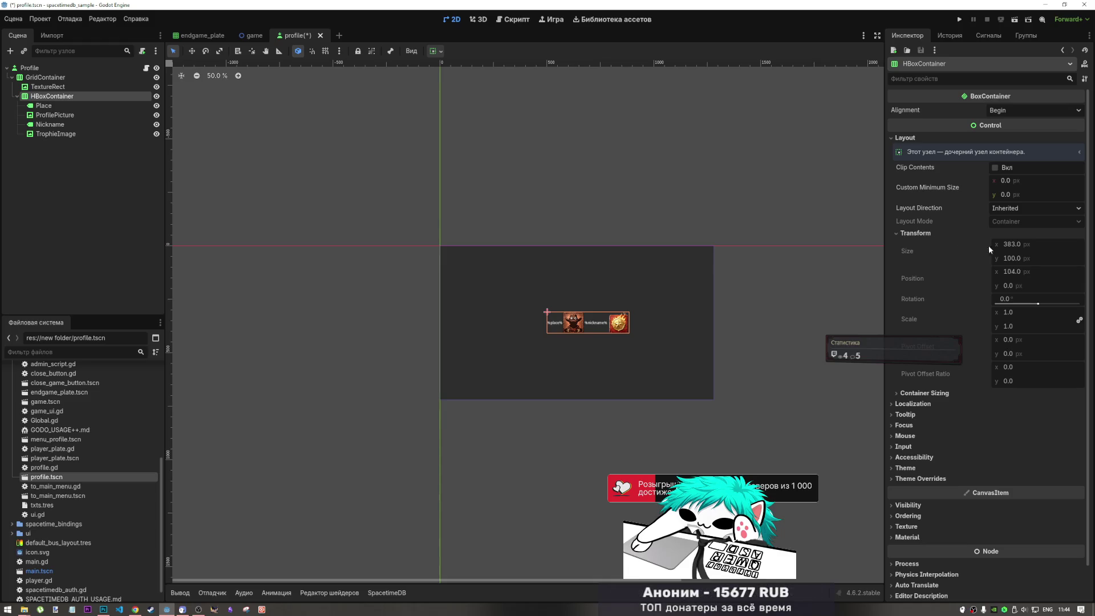
pyautogui.click(936, 233)
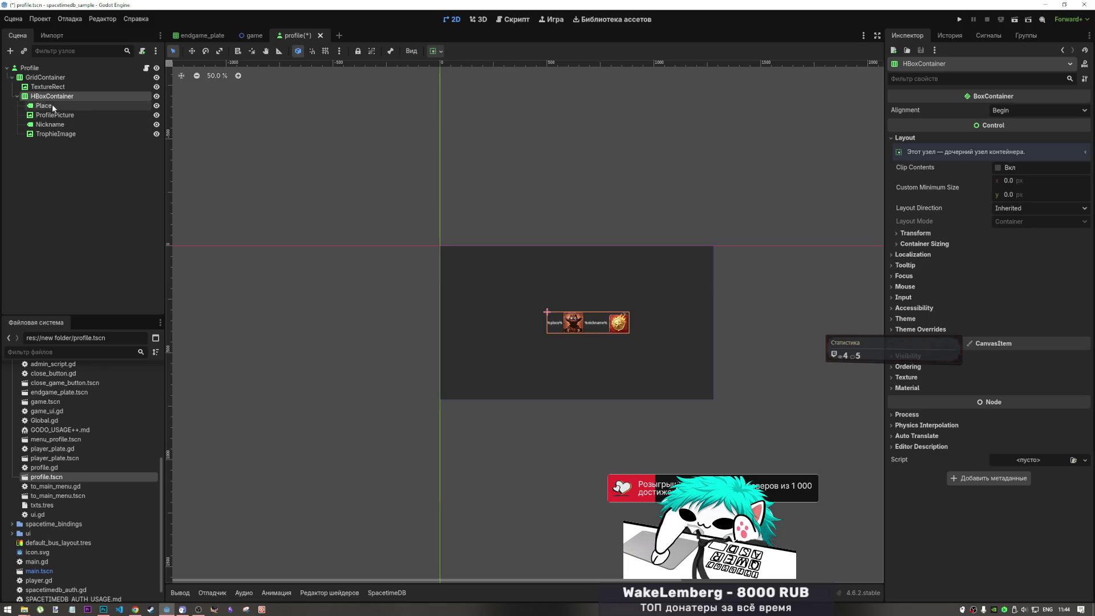
pyautogui.doubleClick(52, 98)
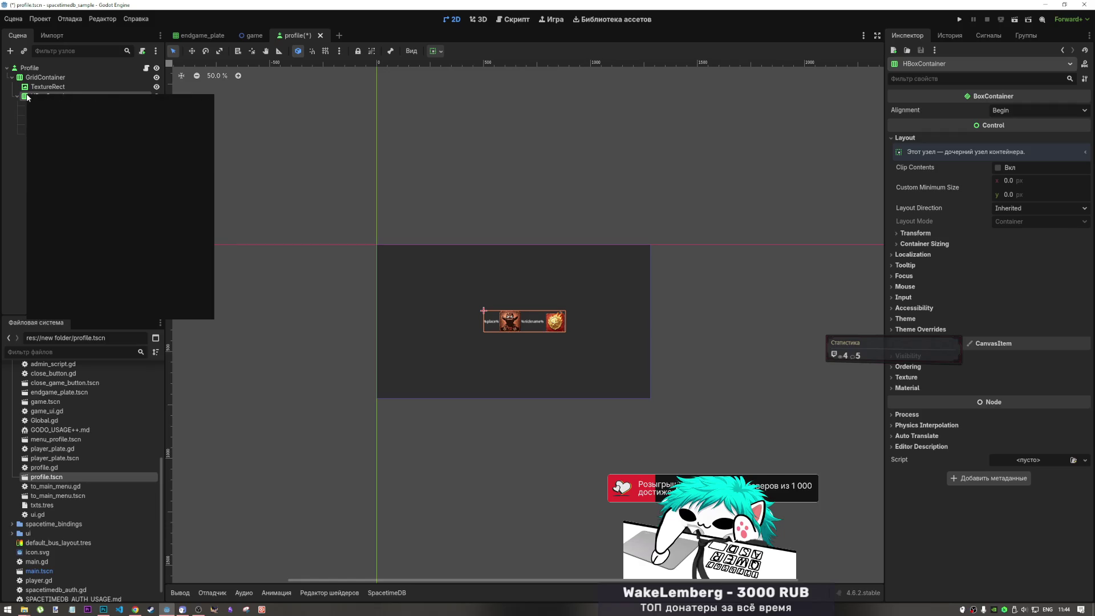
pyautogui.rightClick(27, 98)
# Change the HBoxContainer node's type to MarginContainer.
pyautogui.click(78, 185)
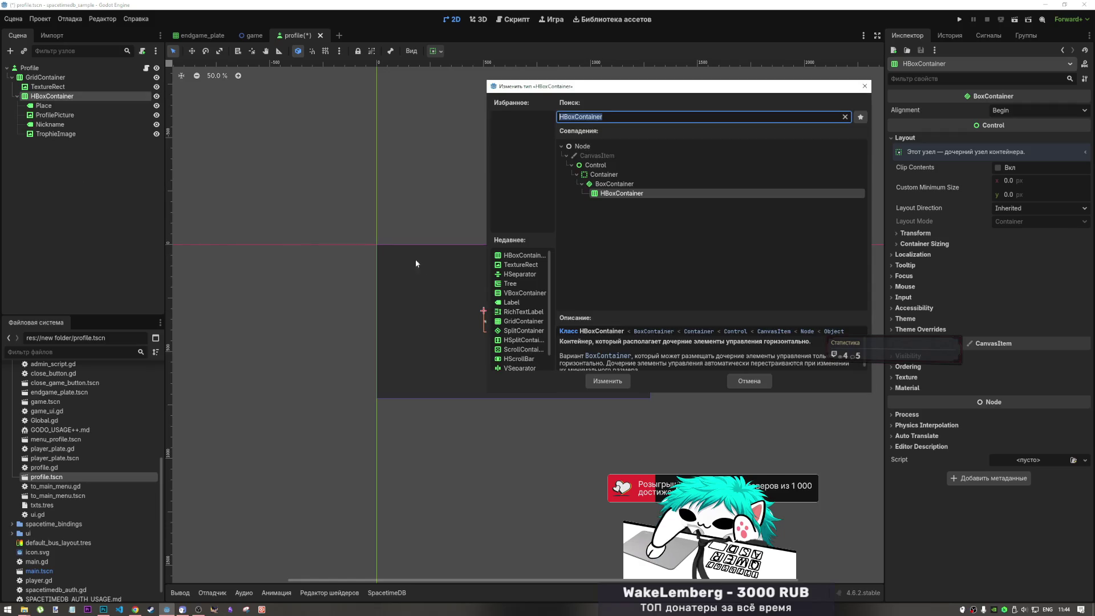
pyautogui.write('amr')
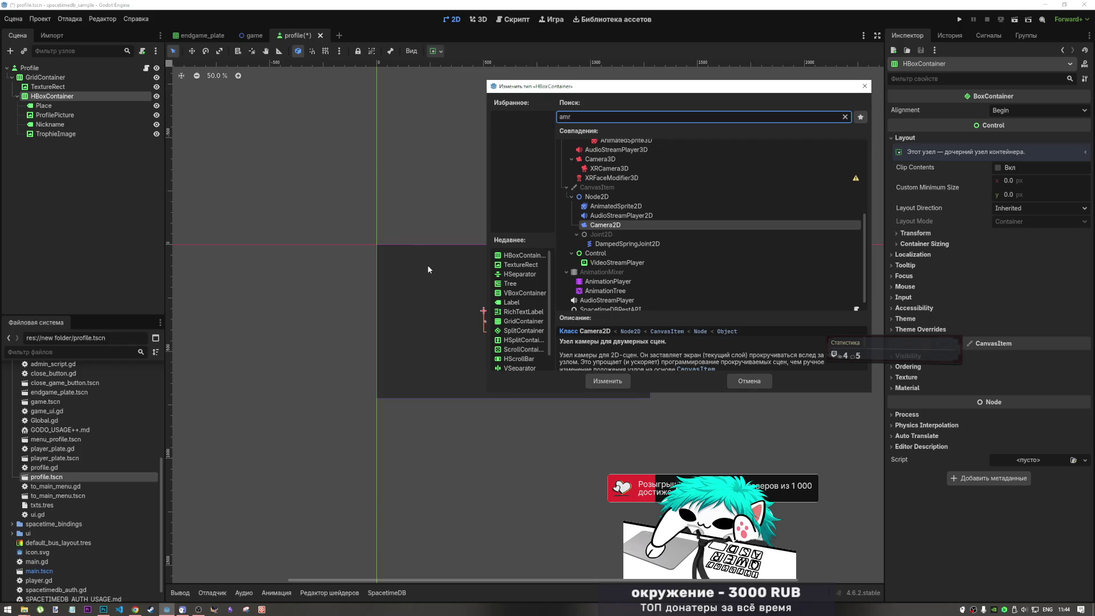
pyautogui.write('gl')
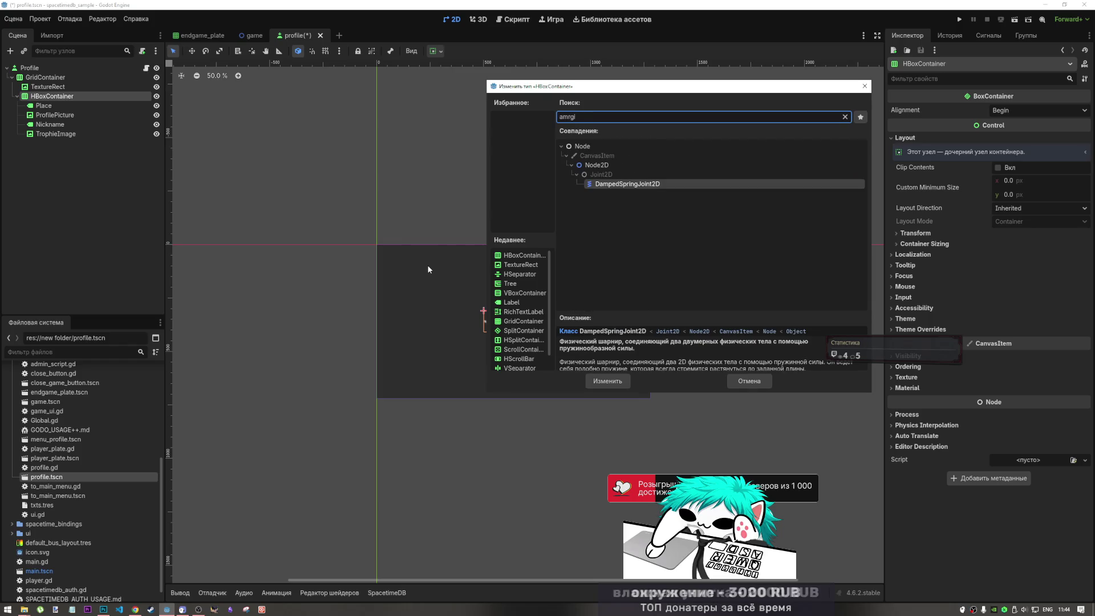
pyautogui.press('BackSpace')
pyautogui.press('BackSpace')
pyautogui.press('BackSpace')
pyautogui.write('margin')
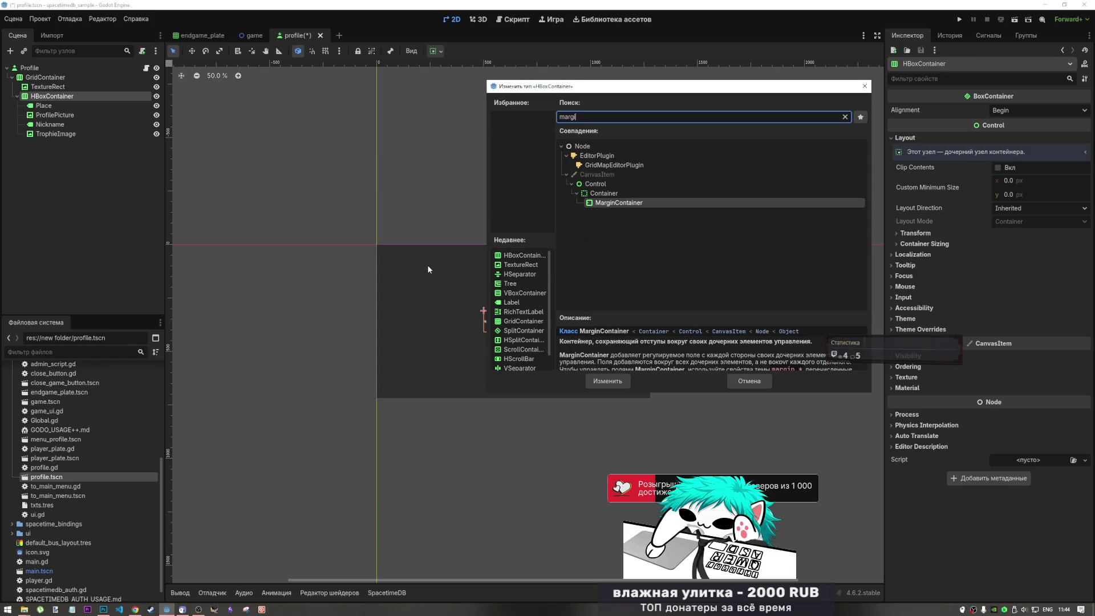
pyautogui.click(605, 381)
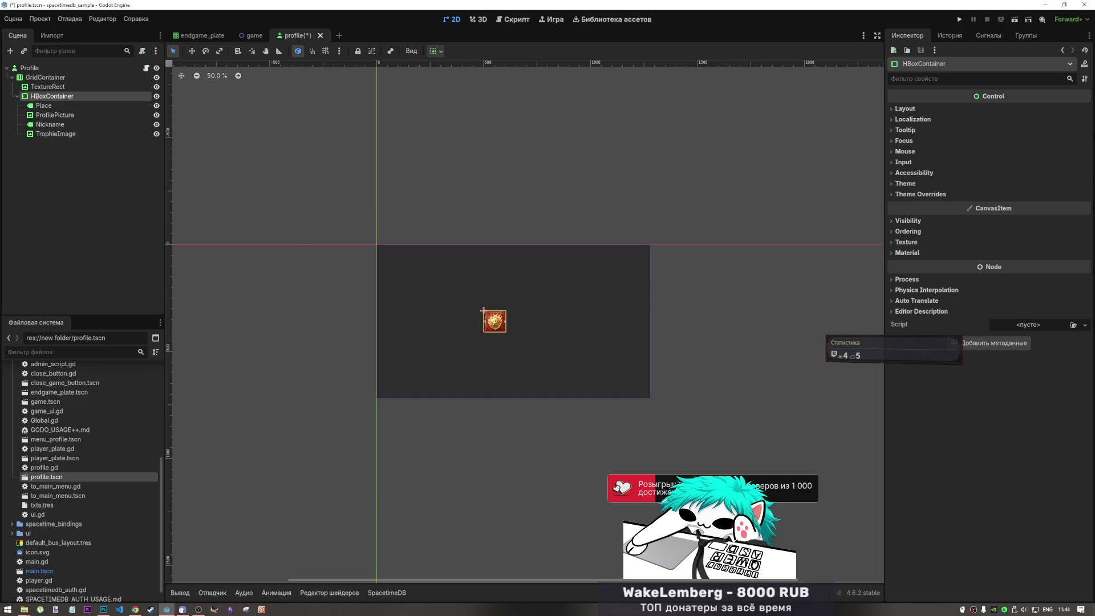
# Test a raised left margin override, then disable all four margin overrides.
pyautogui.click(923, 107)
pyautogui.click(923, 108)
pyautogui.click(904, 184)
pyautogui.click(923, 197)
pyautogui.click(918, 196)
pyautogui.click(919, 198)
pyautogui.click(922, 202)
pyautogui.moveTo(1020, 215)
pyautogui.mouseDown()
pyautogui.moveTo(1061, 215)
pyautogui.moveTo(1013, 218)
pyautogui.moveTo(1035, 228)
pyautogui.moveTo(1026, 242)
pyautogui.moveTo(1060, 242)
pyautogui.moveTo(1029, 260)
pyautogui.moveTo(1055, 260)
pyautogui.mouseUp()
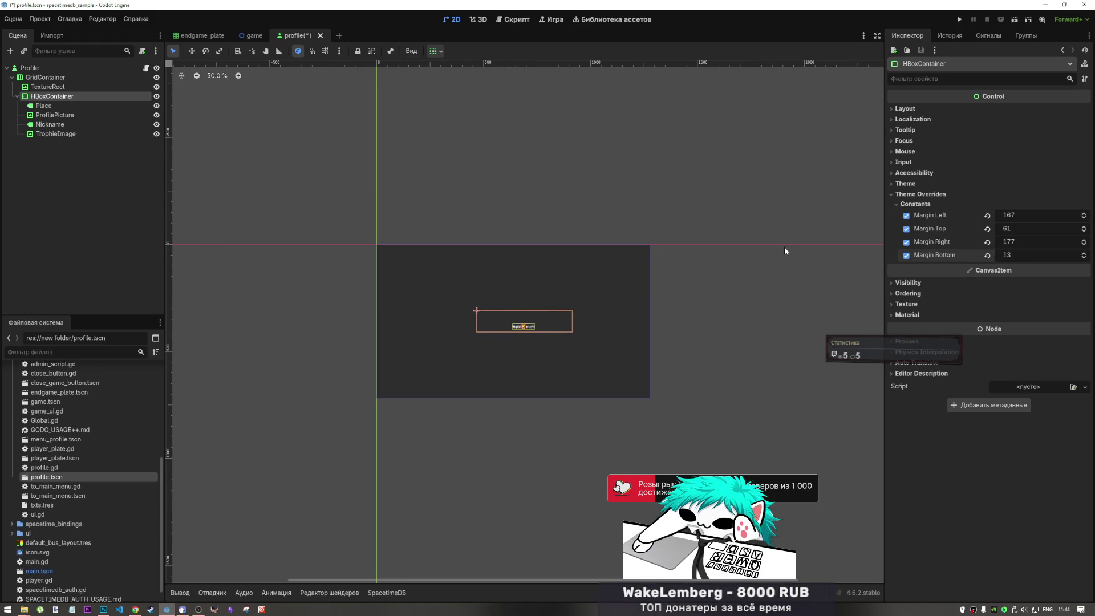
pyautogui.click(906, 254)
pyautogui.click(906, 242)
pyautogui.click(906, 229)
pyautogui.click(906, 215)
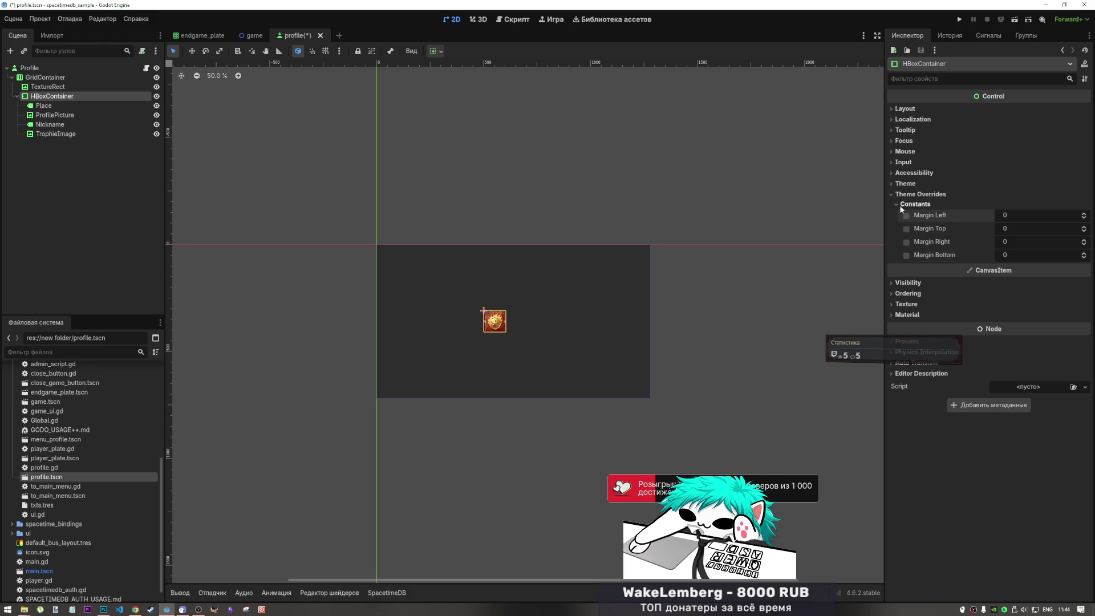
pyautogui.rightClick(37, 97)
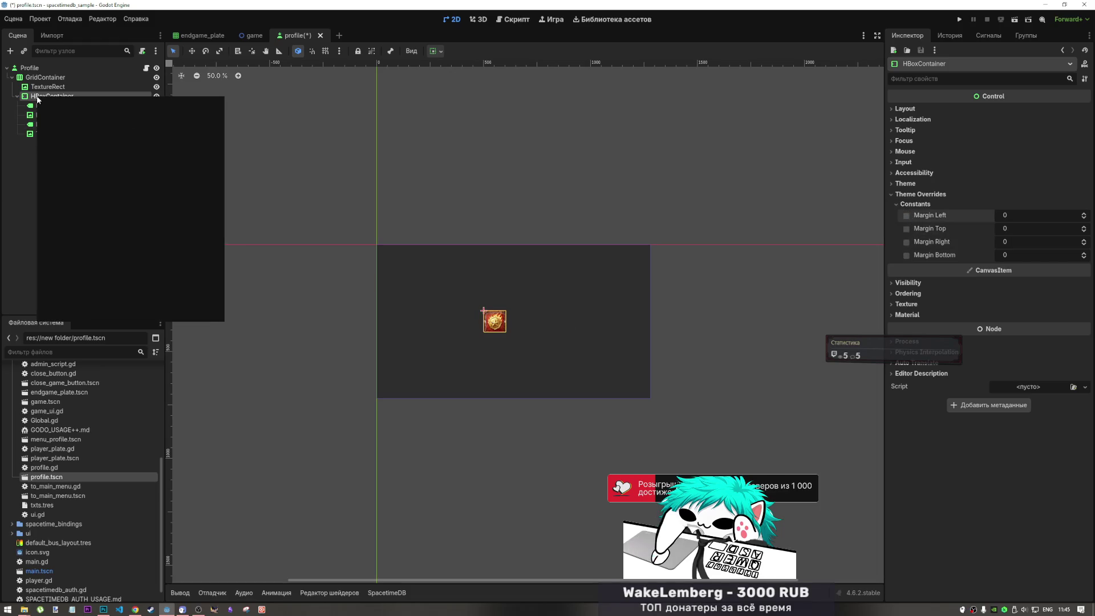
# Change the node's type to GridContainer.
pyautogui.rightClick(31, 97)
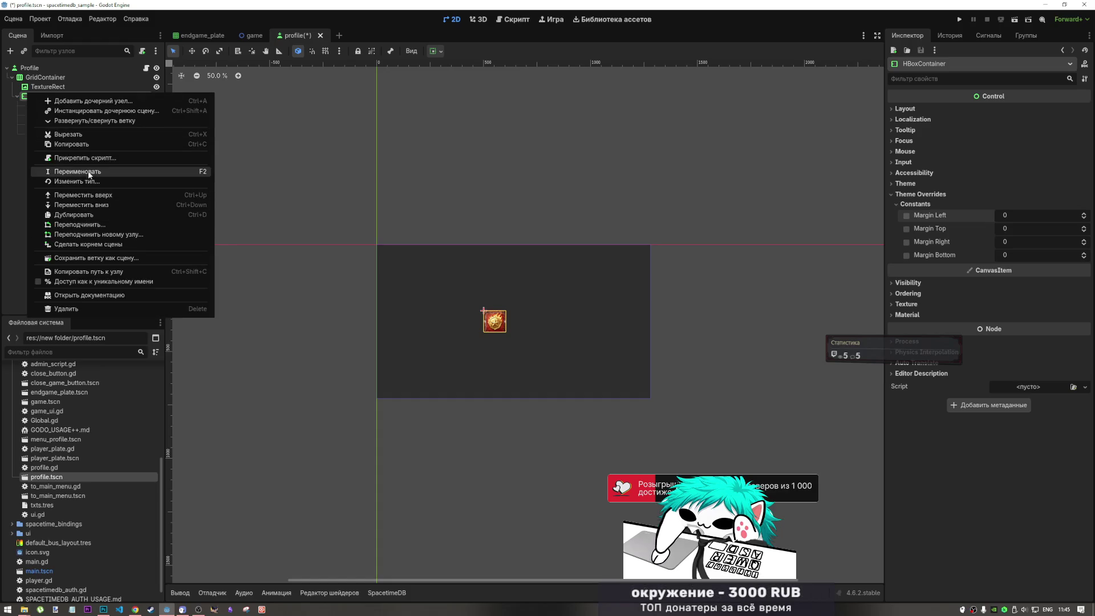
pyautogui.click(85, 182)
pyautogui.write('grifr')
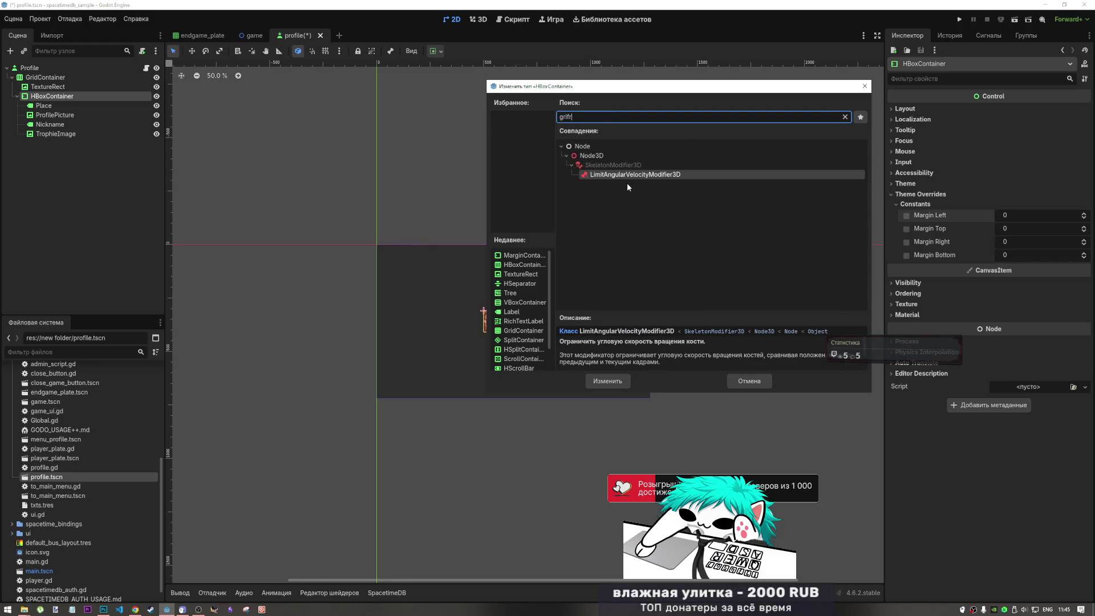
pyautogui.press('BackSpace')
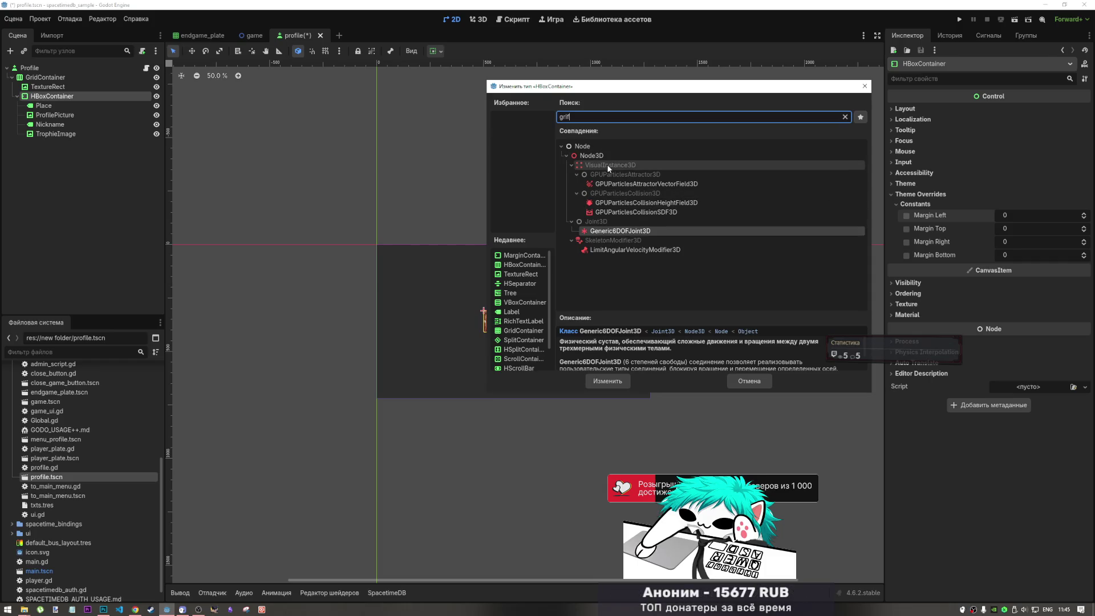
pyautogui.press('BackSpace')
pyautogui.write('d')
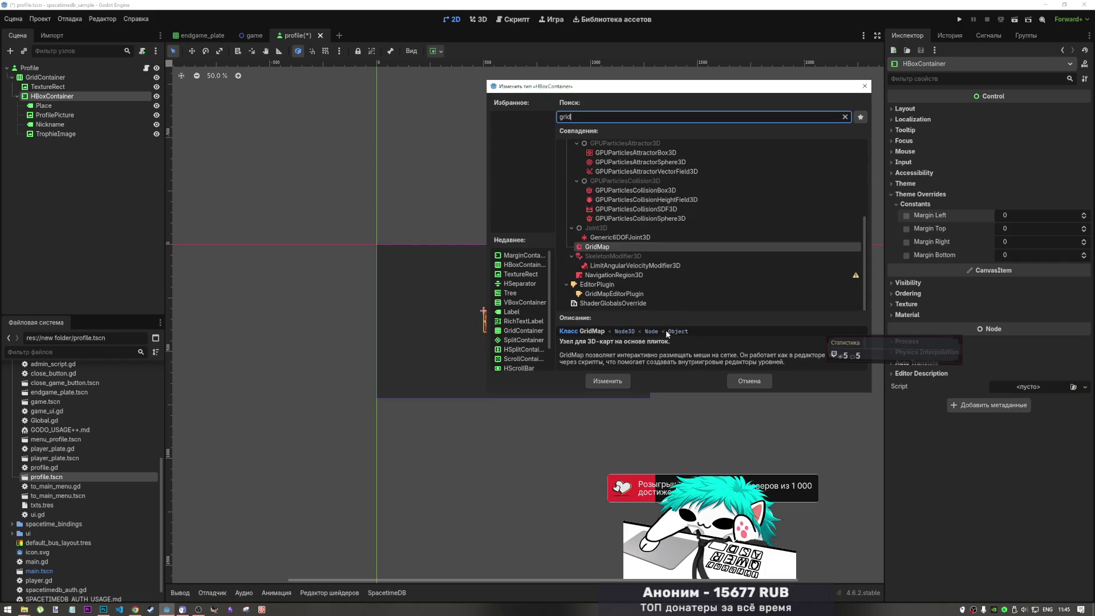
pyautogui.scroll(5, 665, 286)
pyautogui.click(629, 241)
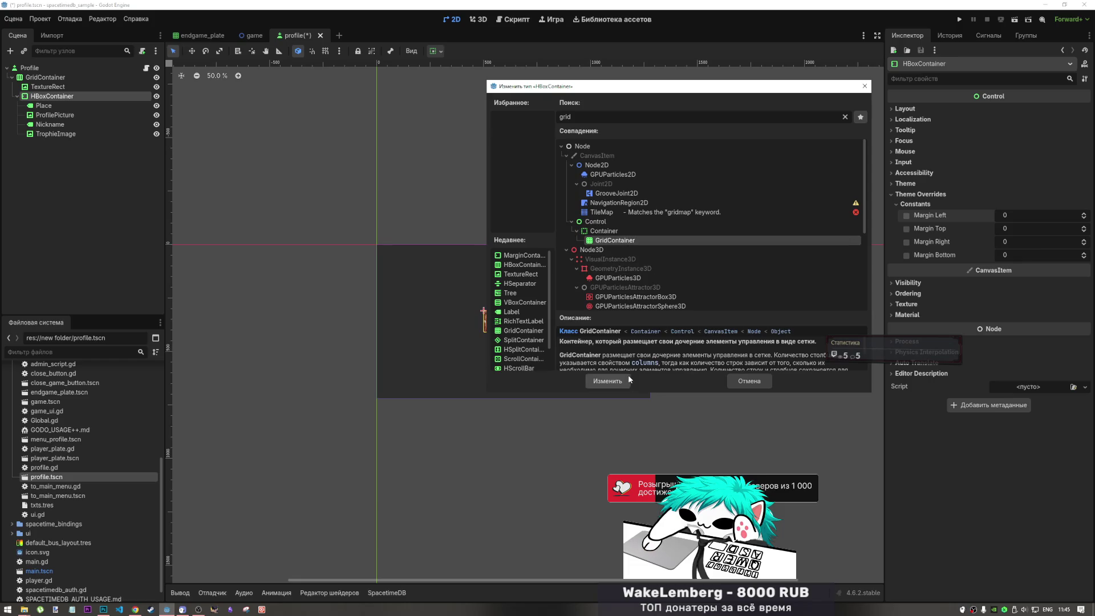
pyautogui.click(627, 380)
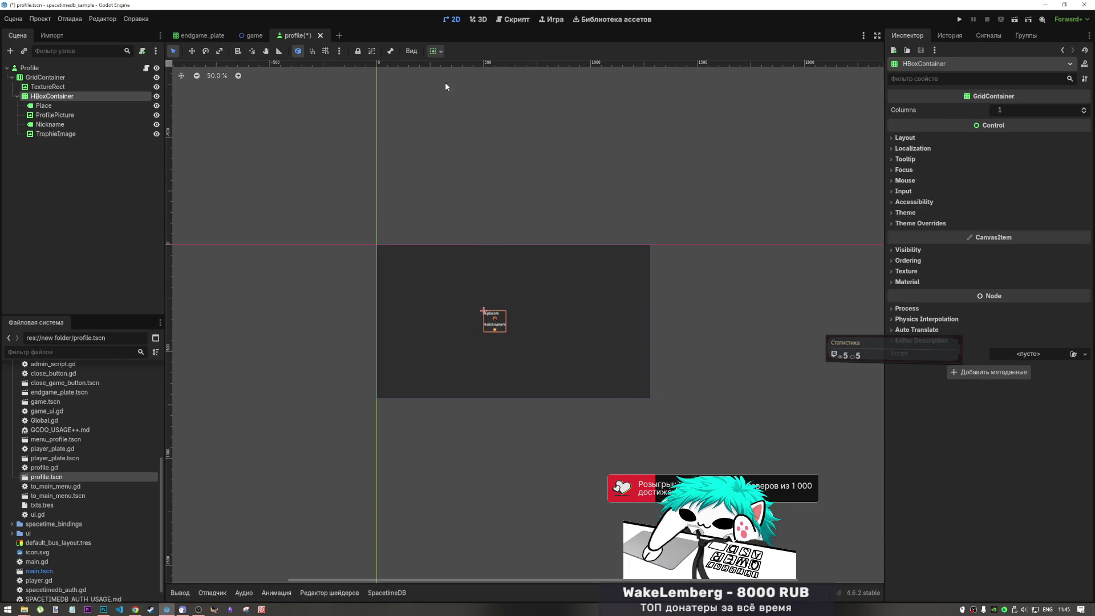
# Set the grid to 4 columns and enable Clip Contents.
pyautogui.click(1083, 110)
pyautogui.click(1083, 110)
pyautogui.click(1083, 110)
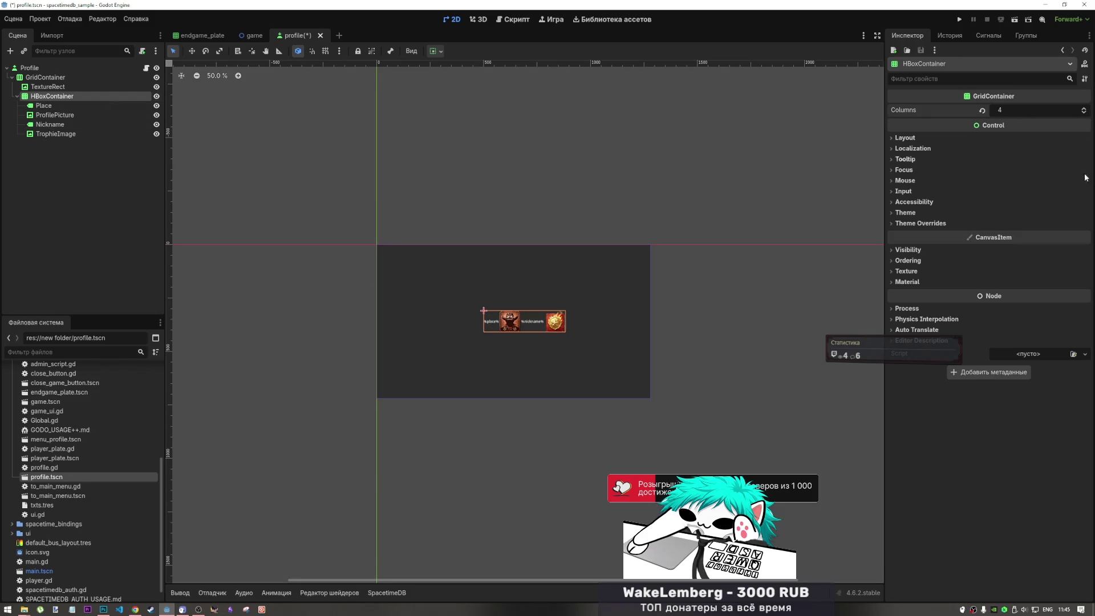
pyautogui.click(905, 138)
pyautogui.click(999, 168)
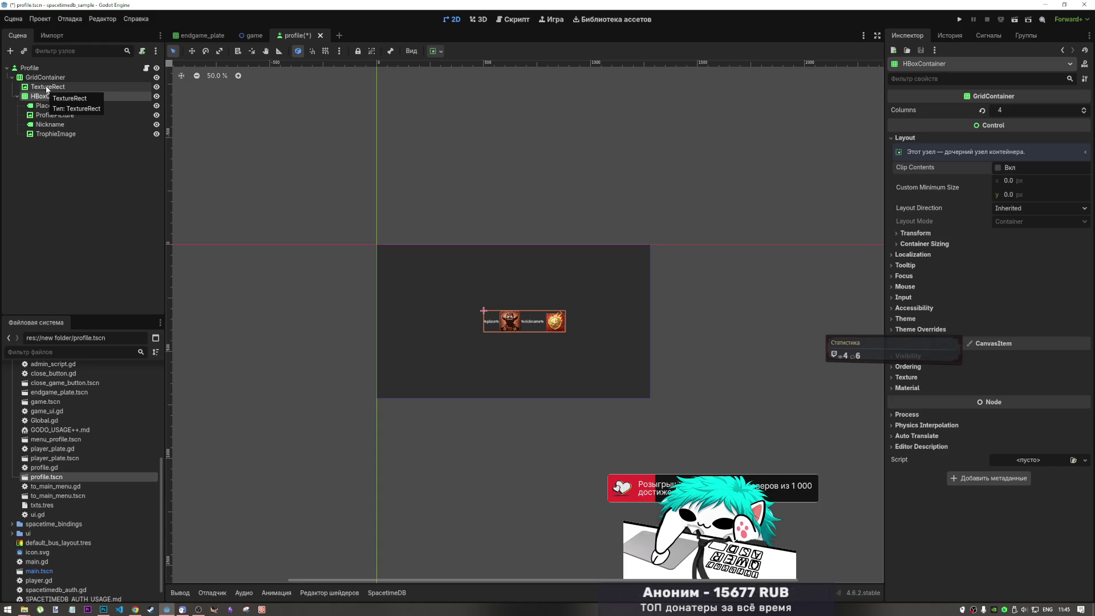
# Turn off canvas snapping and undo TextureRect's 100px minimum size.
pyautogui.click(47, 88)
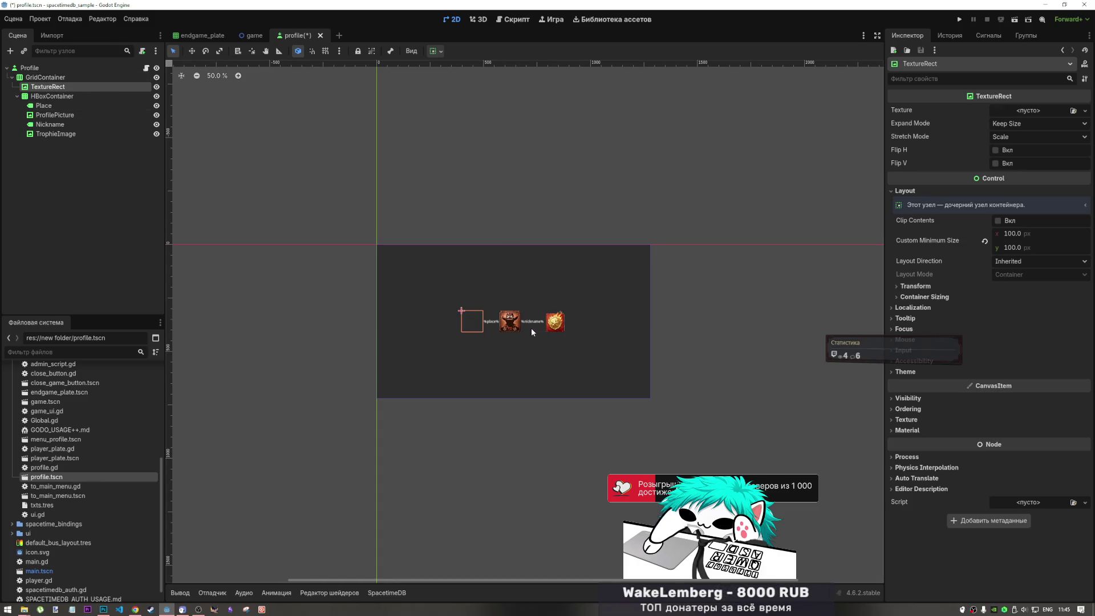
pyautogui.click(299, 53)
pyautogui.hotkey('ctrl', 'z')
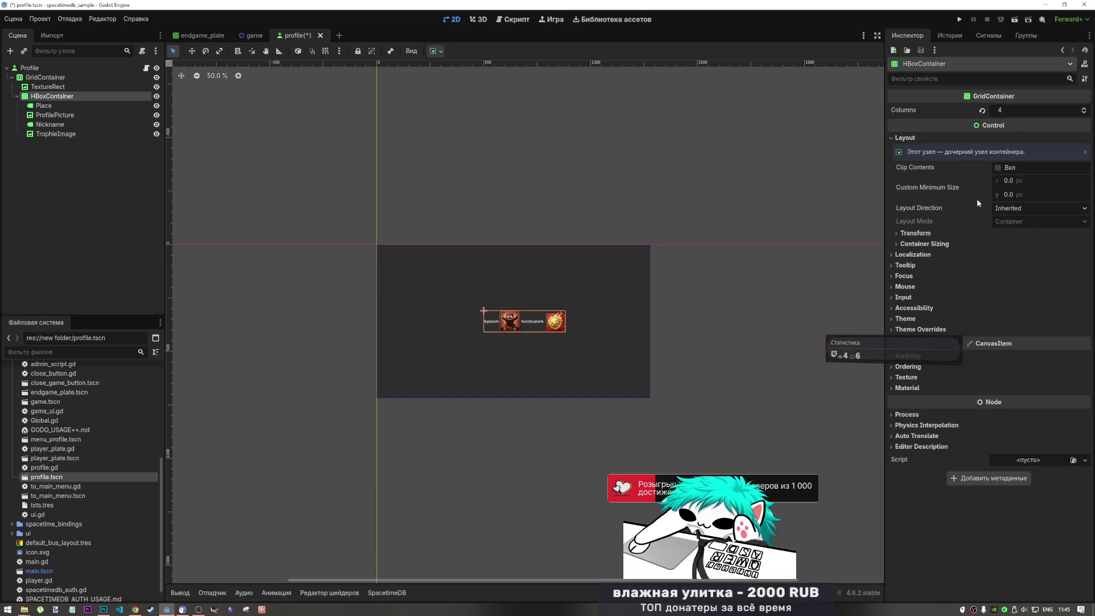
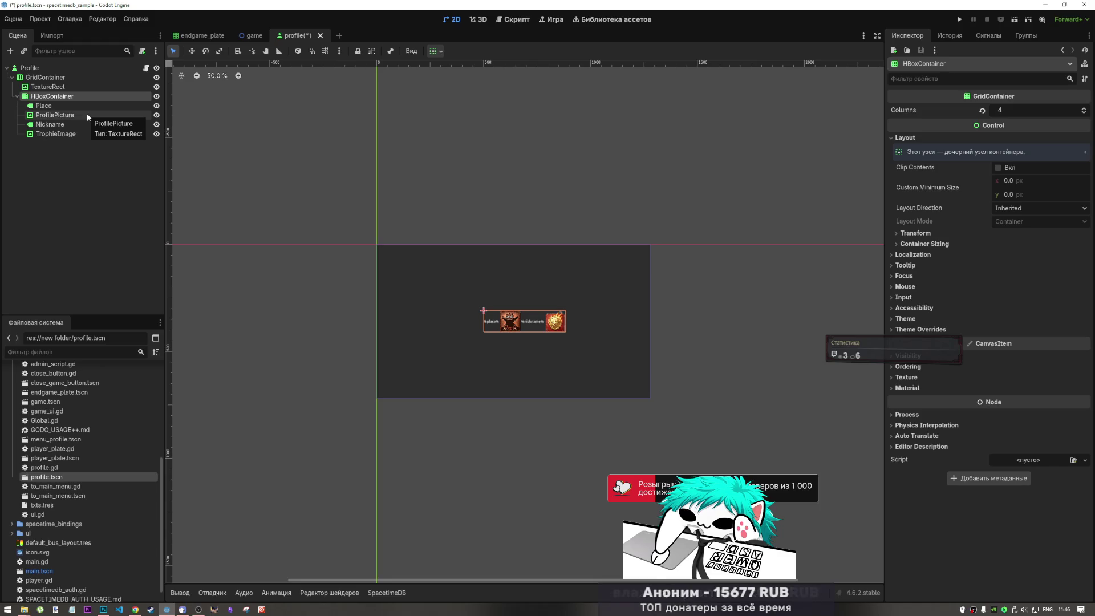
# Start a node type change on HBoxContainer, with the type search cleared to list all types.
pyautogui.click(52, 116)
pyautogui.click(50, 116)
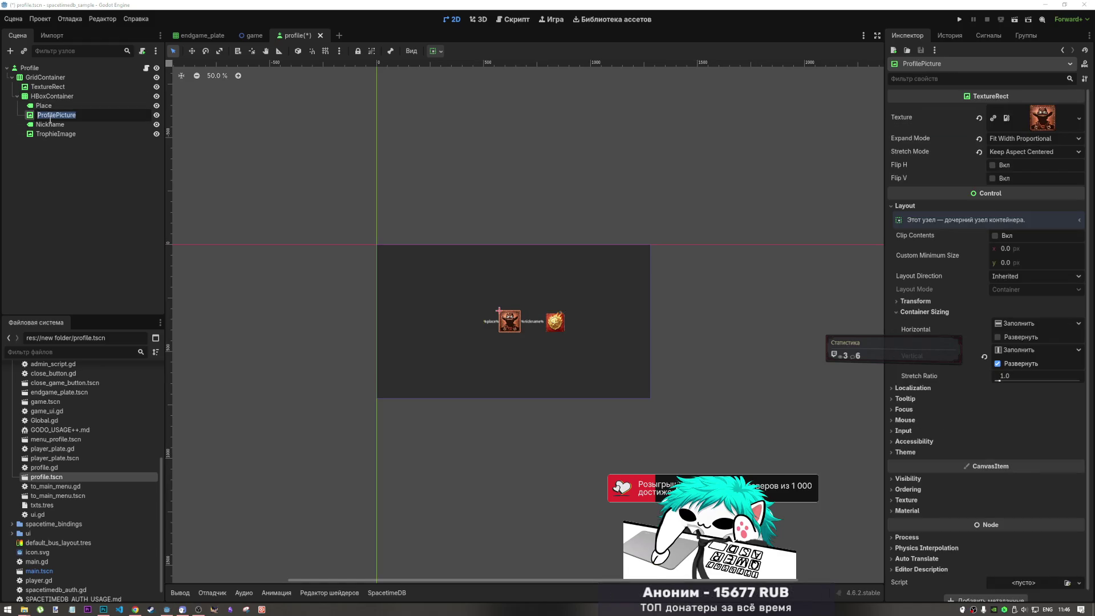
pyautogui.click(57, 95)
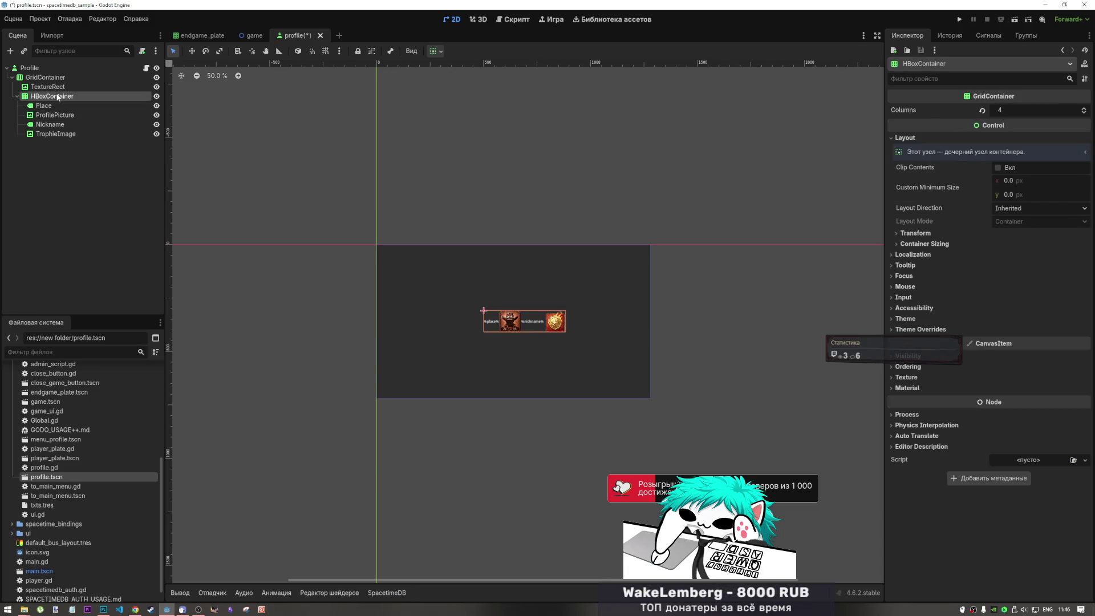
pyautogui.rightClick(57, 95)
pyautogui.click(105, 183)
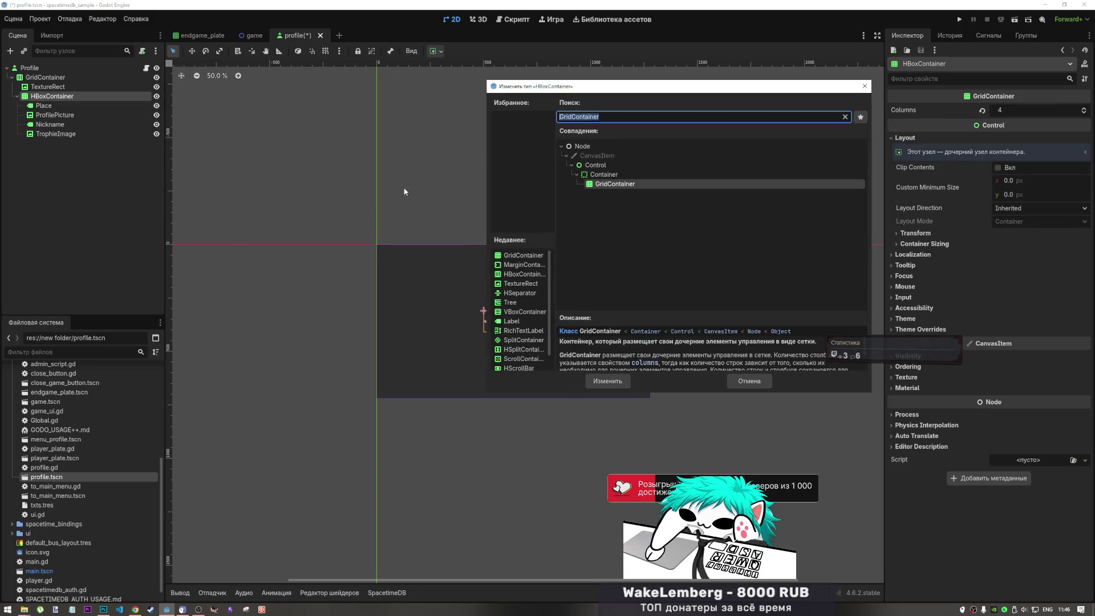
pyautogui.press('BackSpace')
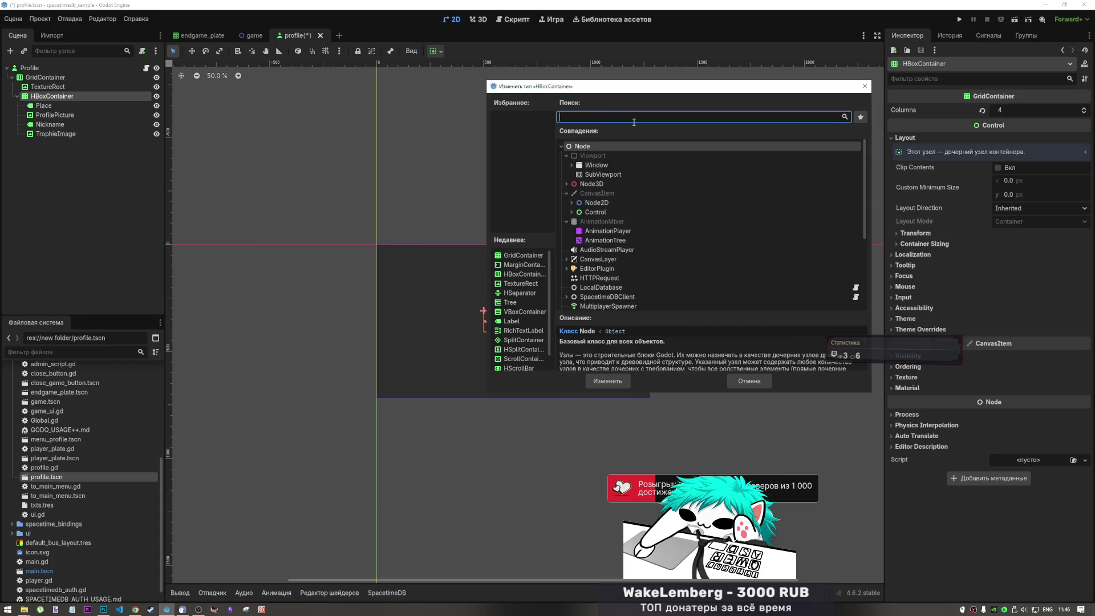
# Browse the Control node types, reading the Control and ItemList descriptions.
pyautogui.click(571, 212)
pyautogui.scroll(-2, 587, 228)
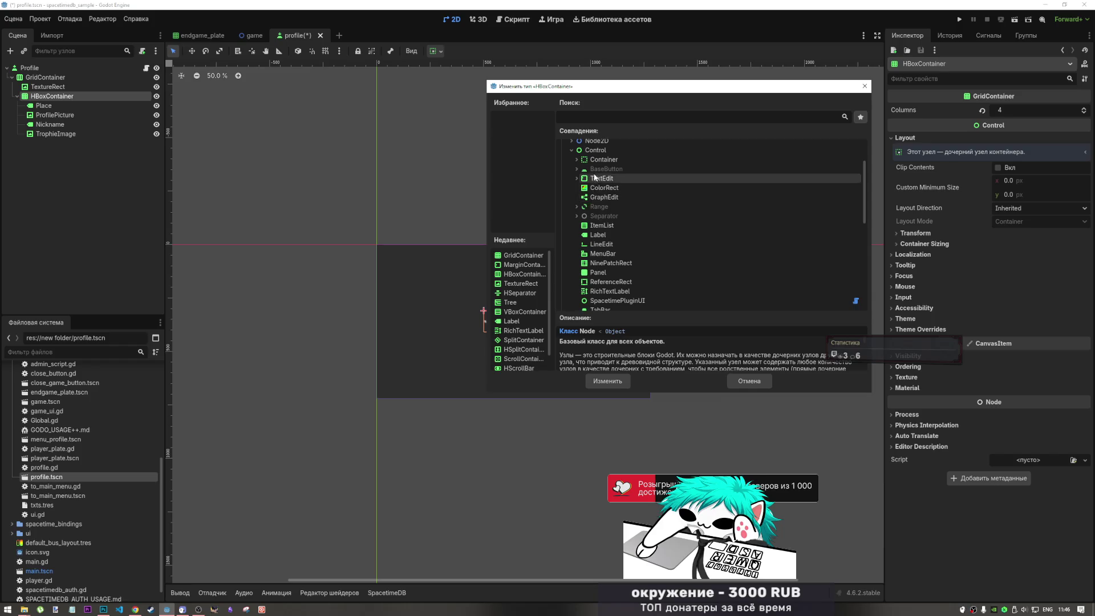
pyautogui.click(592, 151)
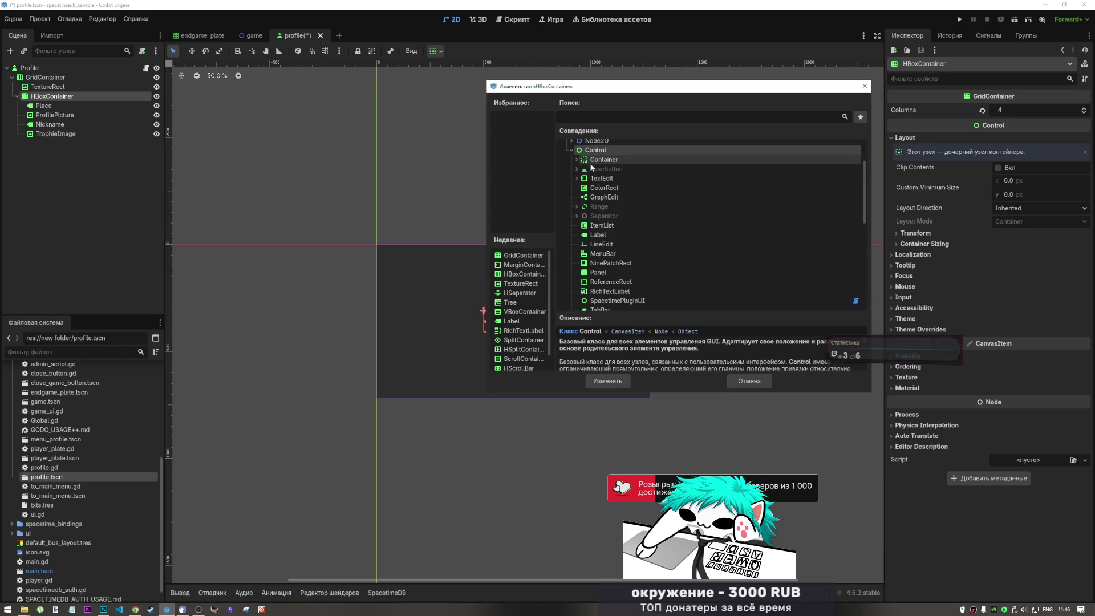
pyautogui.click(606, 227)
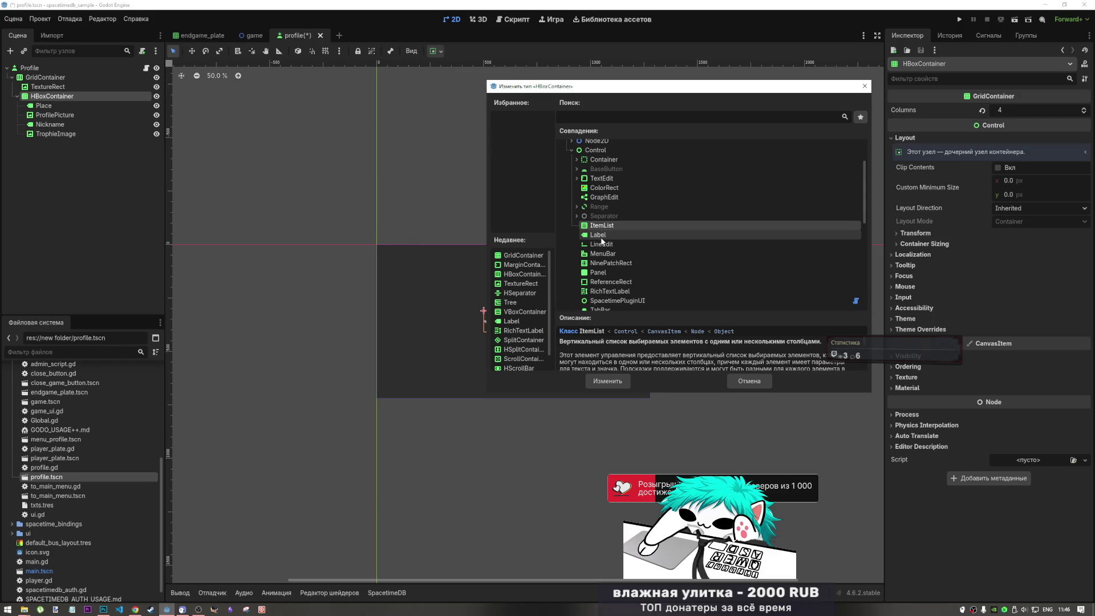
pyautogui.scroll(-4, 610, 228)
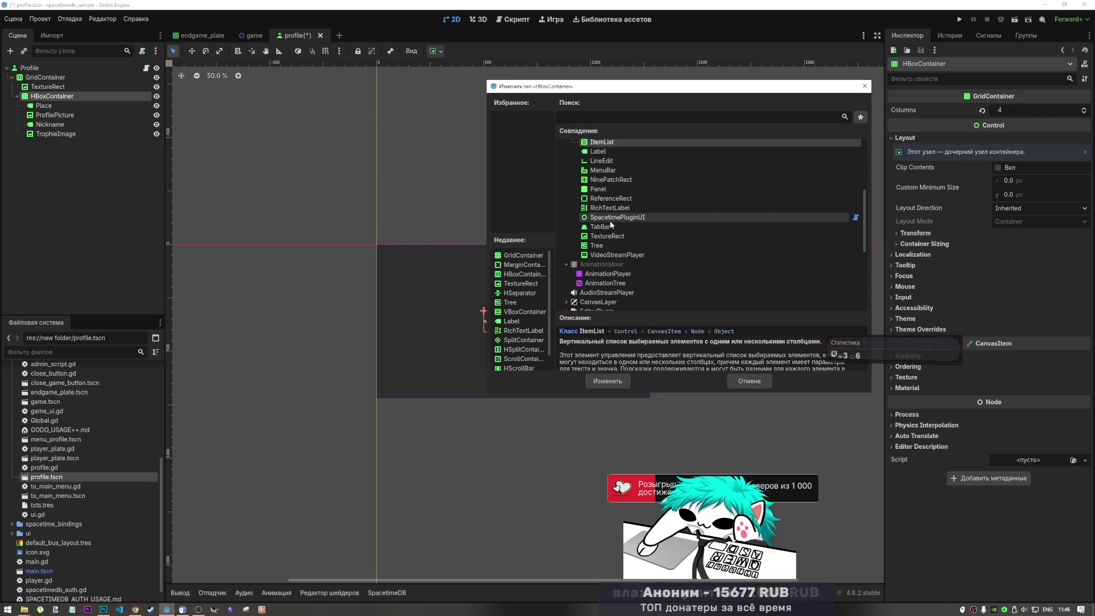
pyautogui.scroll(6, 610, 222)
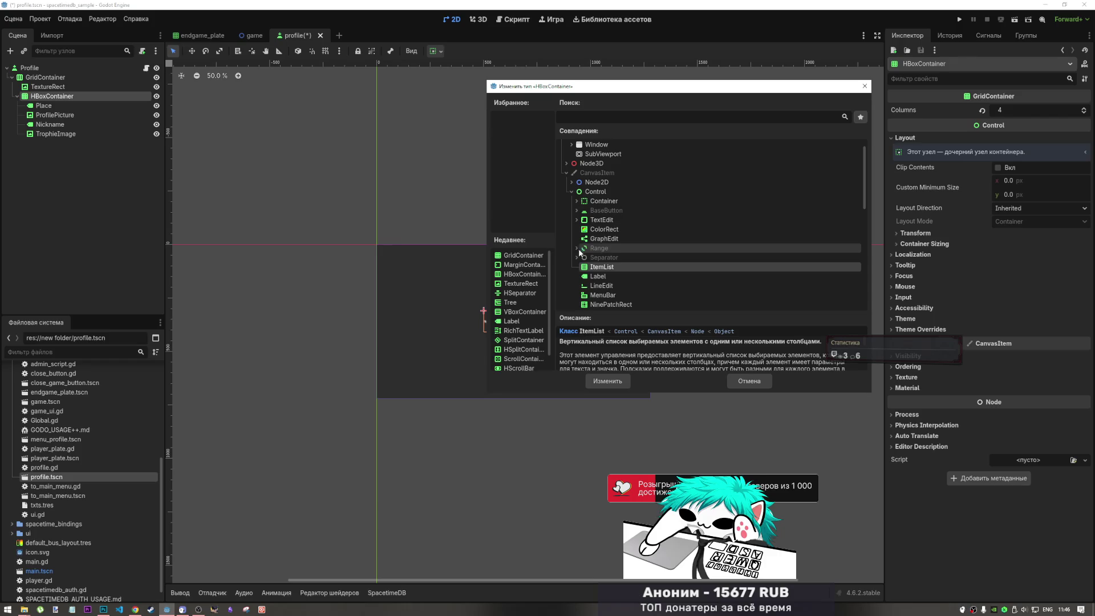
# Pick BoxContainer under Container and apply it as the node's new type.
pyautogui.click(576, 201)
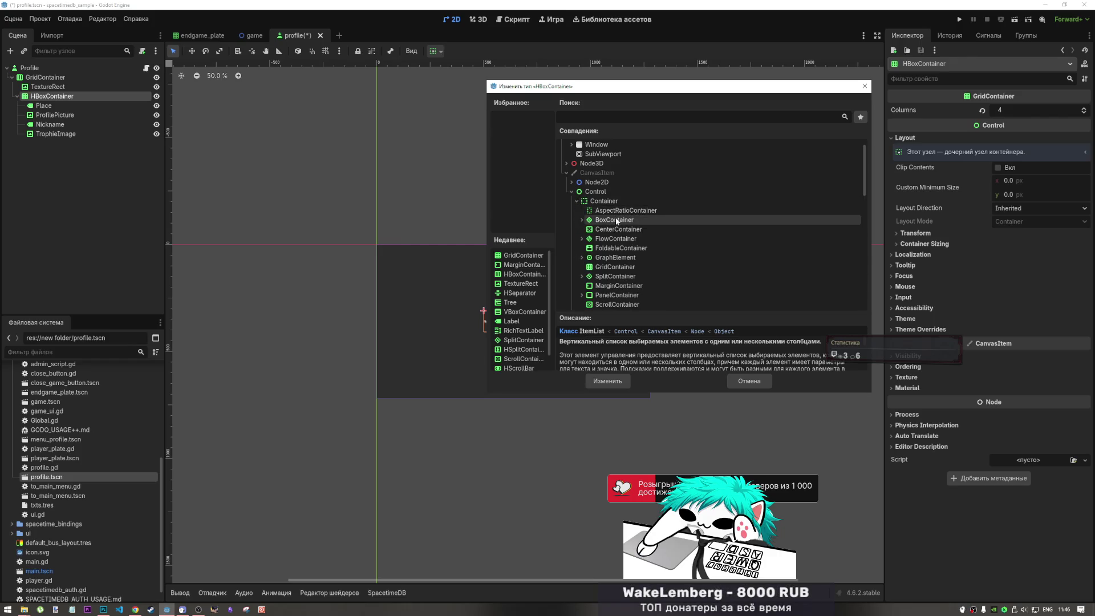
pyautogui.click(583, 223)
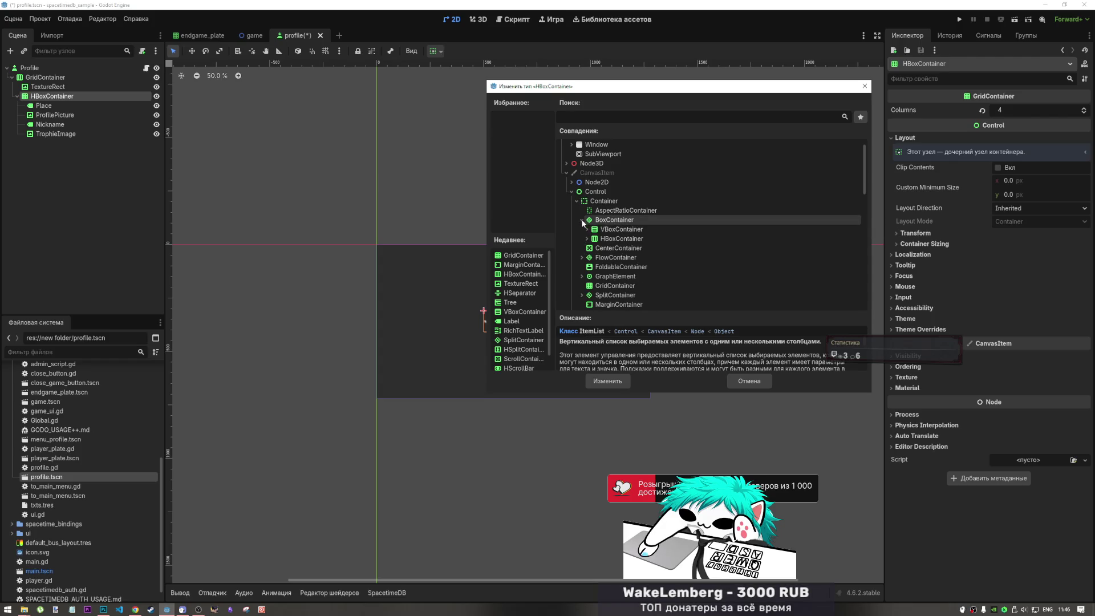
pyautogui.click(610, 220)
pyautogui.click(606, 381)
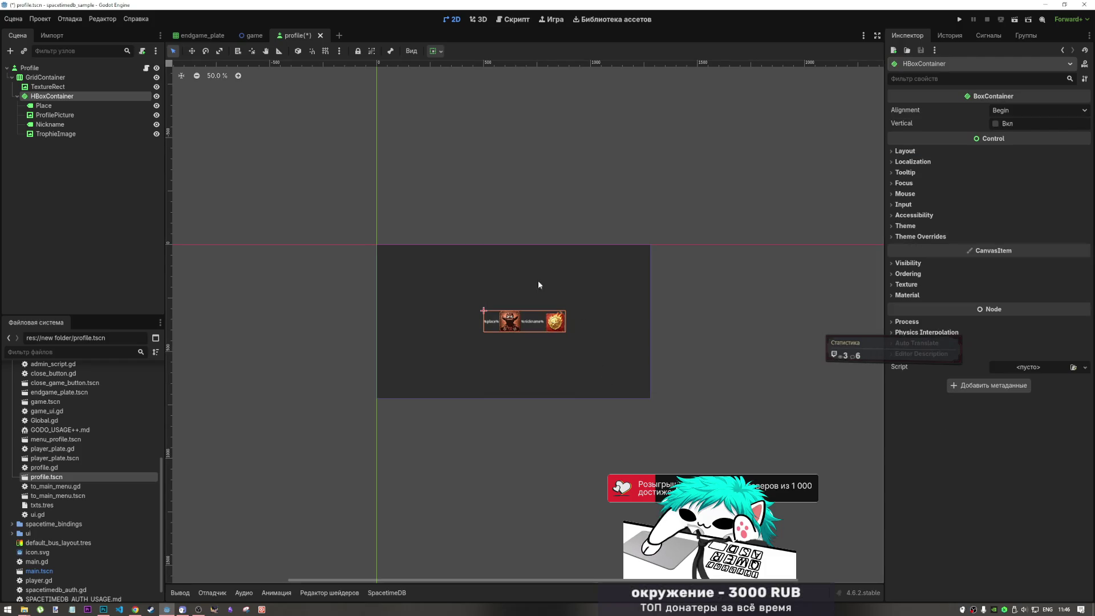
# Set the box's alignment to Center while keeping Vertical off.
pyautogui.click(1007, 123)
pyautogui.click(1020, 107)
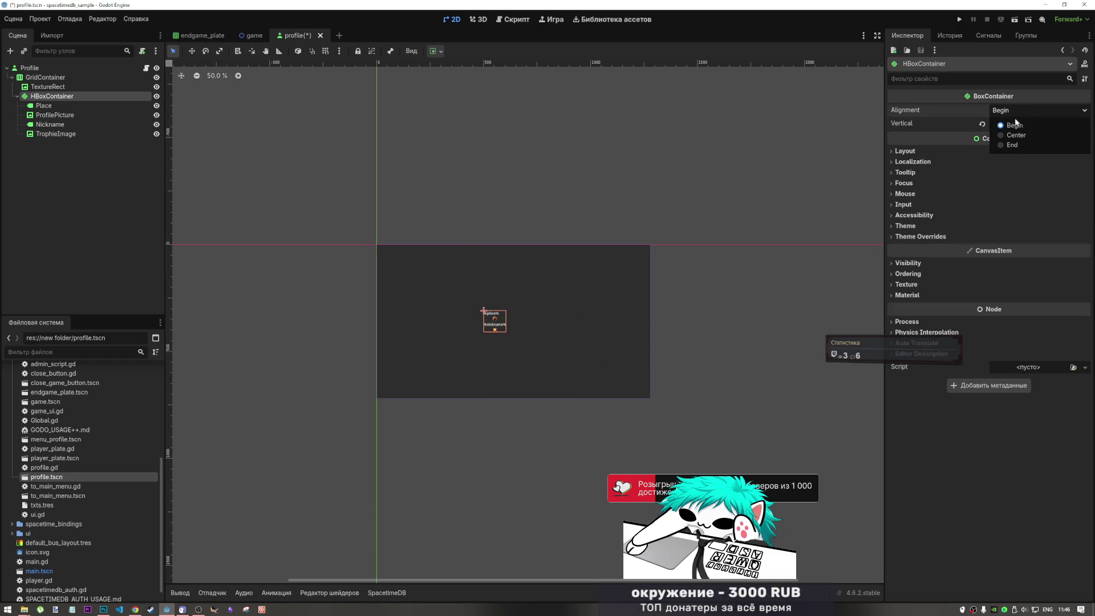
pyautogui.click(1014, 132)
pyautogui.click(1006, 124)
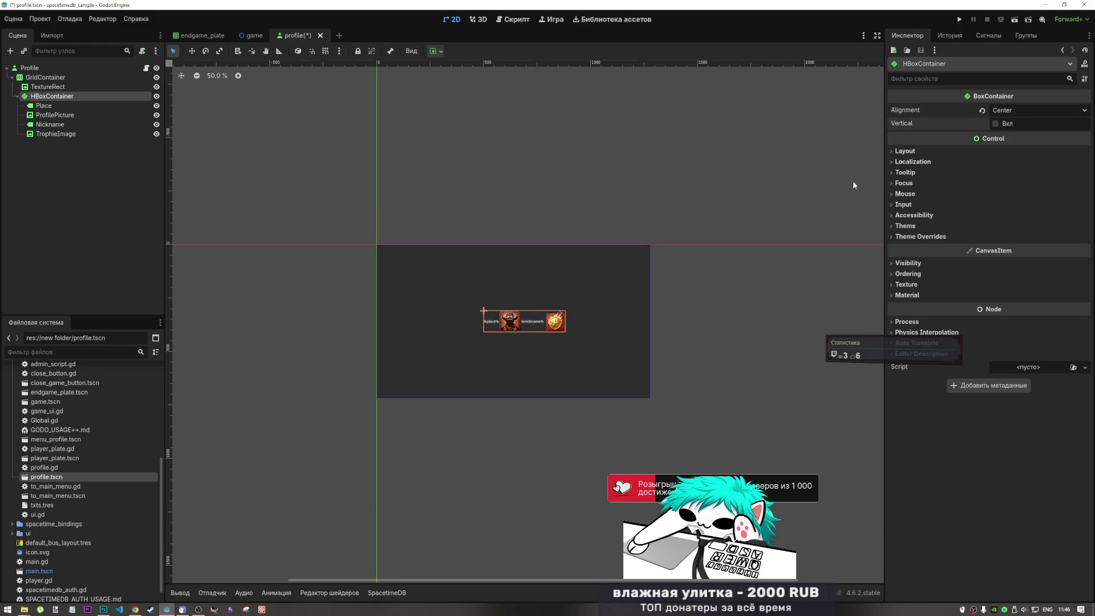
# Keep custom minimum size at 0 and layout direction Inherited after trying locale-based options.
pyautogui.click(905, 151)
pyautogui.moveTo(1015, 208); pyautogui.dragTo(1017, 207)
pyautogui.click(984, 201)
pyautogui.click(1011, 223)
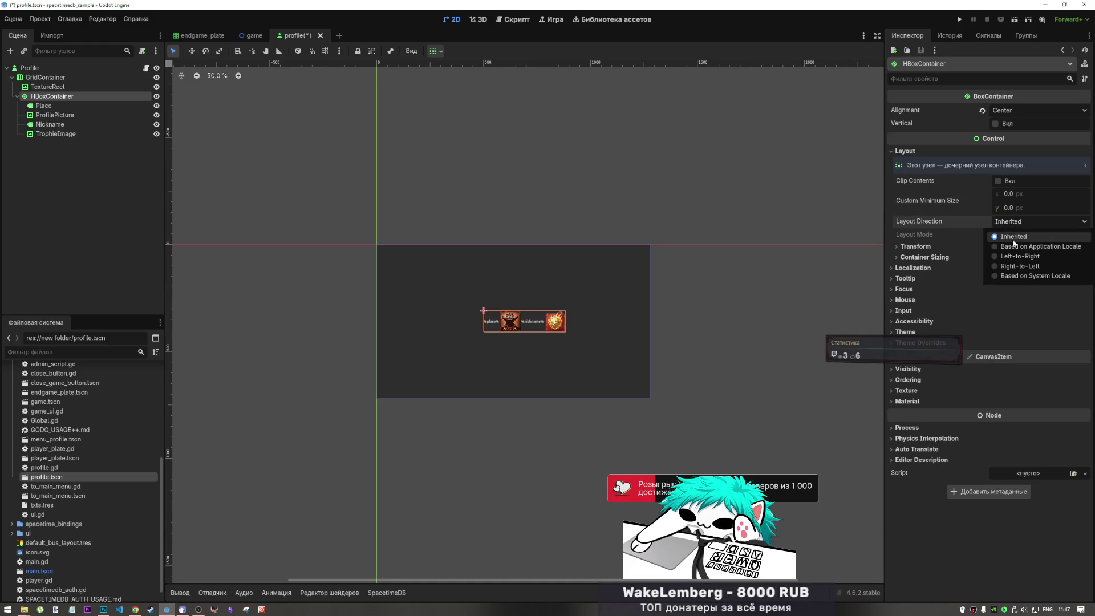
pyautogui.click(1007, 276)
pyautogui.click(1007, 222)
pyautogui.click(1010, 245)
pyautogui.click(984, 221)
# Select Place, ProfilePicture, Nickname and TrophieImage together.
pyautogui.click(944, 257)
pyautogui.click(944, 257)
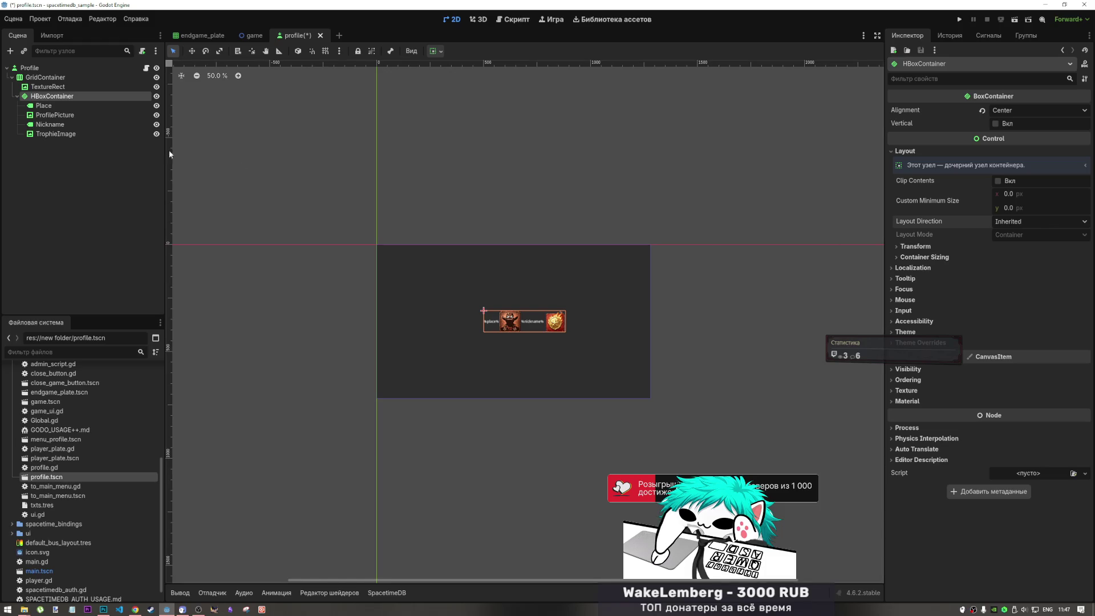
pyautogui.click(63, 105)
pyautogui.keyDown('shift'); pyautogui.click(71, 132); pyautogui.keyUp('shift')
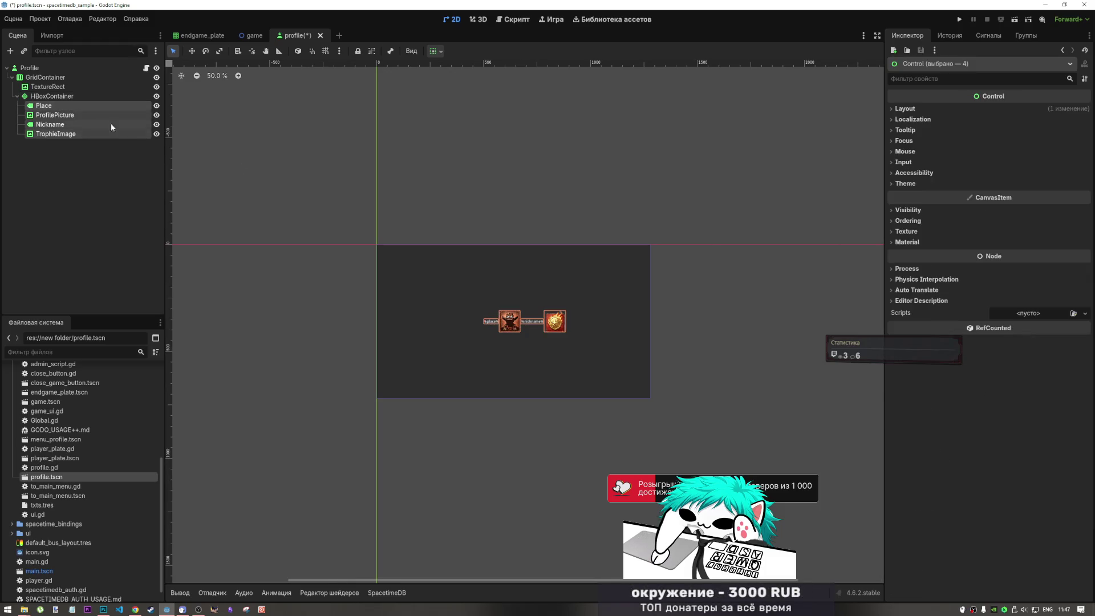
# Set the four selected children to vertical Shrink Center.
pyautogui.click(439, 51)
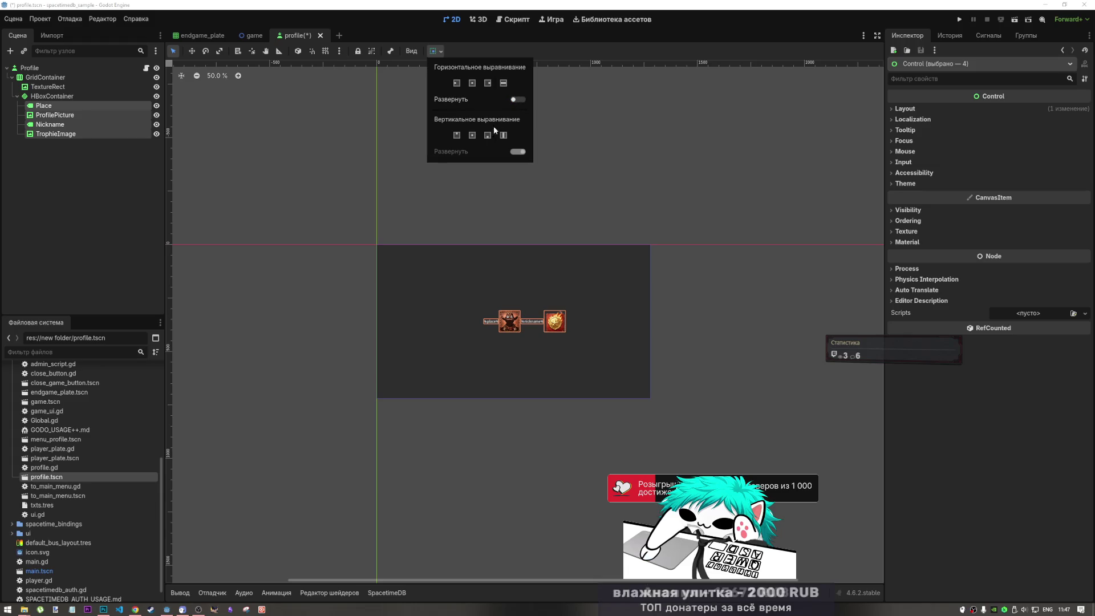
pyautogui.click(471, 136)
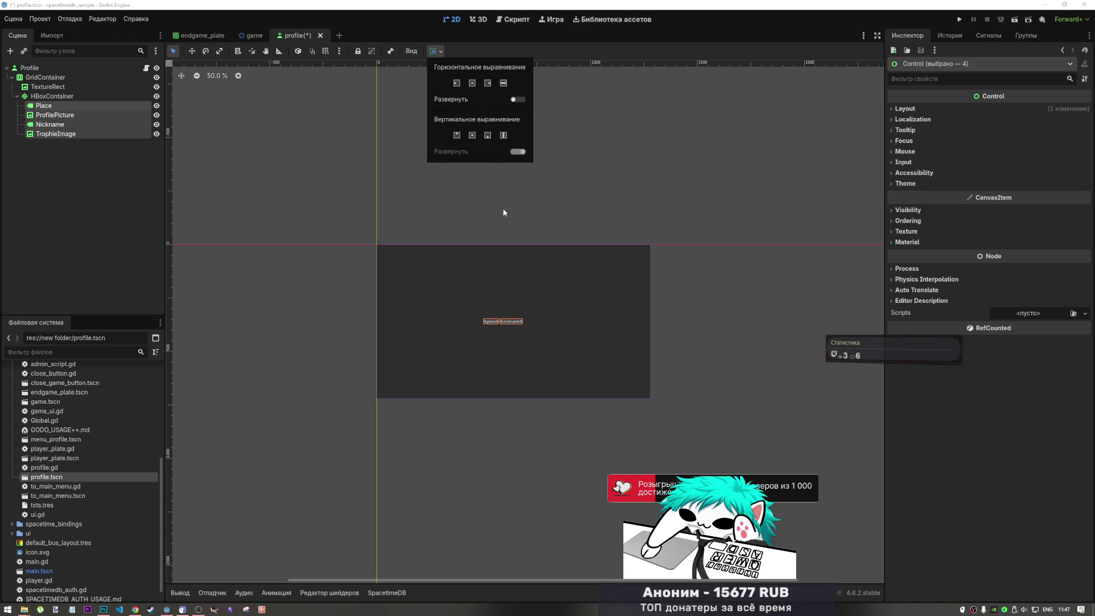
pyautogui.scroll(5, 490, 320)
pyautogui.scroll(-4, 501, 319)
pyautogui.scroll(-2, 500, 317)
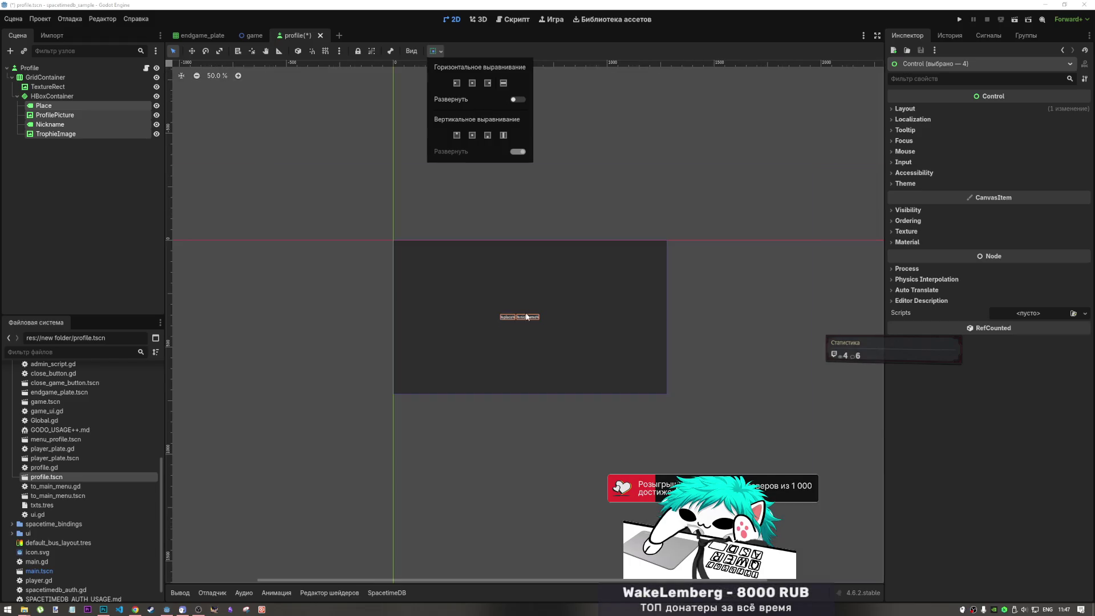
pyautogui.scroll(5, 516, 313)
pyautogui.scroll(-3, 501, 304)
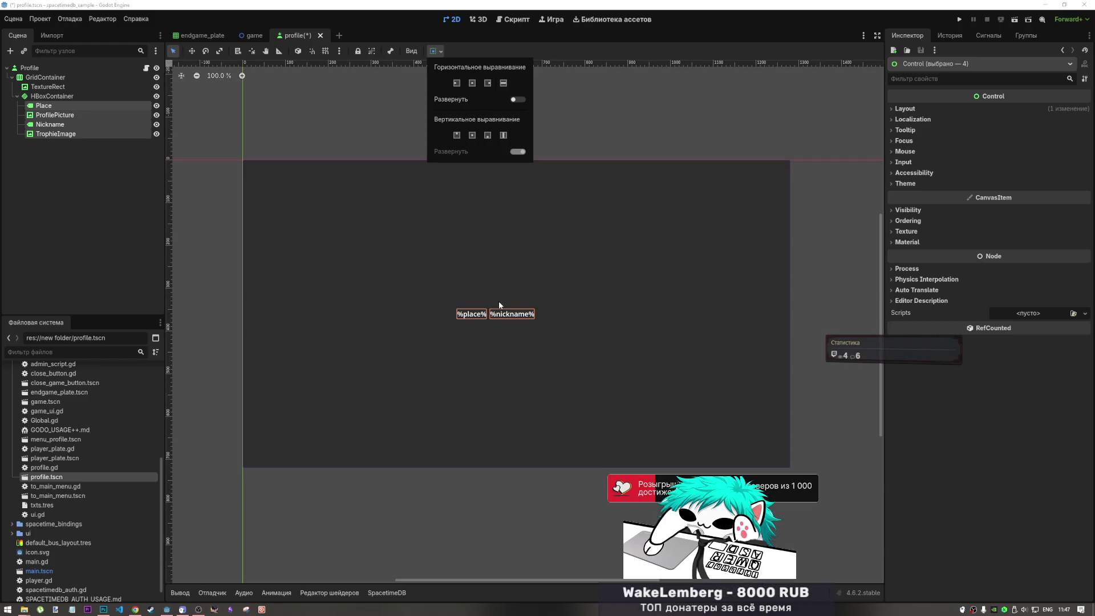
# Set ProfilePicture's horizontal sizing to Shrink Center with Expand off.
pyautogui.click(59, 121)
pyautogui.click(57, 115)
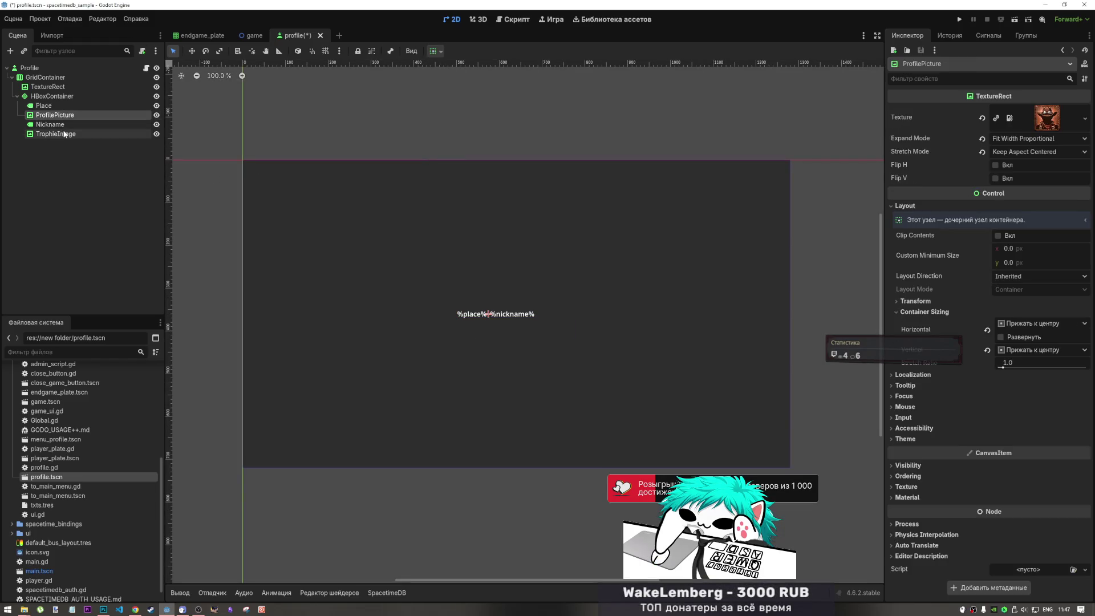
pyautogui.click(440, 51)
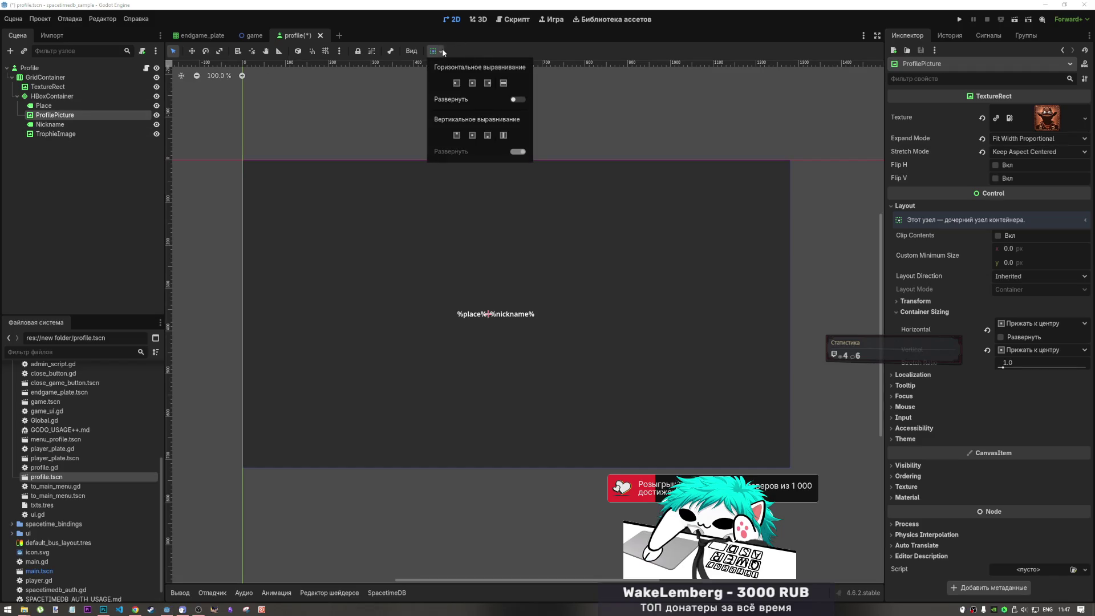
pyautogui.click(517, 99)
pyautogui.click(502, 83)
pyautogui.click(517, 99)
pyautogui.click(517, 101)
pyautogui.click(472, 83)
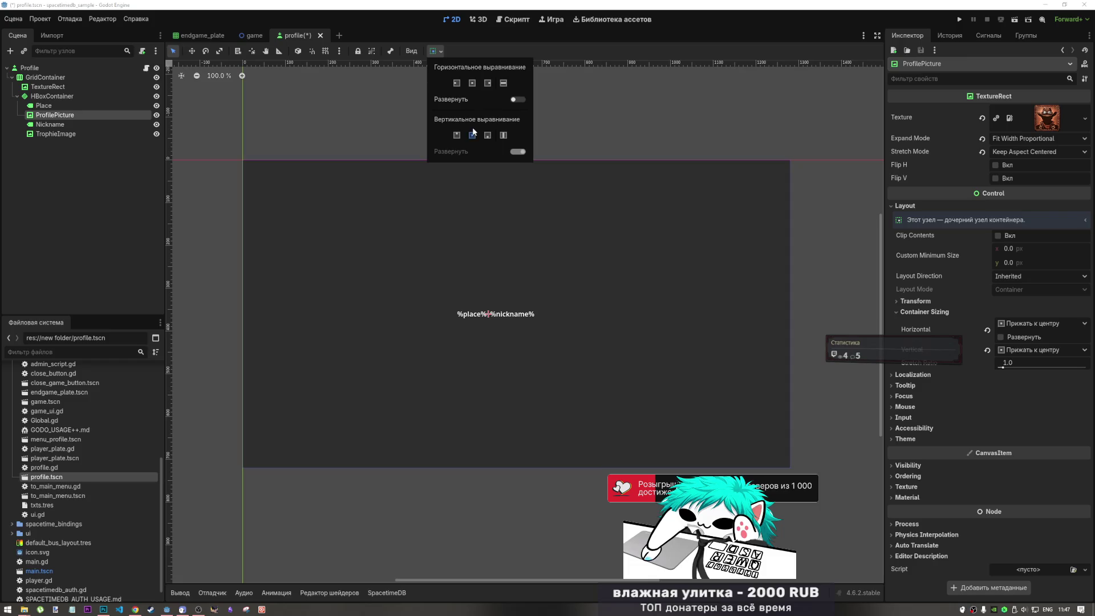
# Give ProfilePicture and TrophieImage a 20 px custom minimum height.
pyautogui.click(64, 138)
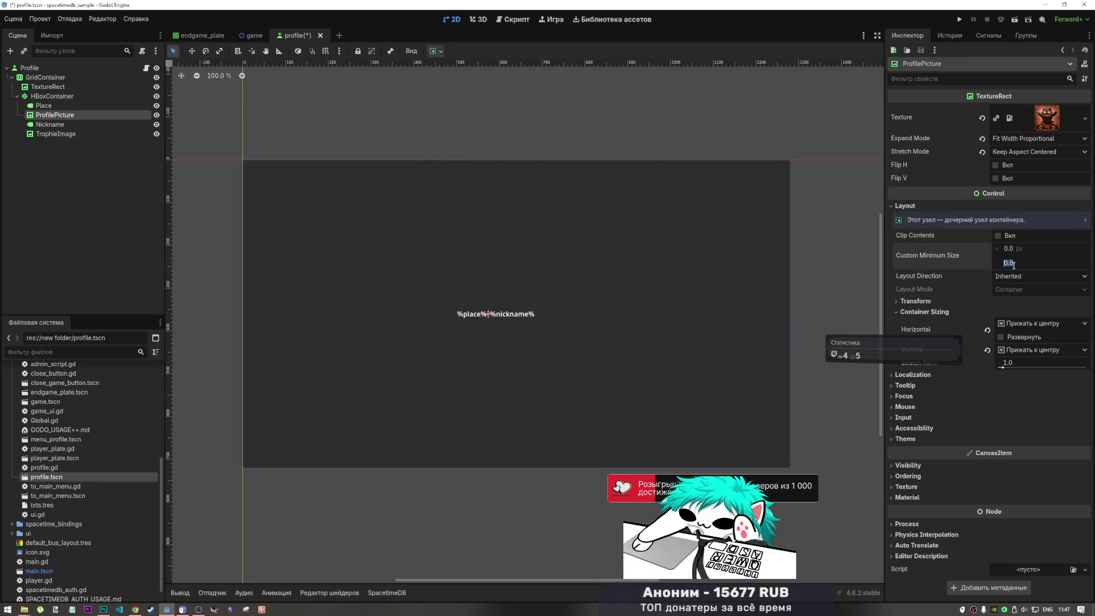
pyautogui.write('20')
pyautogui.press('Return')
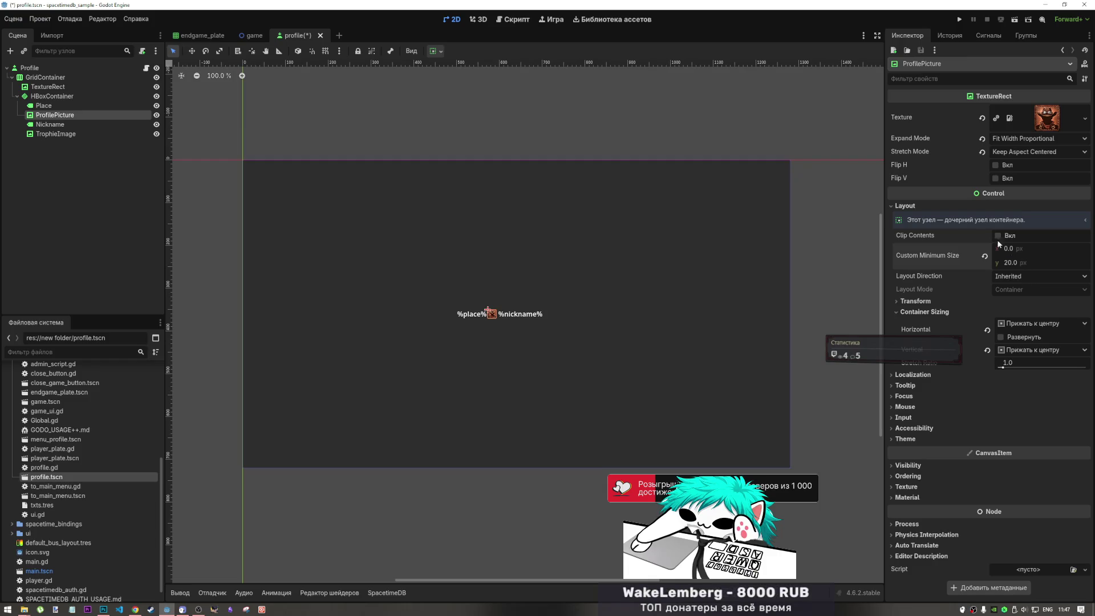
pyautogui.click(76, 134)
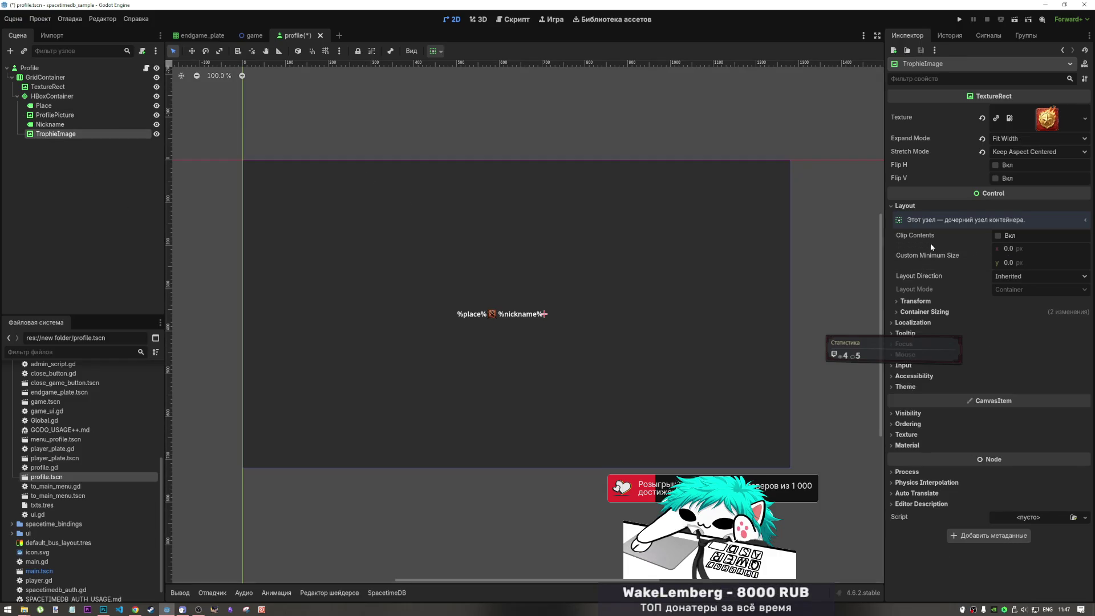
pyautogui.click(1025, 263)
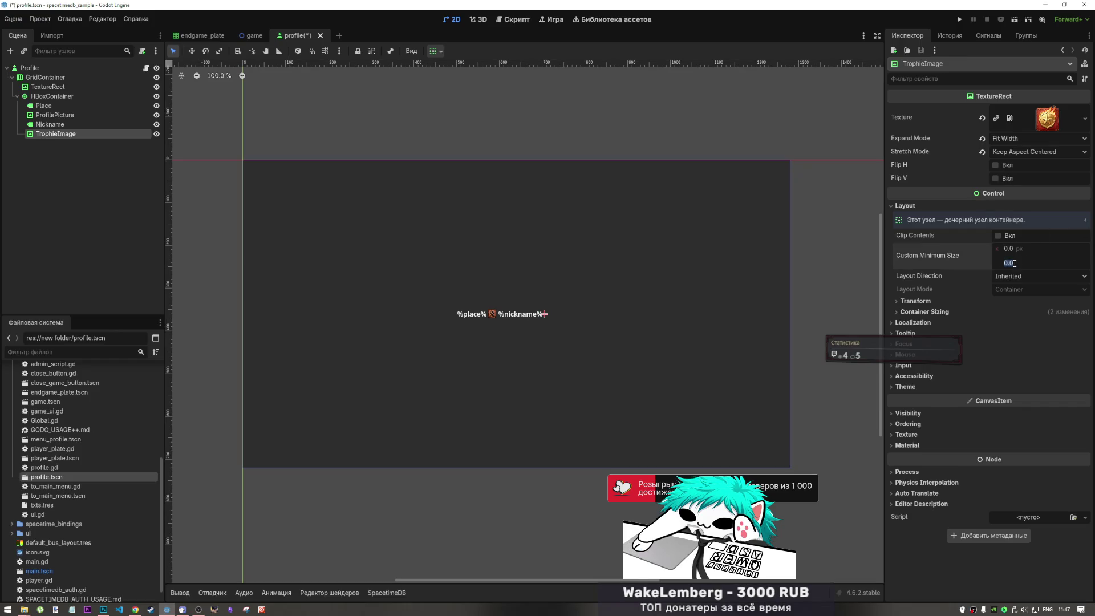
pyautogui.write('20')
pyautogui.press('Return')
# Inspect the TextureRect, Place, ProfilePicture and Nickname nodes.
pyautogui.click(43, 88)
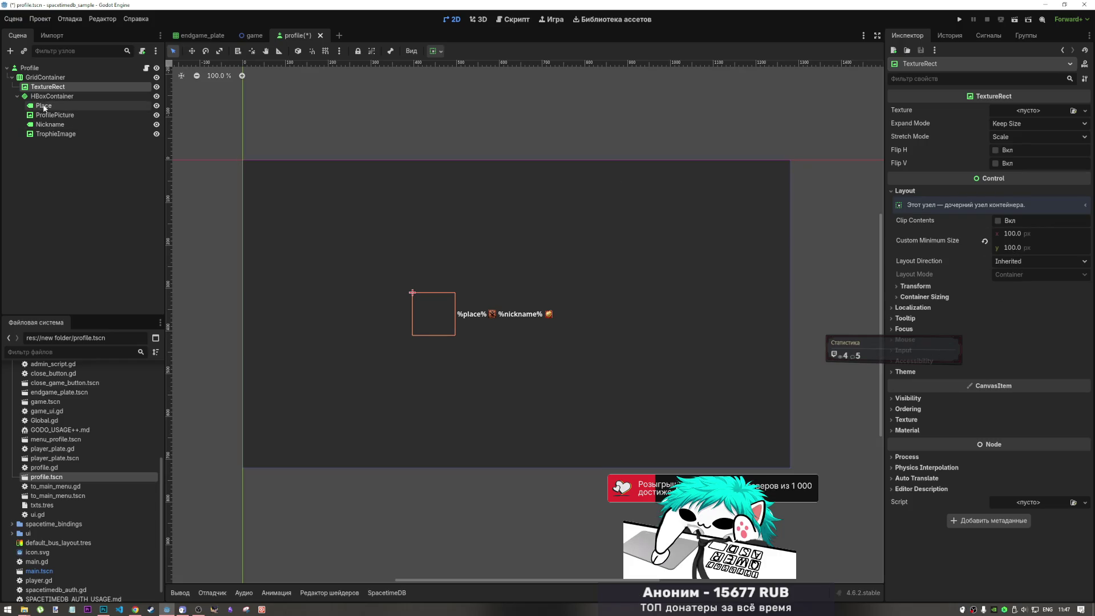
pyautogui.click(43, 108)
pyautogui.click(51, 116)
pyautogui.click(51, 125)
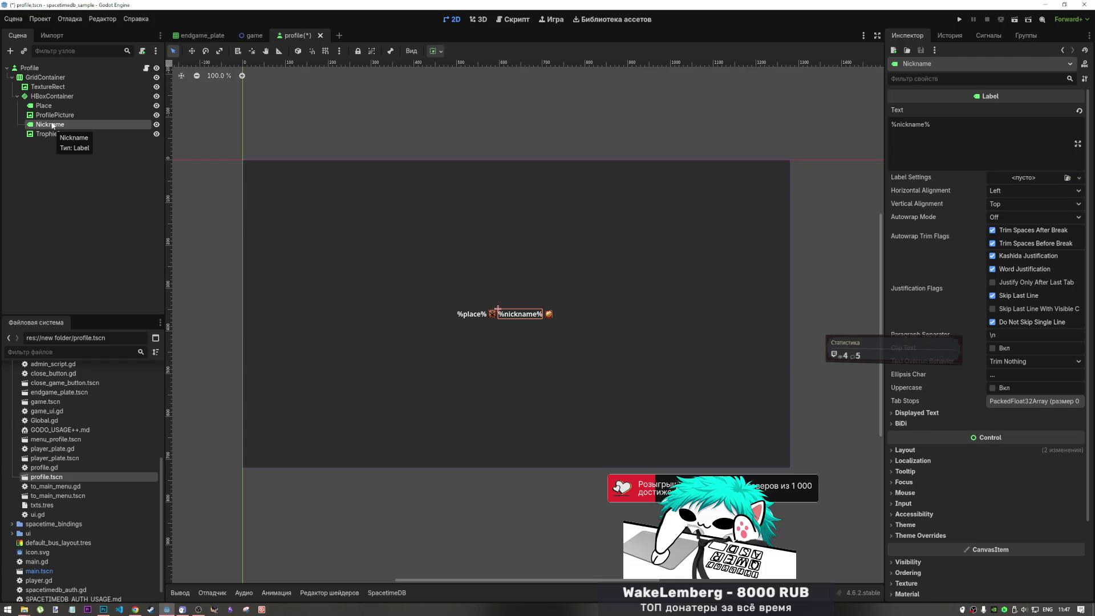
# Raise ProfilePicture's and TrophieImage's minimum height to 30 px.
pyautogui.click(52, 115)
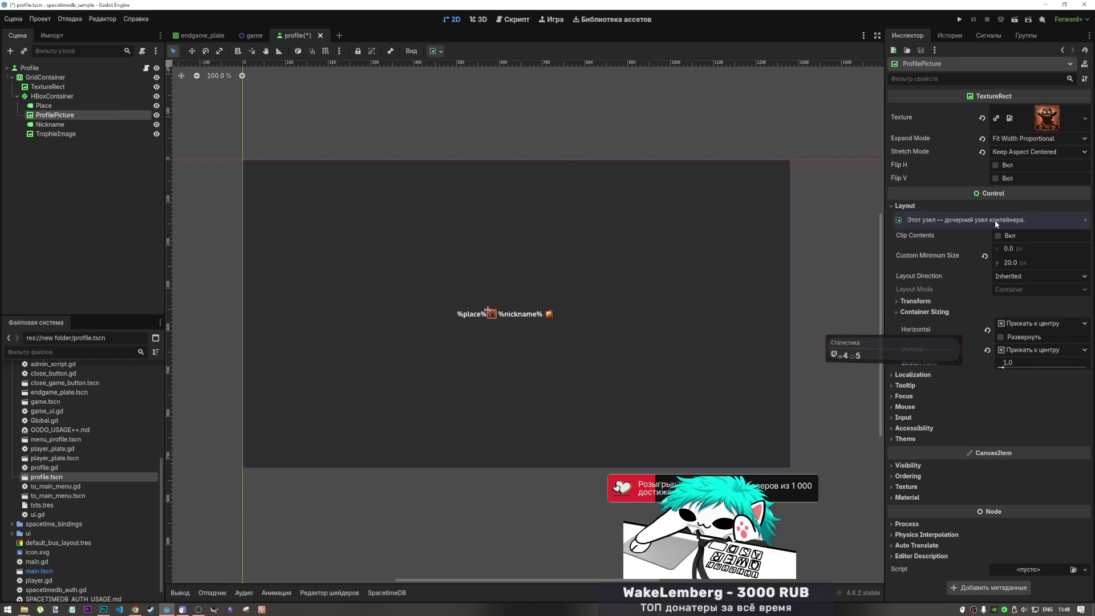
pyautogui.click(1022, 261)
pyautogui.write('30')
pyautogui.press('Return')
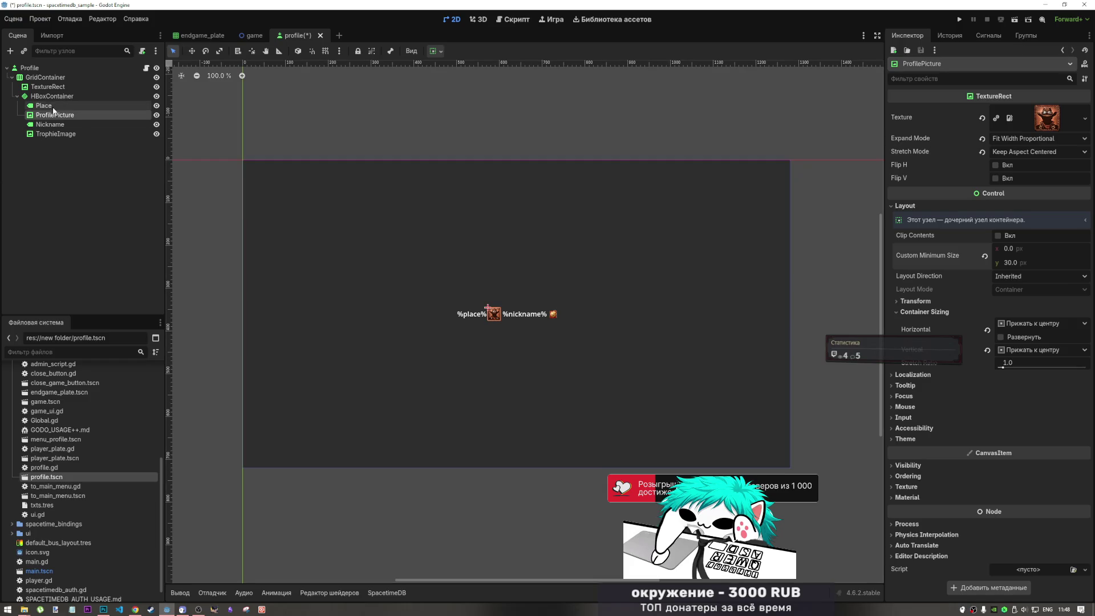
pyautogui.click(84, 134)
pyautogui.click(1012, 262)
pyautogui.write('30')
pyautogui.press('Return')
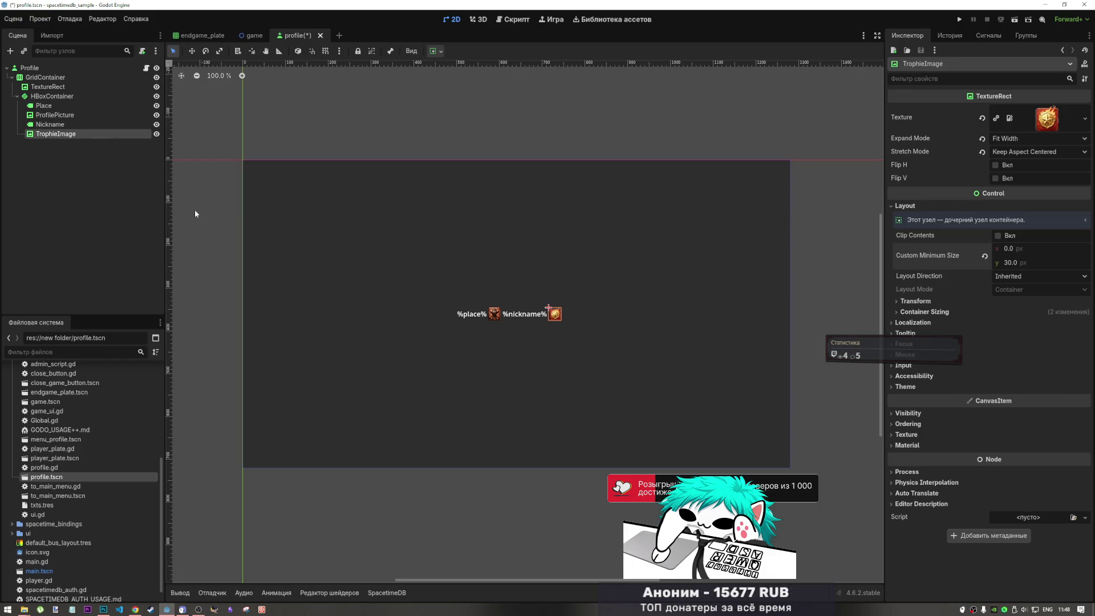
pyautogui.click(38, 97)
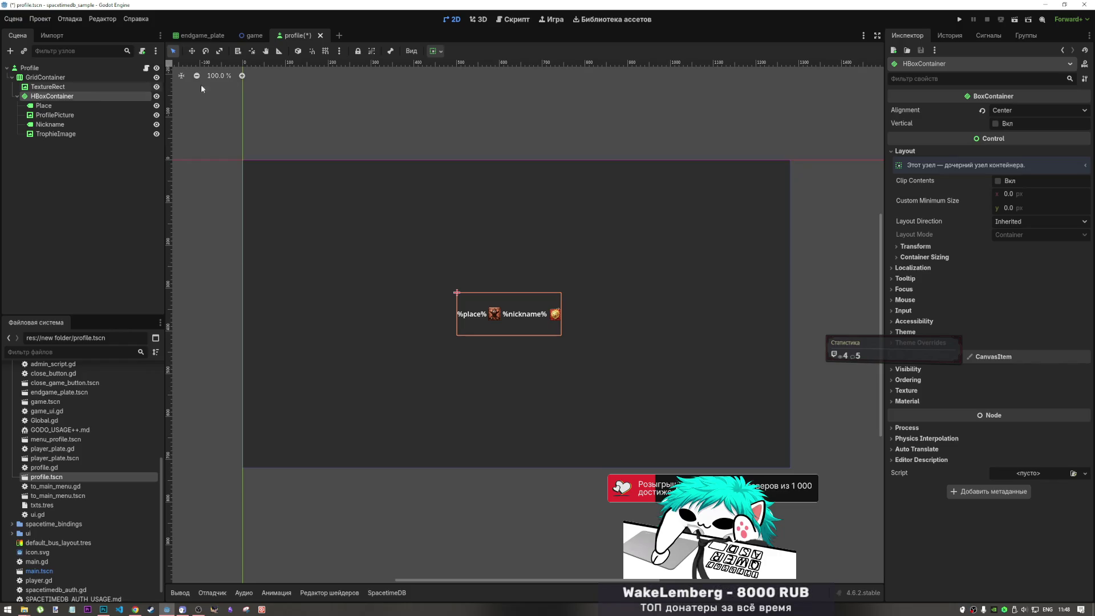
# Test Begin alignment and a vertical stack, then restore a horizontal row with Center alignment.
pyautogui.click(434, 51)
pyautogui.click(1020, 109)
pyautogui.click(1016, 126)
pyautogui.click(1020, 110)
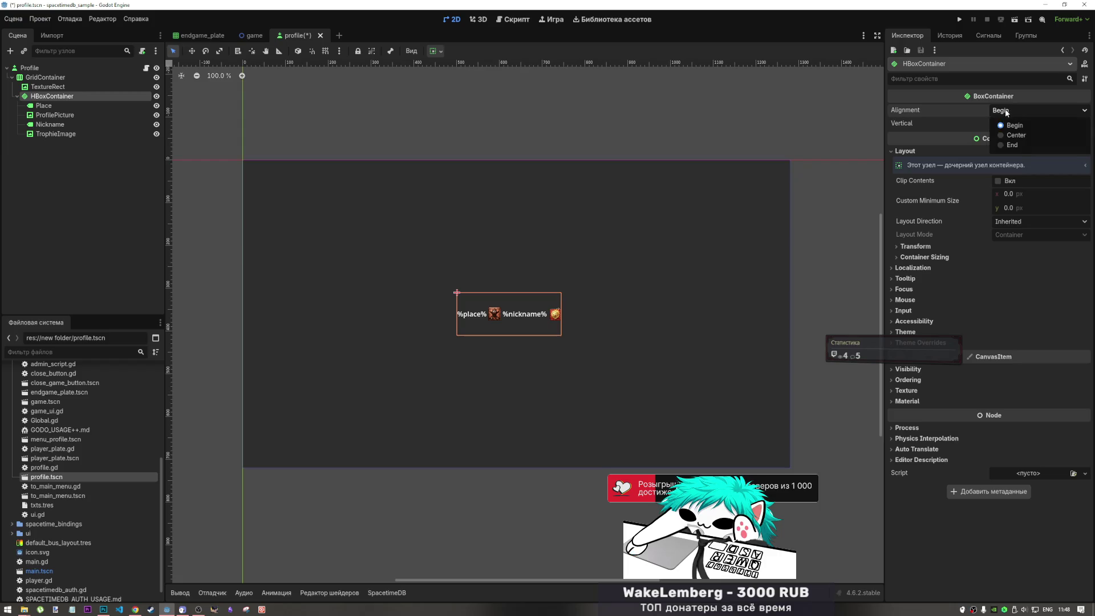
pyautogui.click(1015, 123)
pyautogui.click(435, 50)
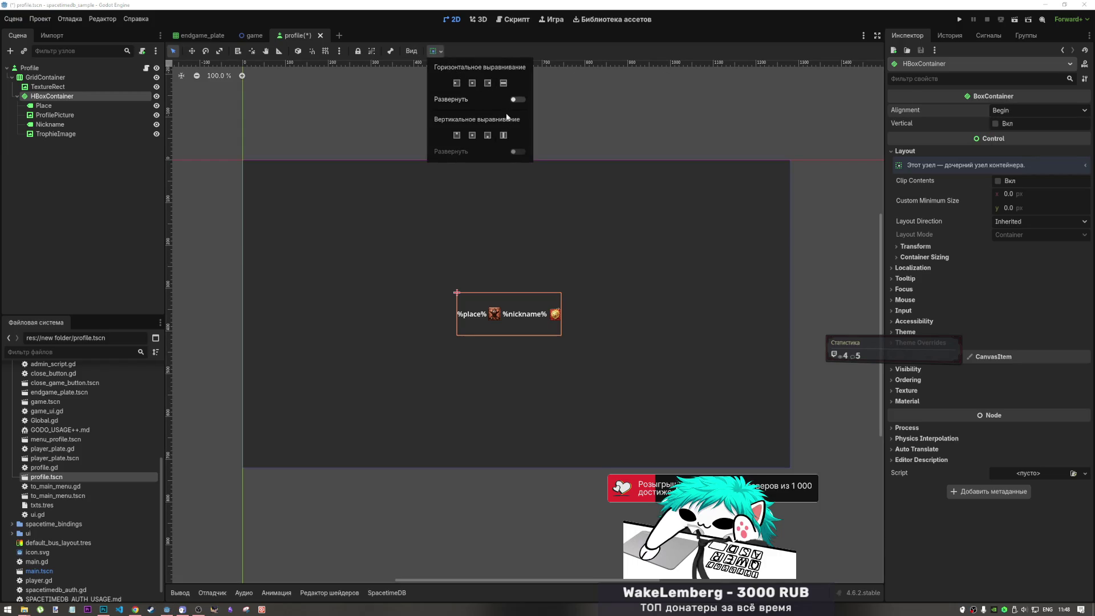
pyautogui.click(995, 123)
pyautogui.click(995, 123)
pyautogui.click(995, 123)
pyautogui.click(1021, 110)
pyautogui.click(1007, 135)
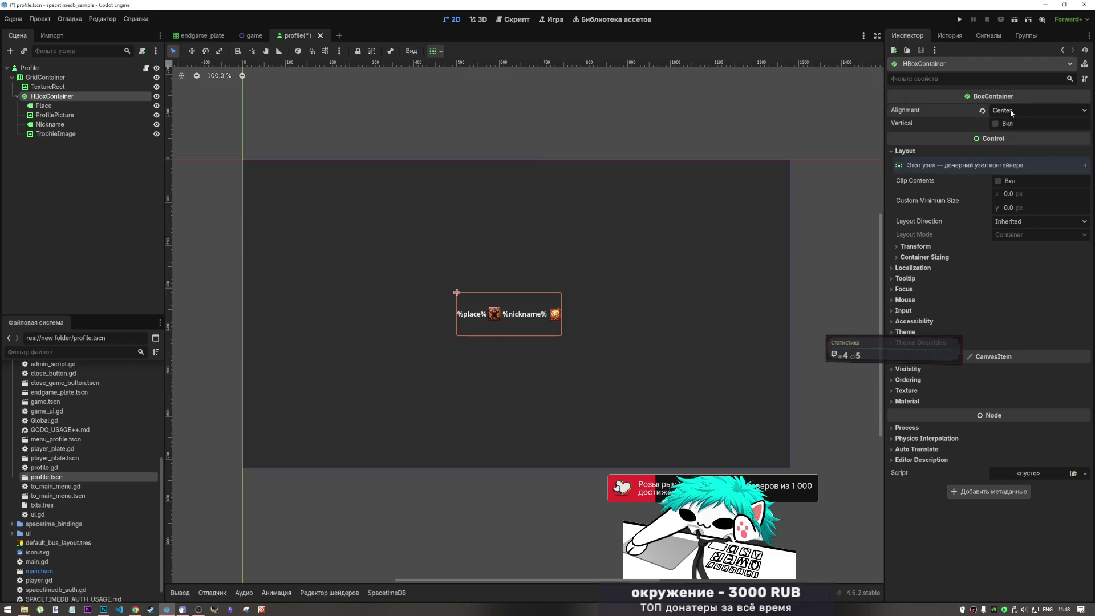
# Try converting the row to a VBoxContainer, then undo back to HBoxContainer.
pyautogui.rightClick(38, 99)
pyautogui.click(88, 186)
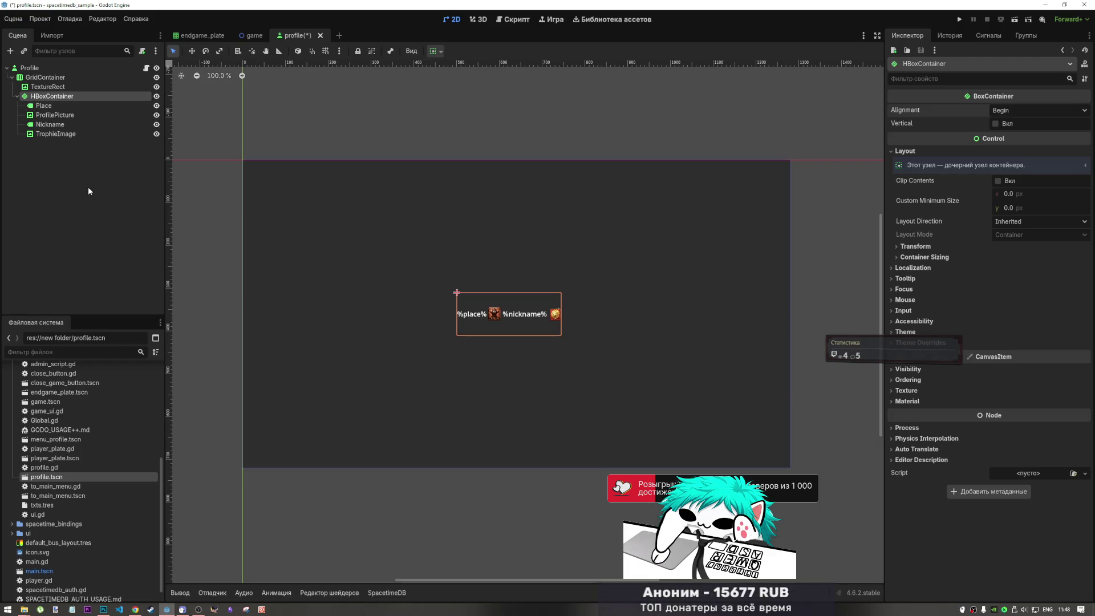
pyautogui.write('vb')
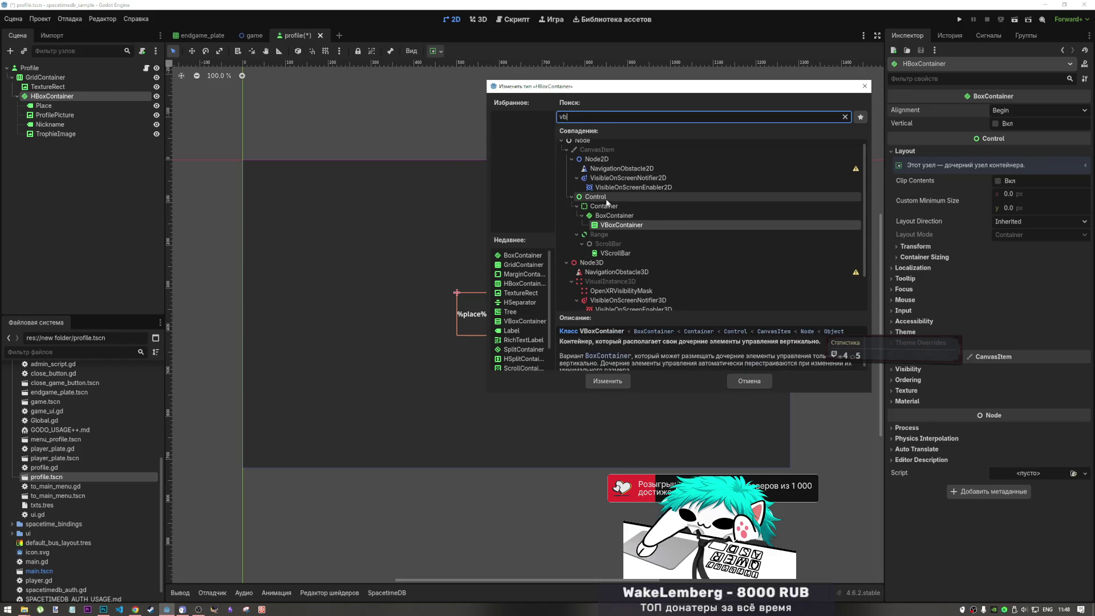
pyautogui.click(607, 379)
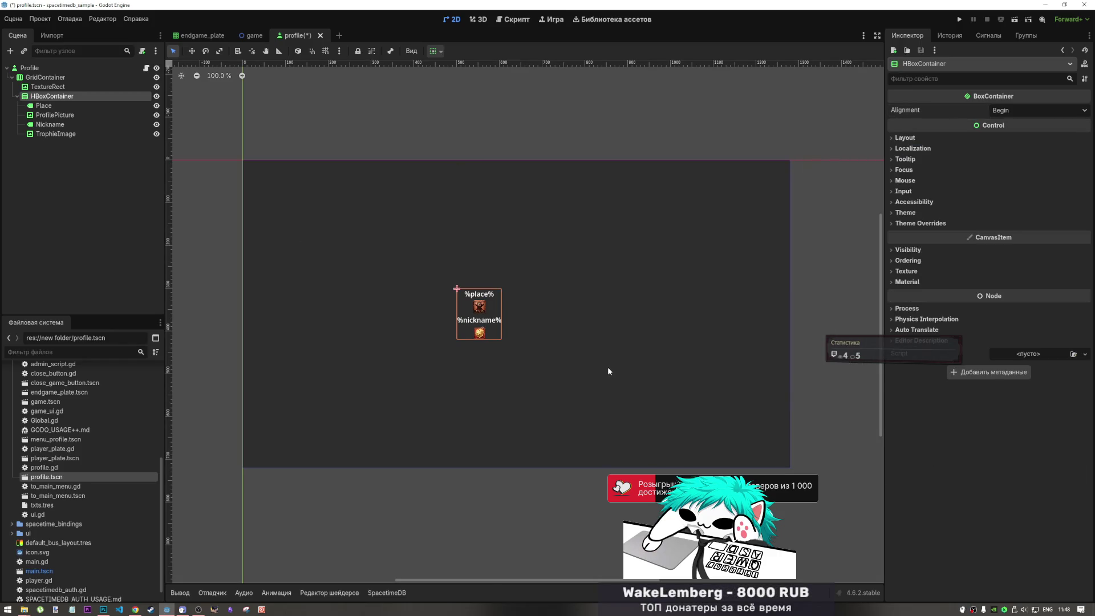
pyautogui.hotkey('ctrl', 'z')
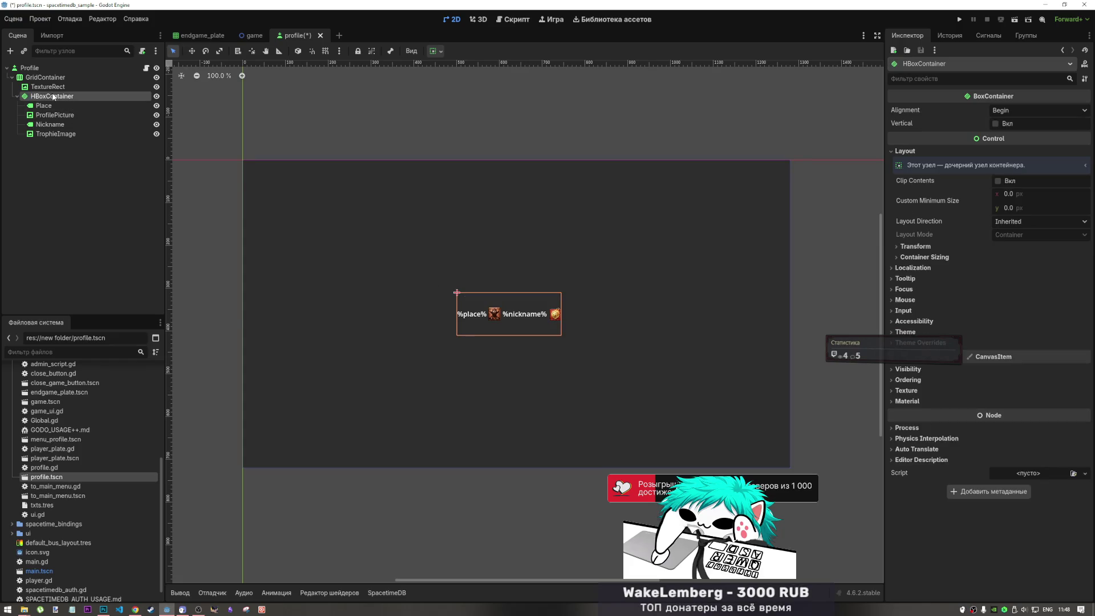
pyautogui.rightClick(54, 96)
pyautogui.click(115, 180)
pyautogui.write('te')
pyautogui.press('Escape')
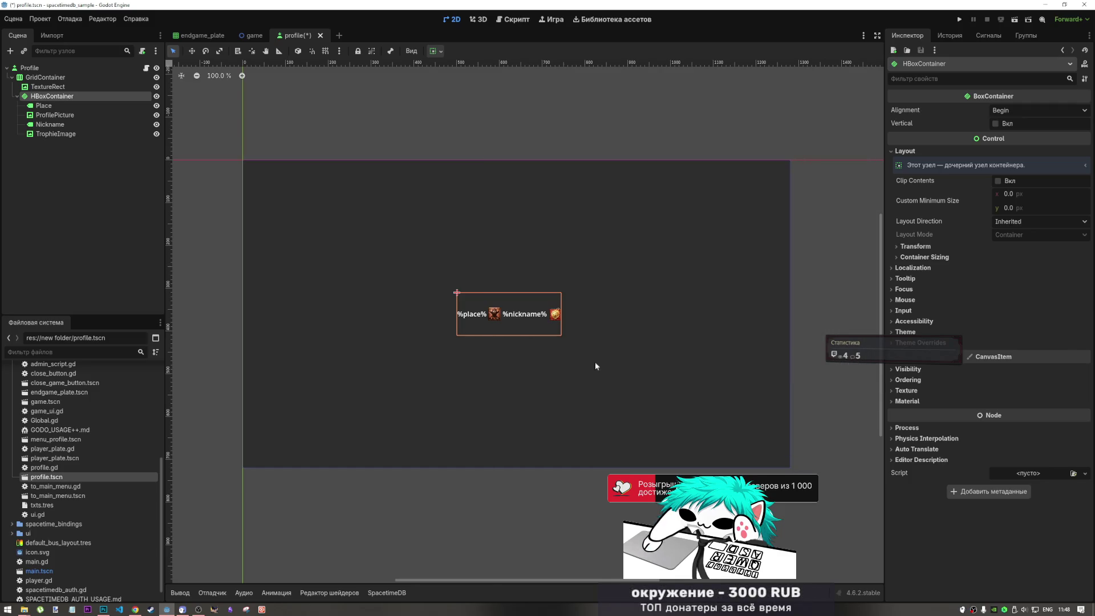
pyautogui.hotkey('ctrl', 'z')
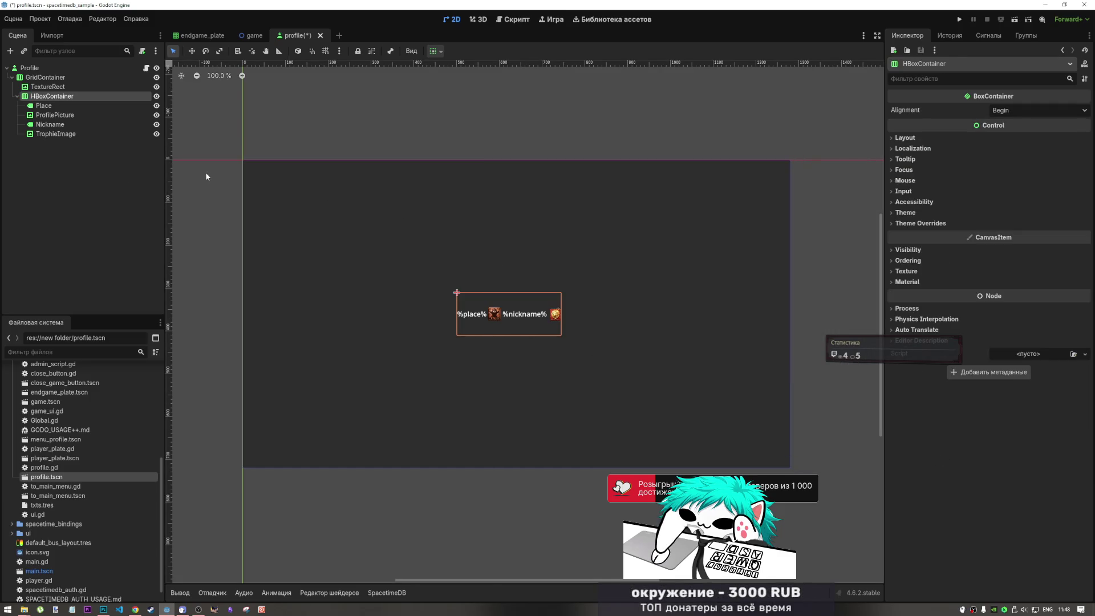
# Try Fill and Expand horizontal sizing on the row, revert, then right-click the img folder.
pyautogui.click(435, 52)
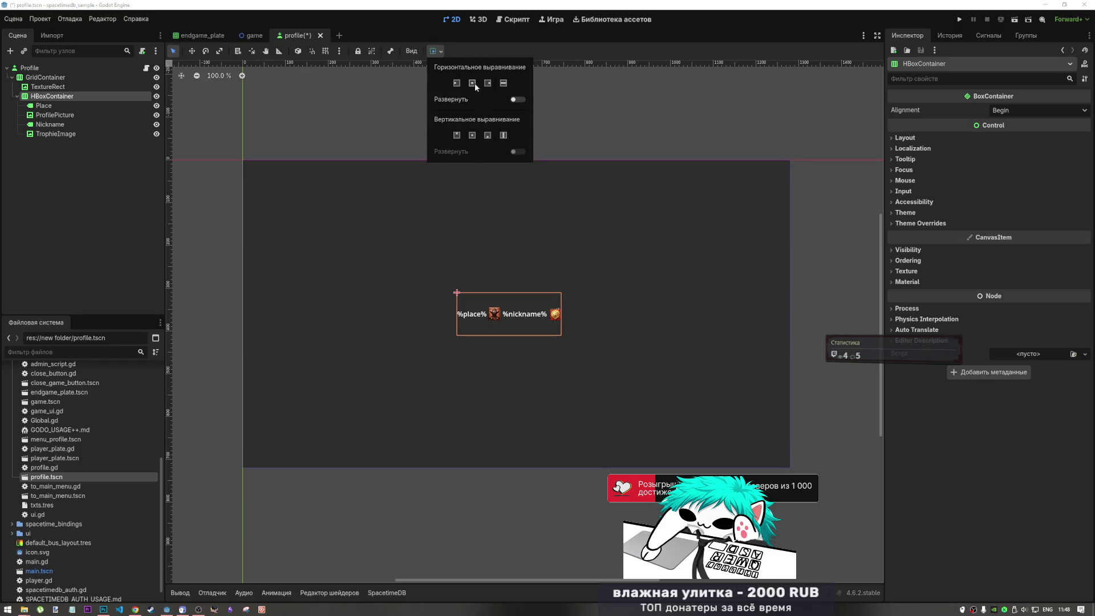
pyautogui.click(502, 83)
pyautogui.click(517, 100)
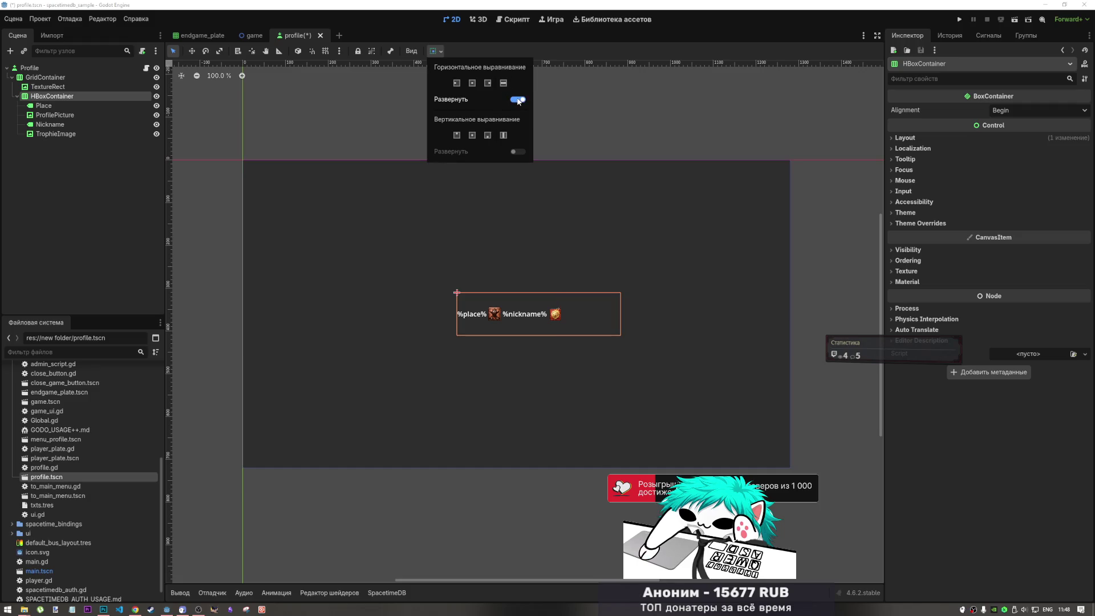
pyautogui.click(517, 100)
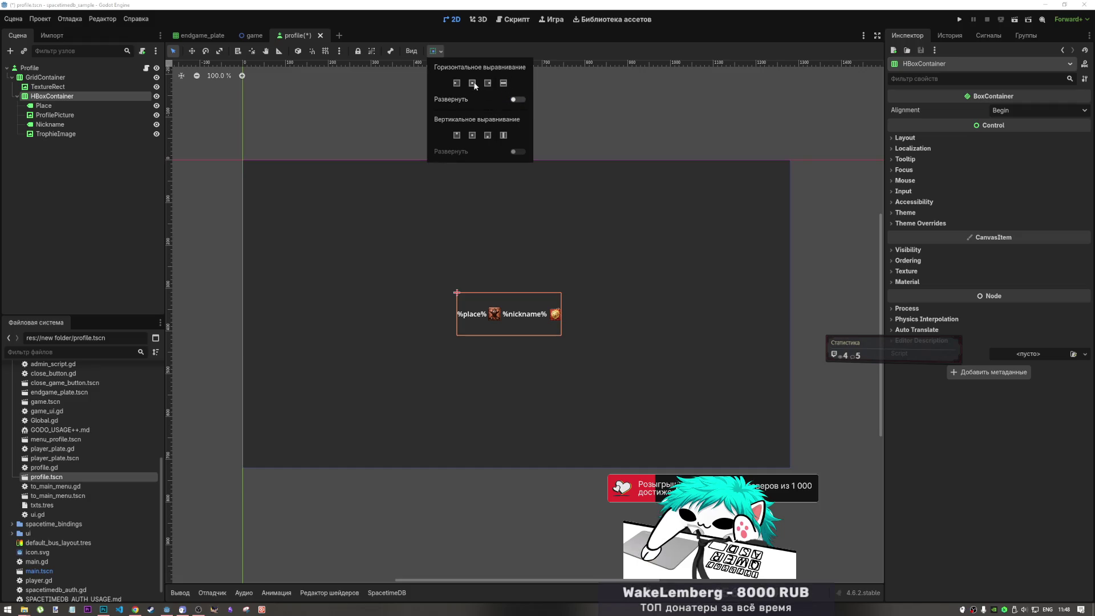
pyautogui.click(78, 91)
pyautogui.click(79, 90)
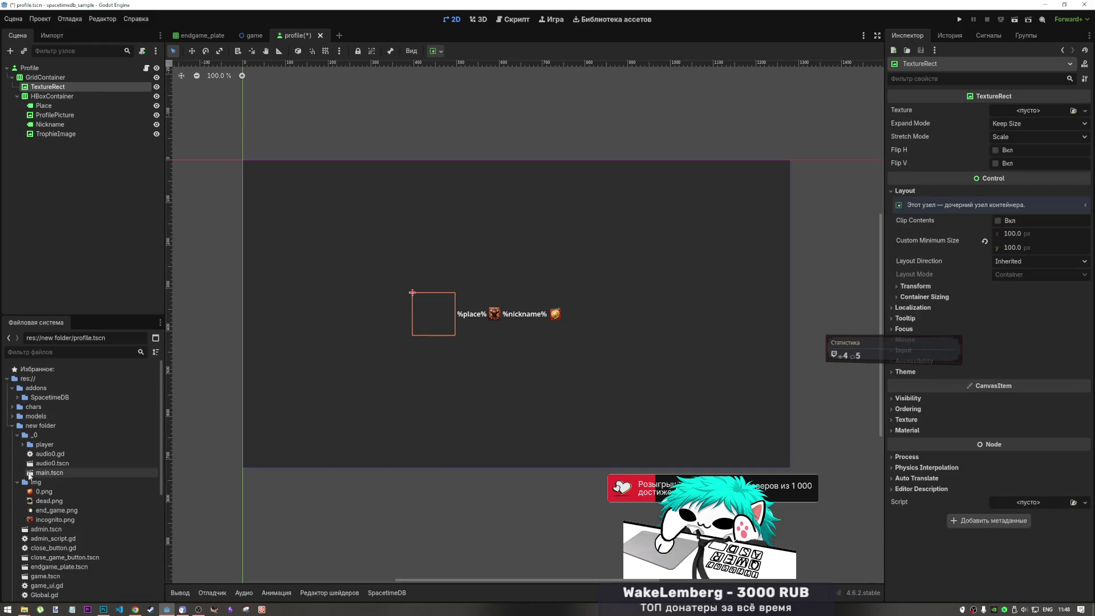
pyautogui.rightClick(40, 484)
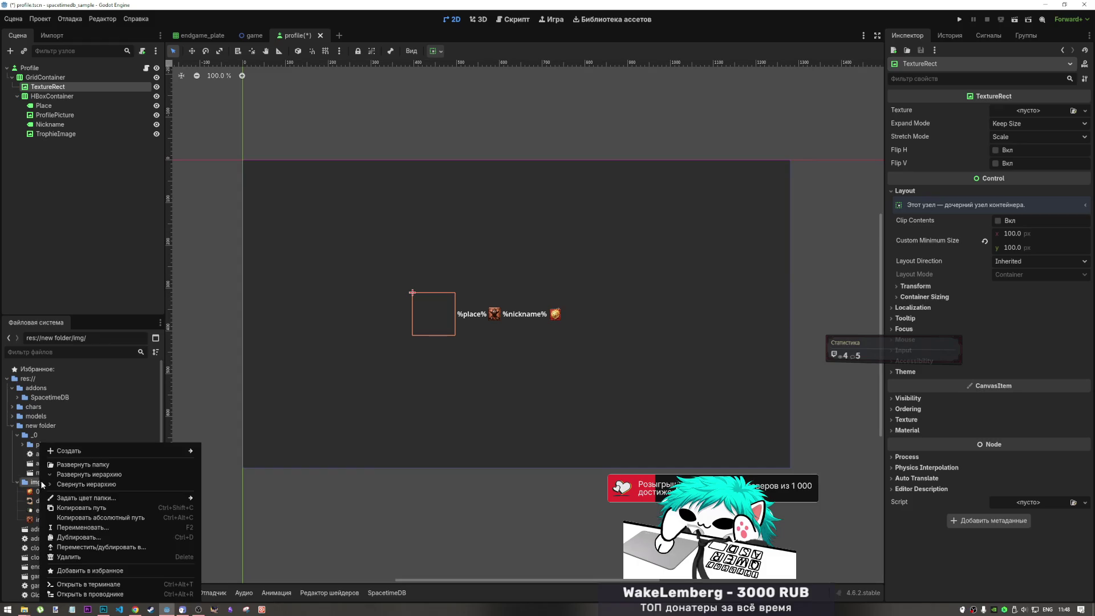
# Show the img folder in File Explorer with the print_cowboys window beside it.
pyautogui.click(114, 595)
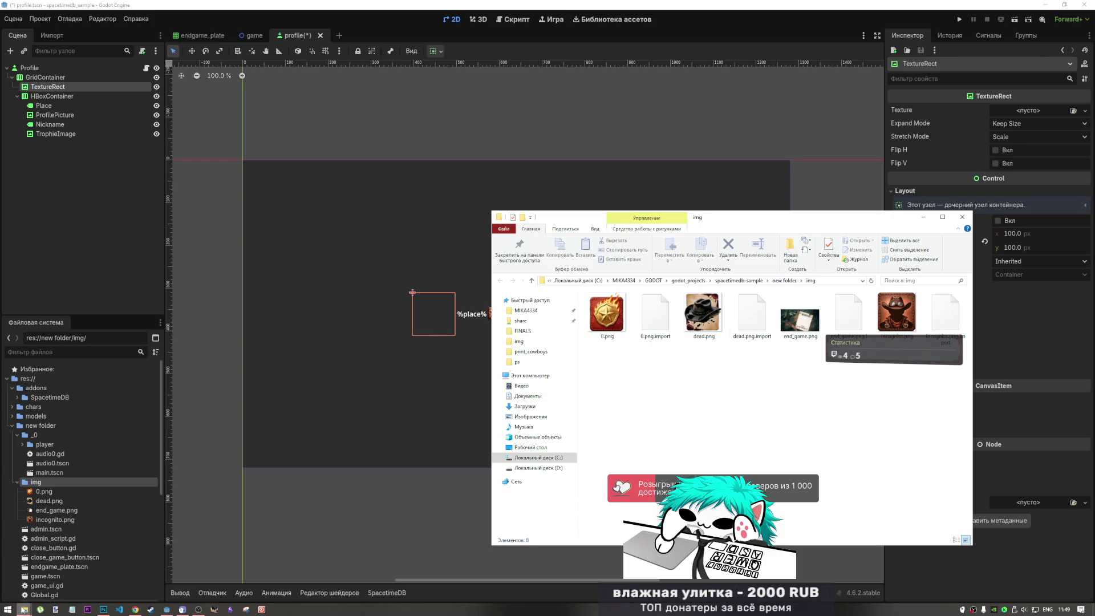
pyautogui.moveTo(23, 609)
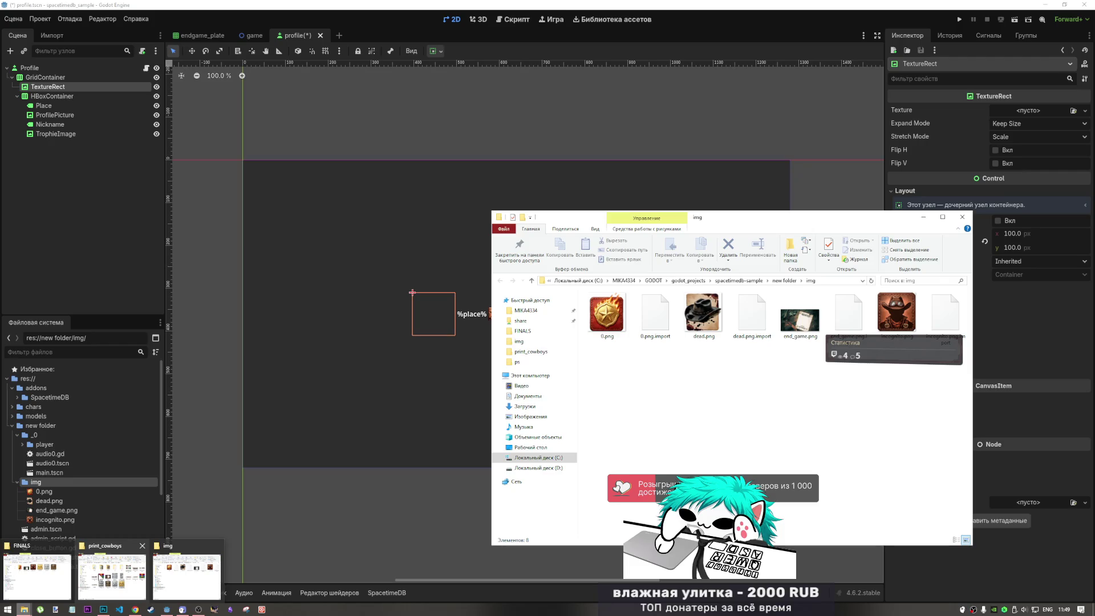
pyautogui.click(101, 566)
pyautogui.moveTo(815, 218); pyautogui.dragTo(368, 169)
# Drag top1.png, top2.png and top3.png from FINALS into the img folder.
pyautogui.click(323, 406)
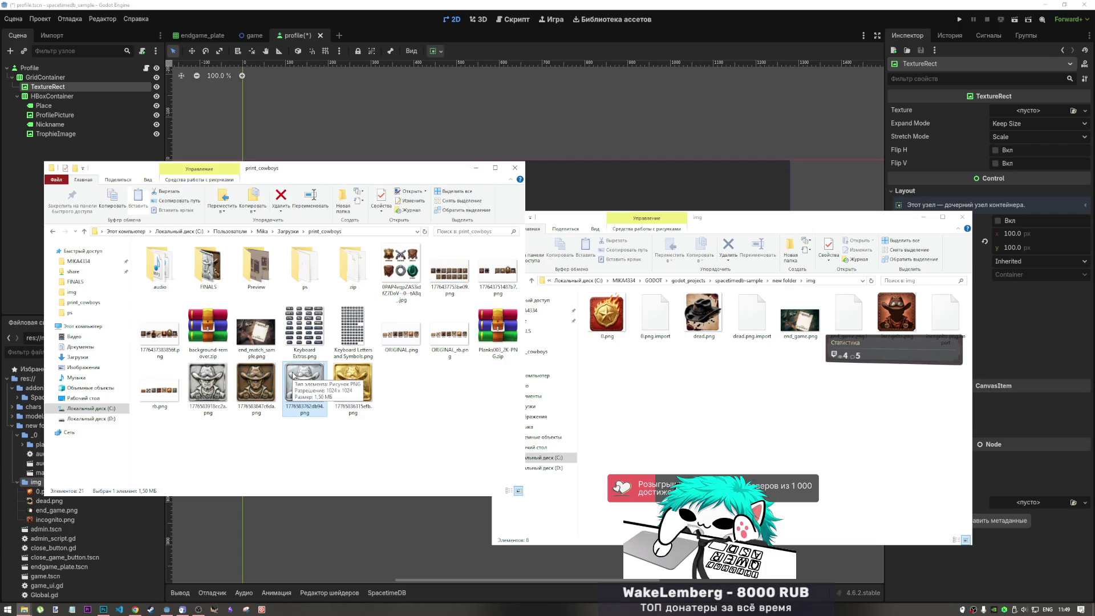
pyautogui.doubleClick(208, 265)
pyautogui.moveTo(437, 327)
pyautogui.mouseDown()
pyautogui.moveTo(276, 256)
pyautogui.moveTo(696, 405)
pyautogui.mouseUp()
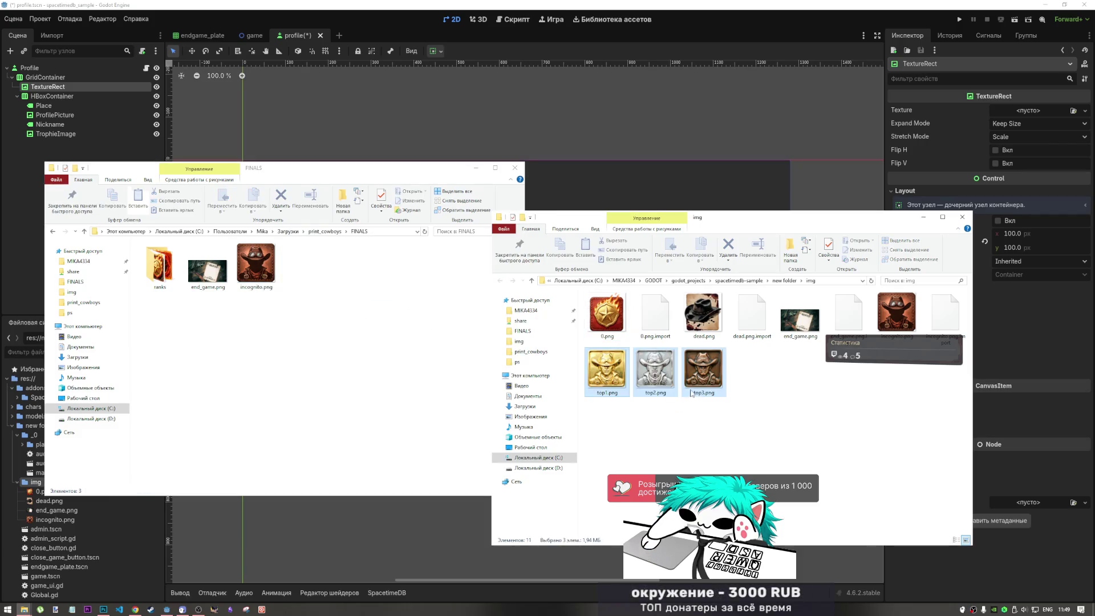
pyautogui.click(686, 14)
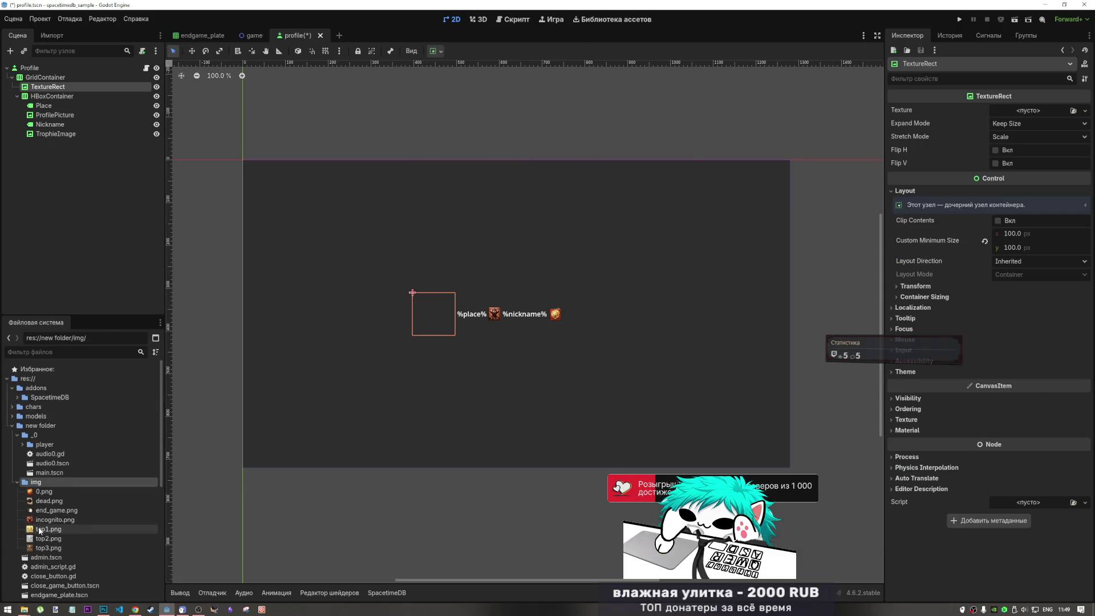
# Give the TextureRect top1.png with Fit Width Proportional expand and Keep Aspect Centered stretch.
pyautogui.moveTo(49, 529)
pyautogui.mouseDown()
pyautogui.moveTo(912, 124)
pyautogui.moveTo(1021, 109)
pyautogui.mouseUp()
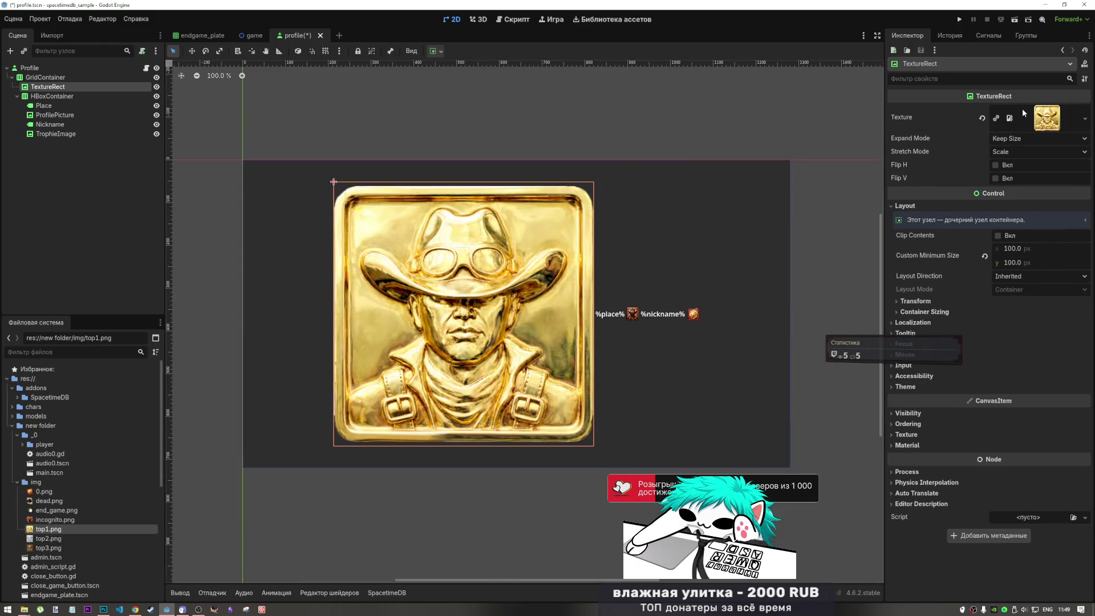
pyautogui.click(1025, 139)
pyautogui.click(1025, 174)
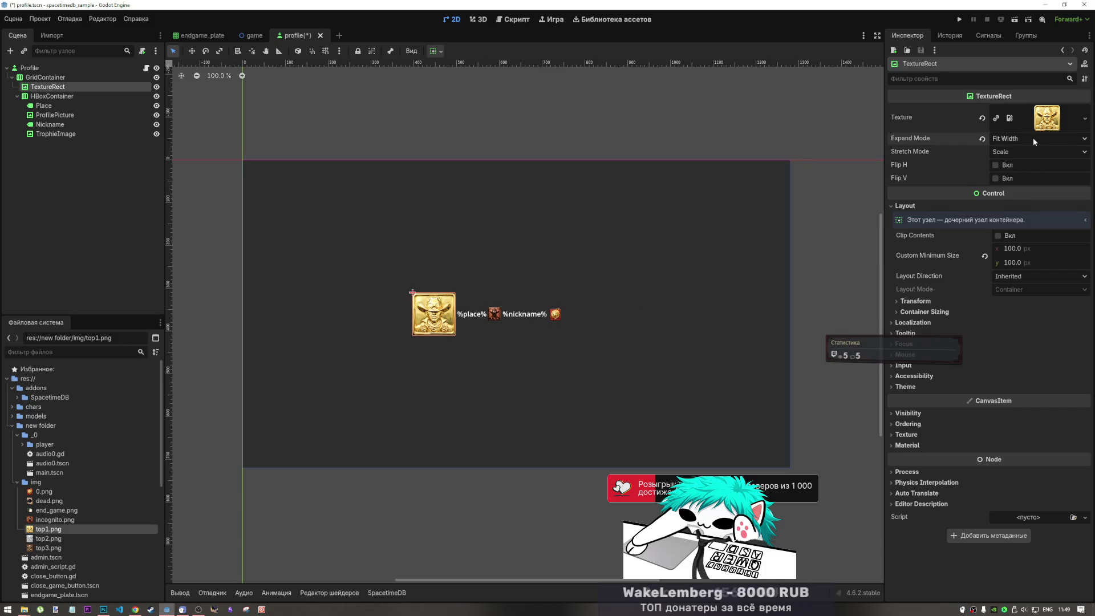
pyautogui.click(1032, 138)
pyautogui.click(1029, 183)
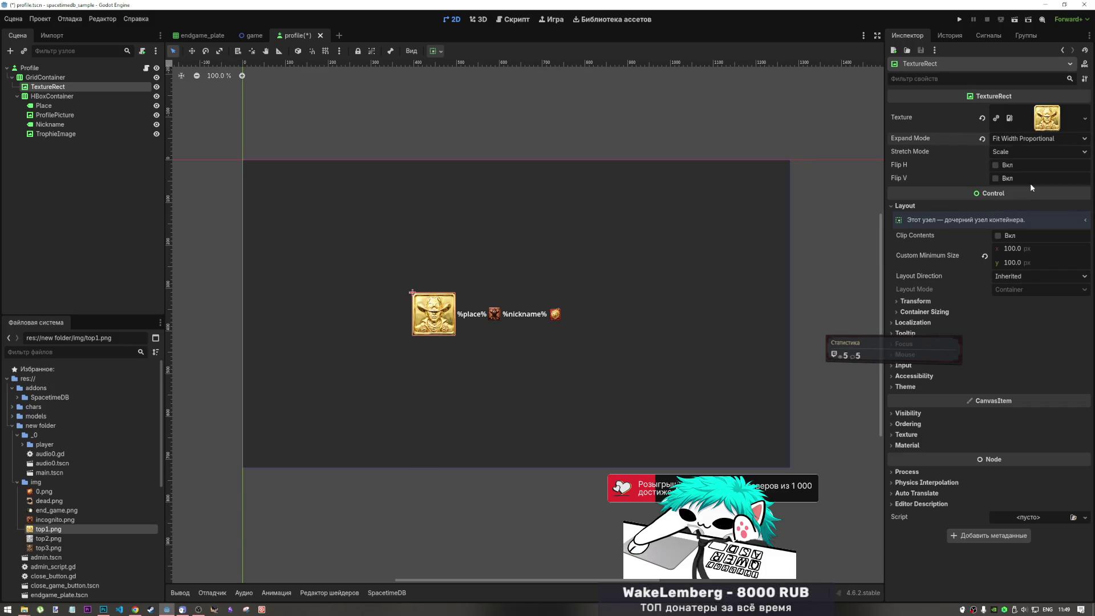
pyautogui.click(1021, 150)
pyautogui.click(1020, 212)
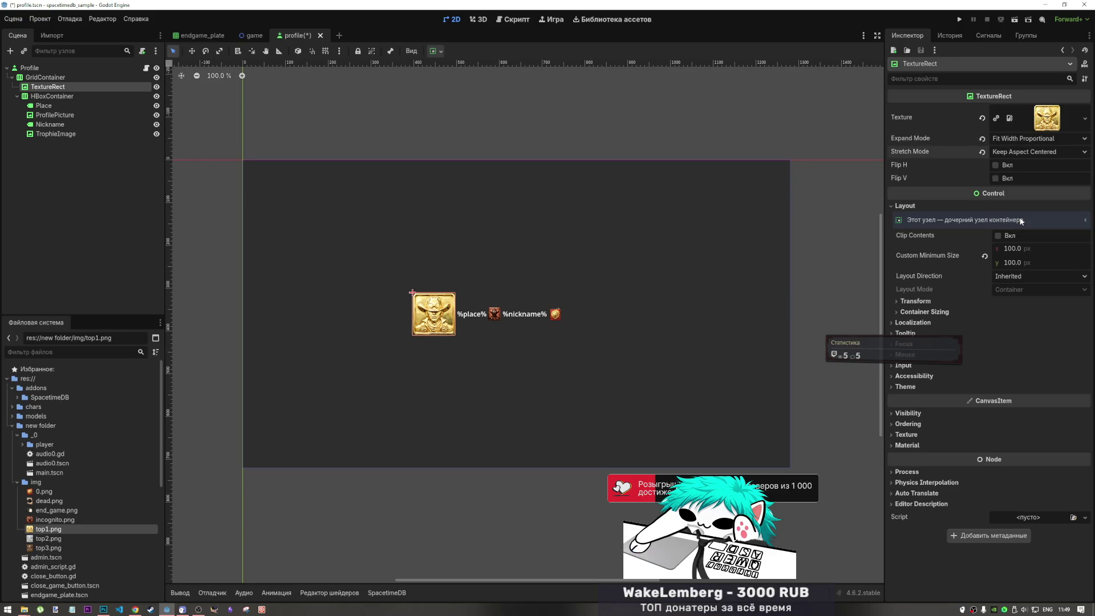
pyautogui.click(1019, 150)
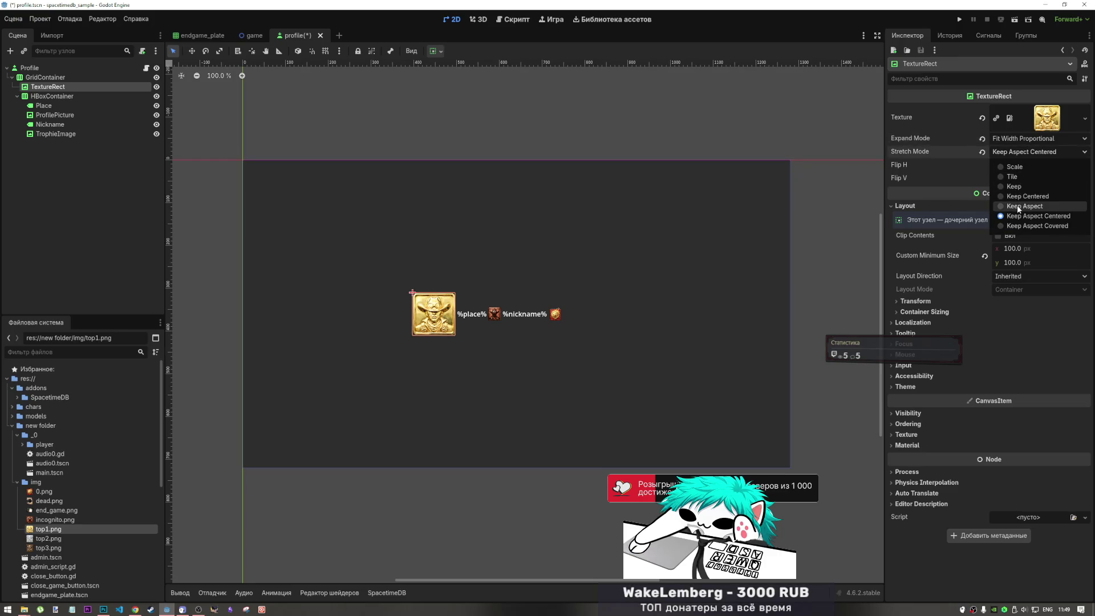
# Check ProfilePicture's image settings, reselect the TextureRect and save profile.tscn.
pyautogui.click(495, 318)
pyautogui.click(495, 318)
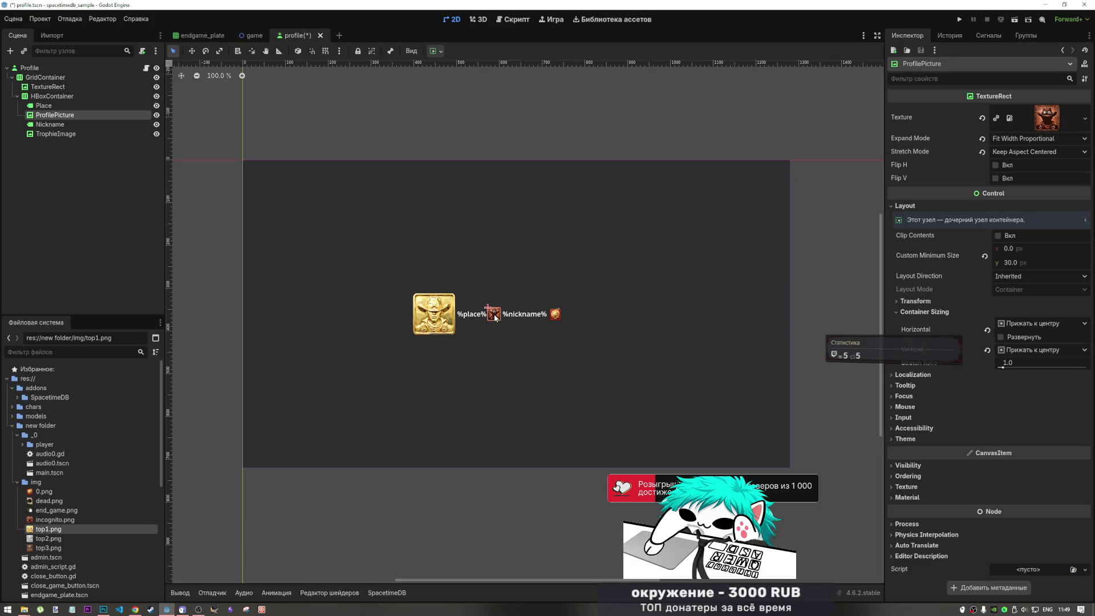
pyautogui.click(435, 314)
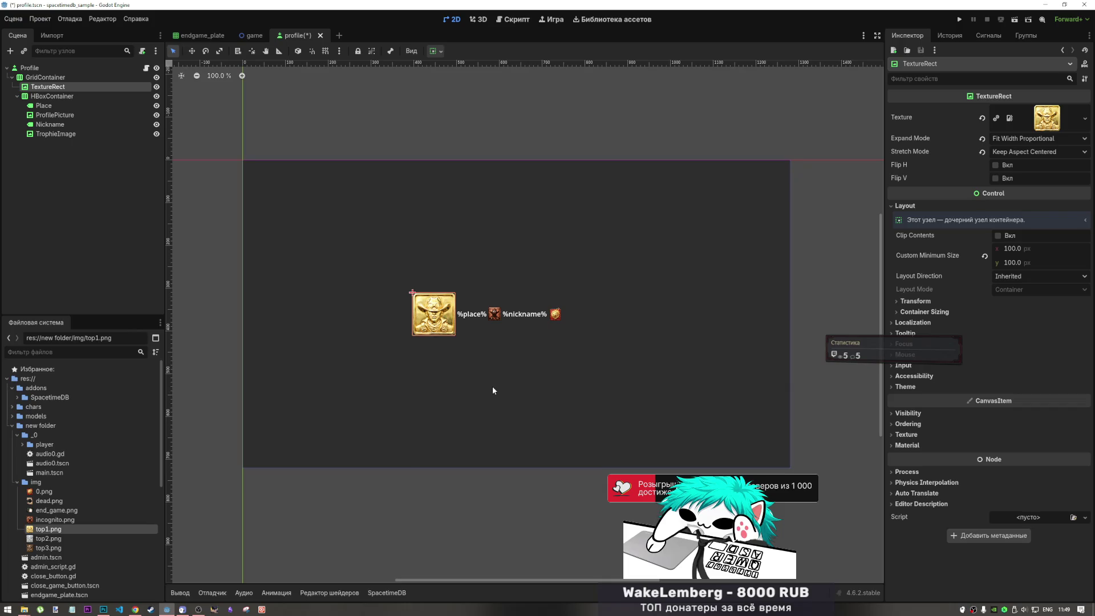
pyautogui.hotkey('ctrl', 's')
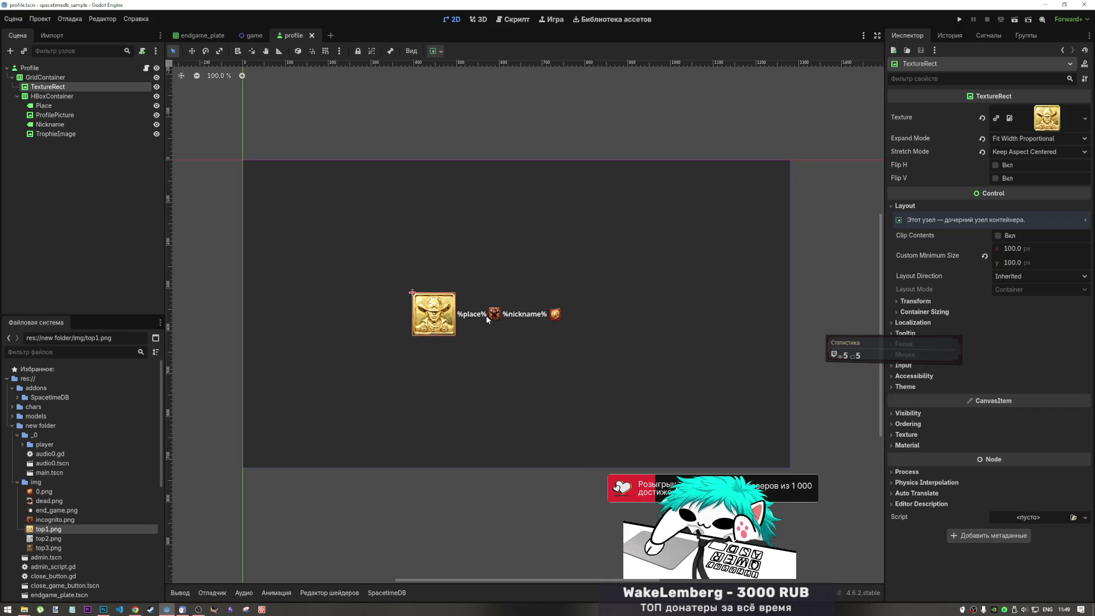
# Look at the endgame_plate scene, then switch to the game scene in 2D view.
pyautogui.click(200, 36)
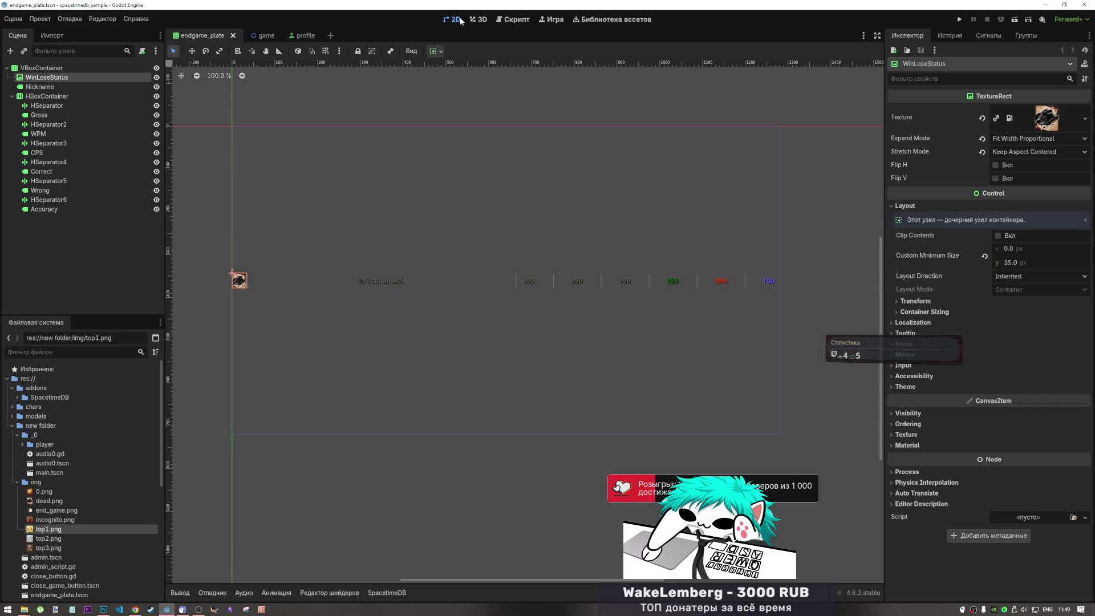
pyautogui.click(474, 19)
pyautogui.click(451, 20)
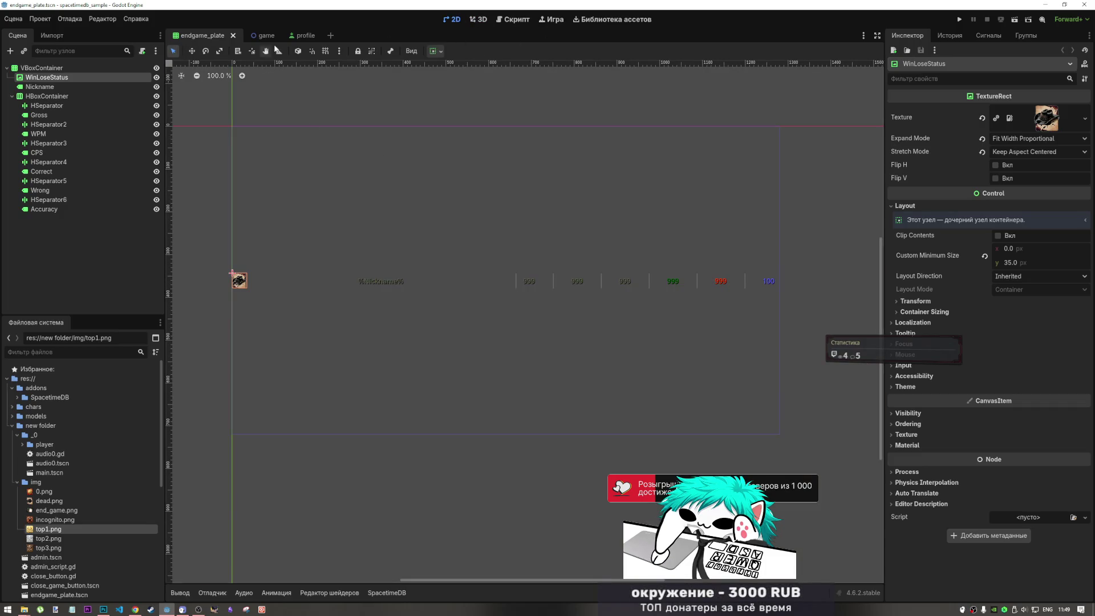
pyautogui.click(294, 35)
pyautogui.click(251, 35)
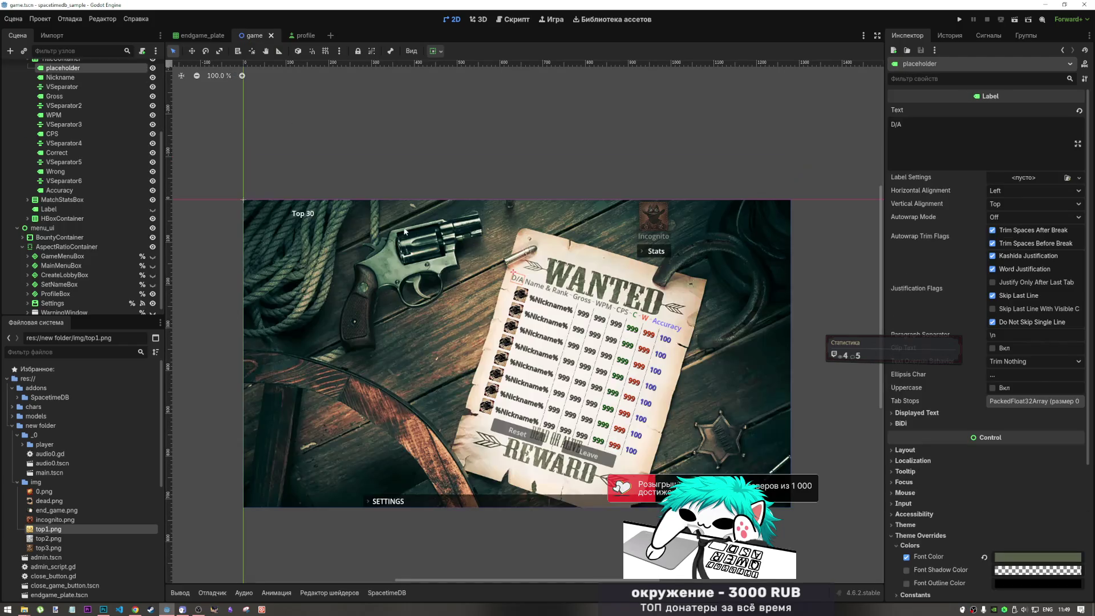
pyautogui.scroll(3, 143, 158)
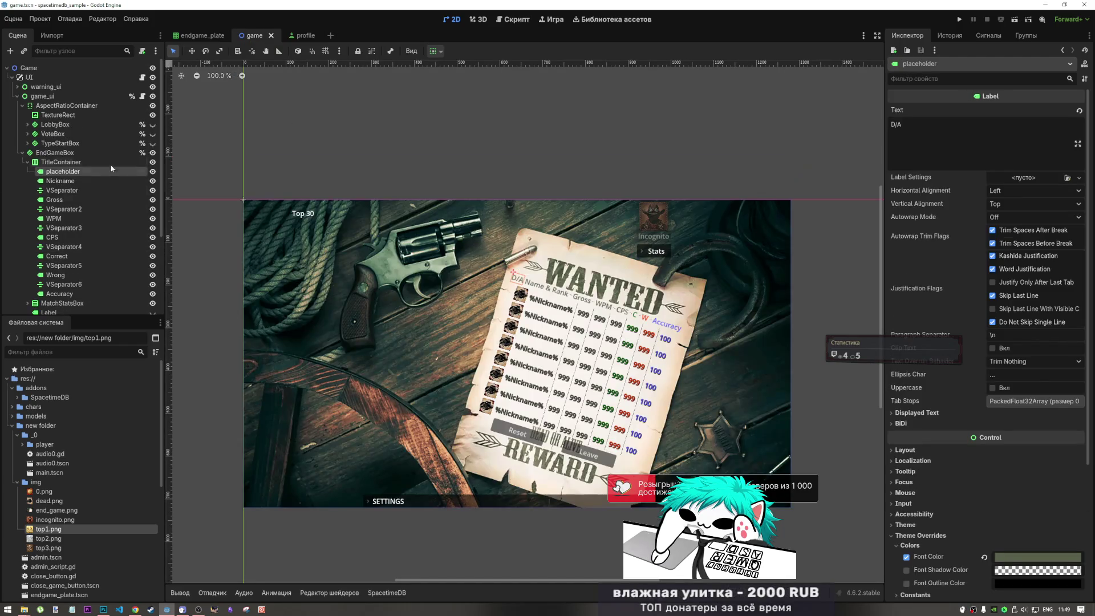
# Hide the game_ui layer, leaving the stats table visible, to expose the Top 30 panel.
pyautogui.click(152, 152)
pyautogui.click(152, 153)
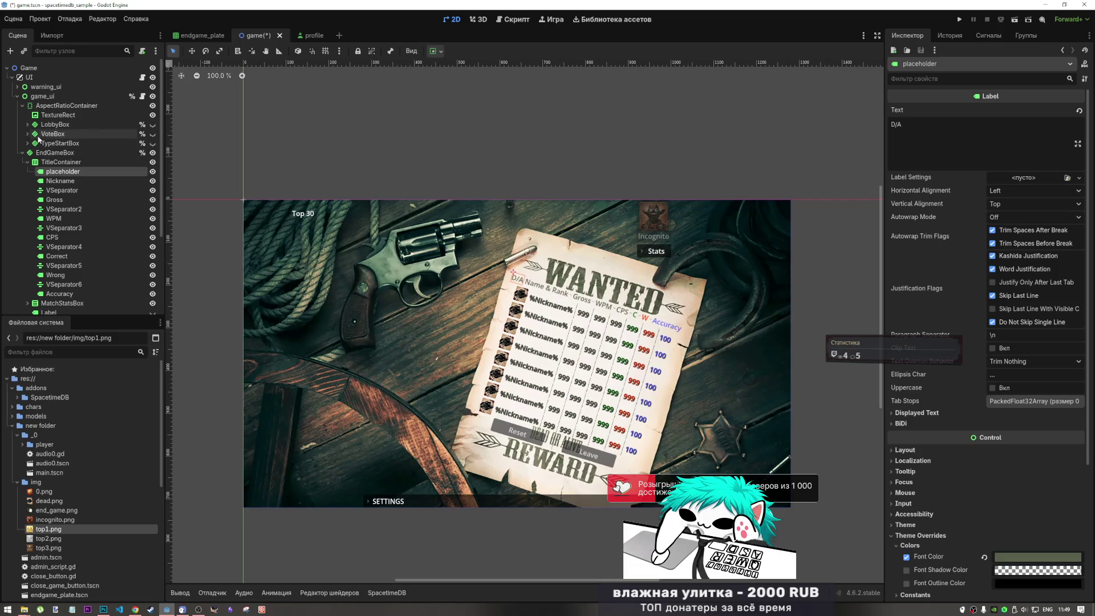
pyautogui.click(153, 96)
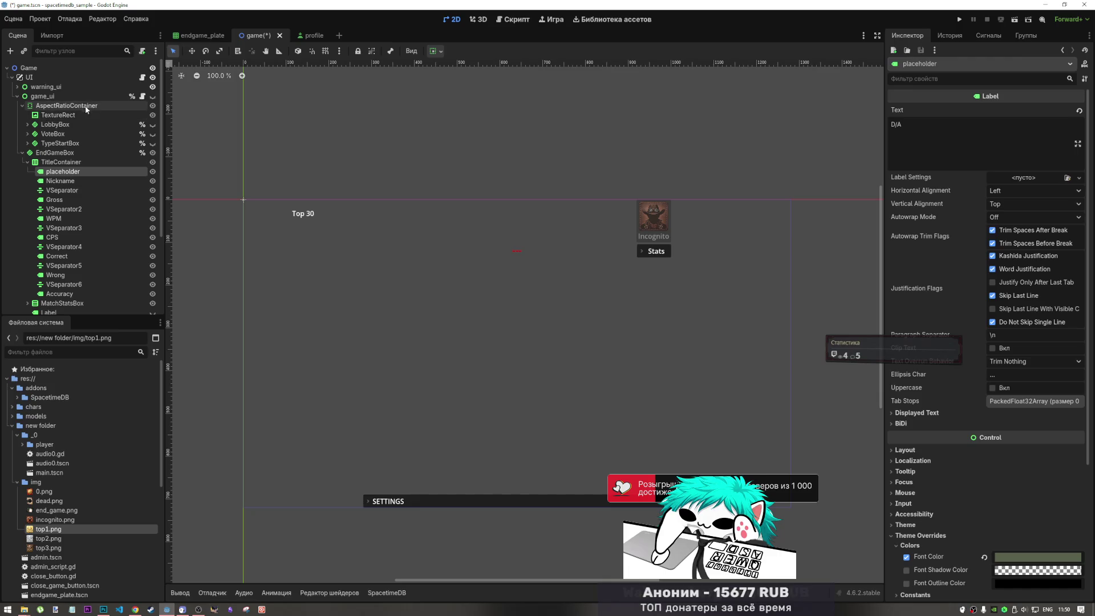
pyautogui.scroll(-4, 60, 242)
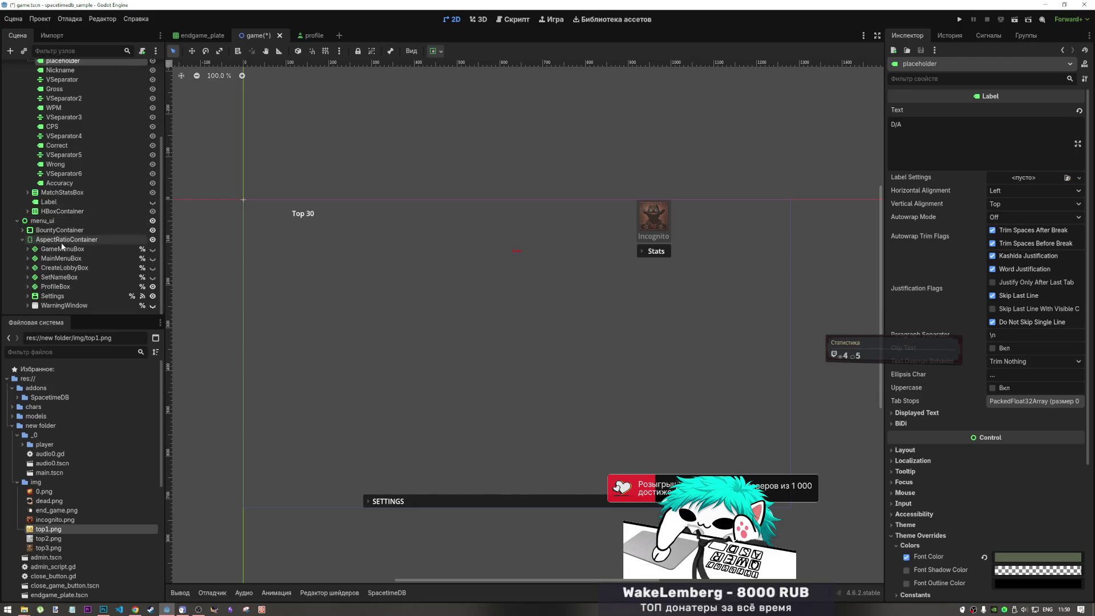
pyautogui.scroll(4, 62, 245)
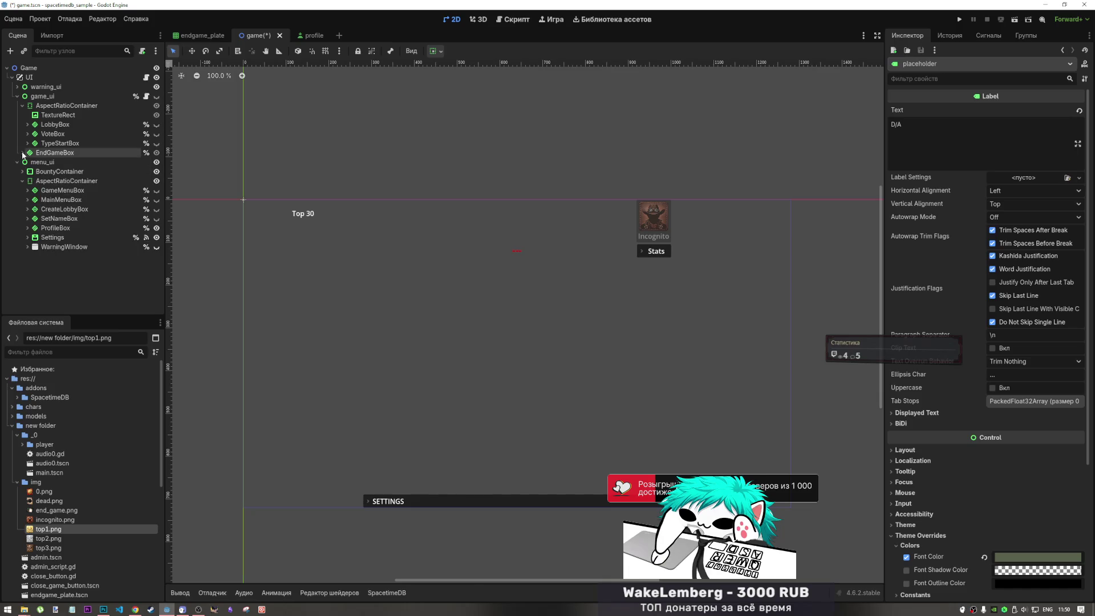
pyautogui.scroll(2, 225, 193)
# Frame the BountyContainer in the canvas, then go back to the profile scene.
pyautogui.click(299, 257)
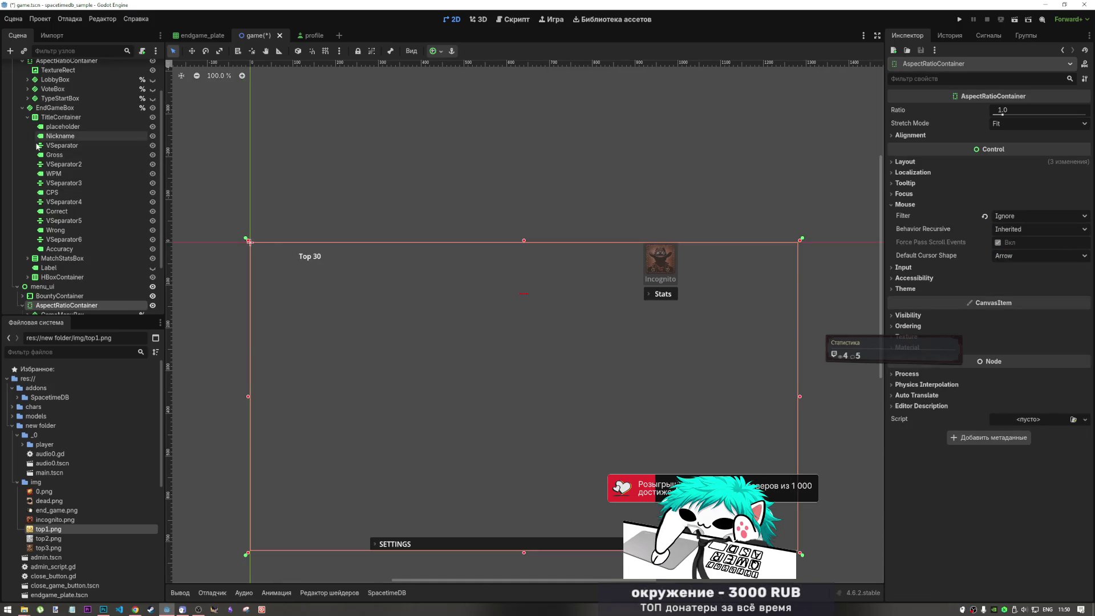
pyautogui.scroll(-2, 64, 250)
pyautogui.click(52, 230)
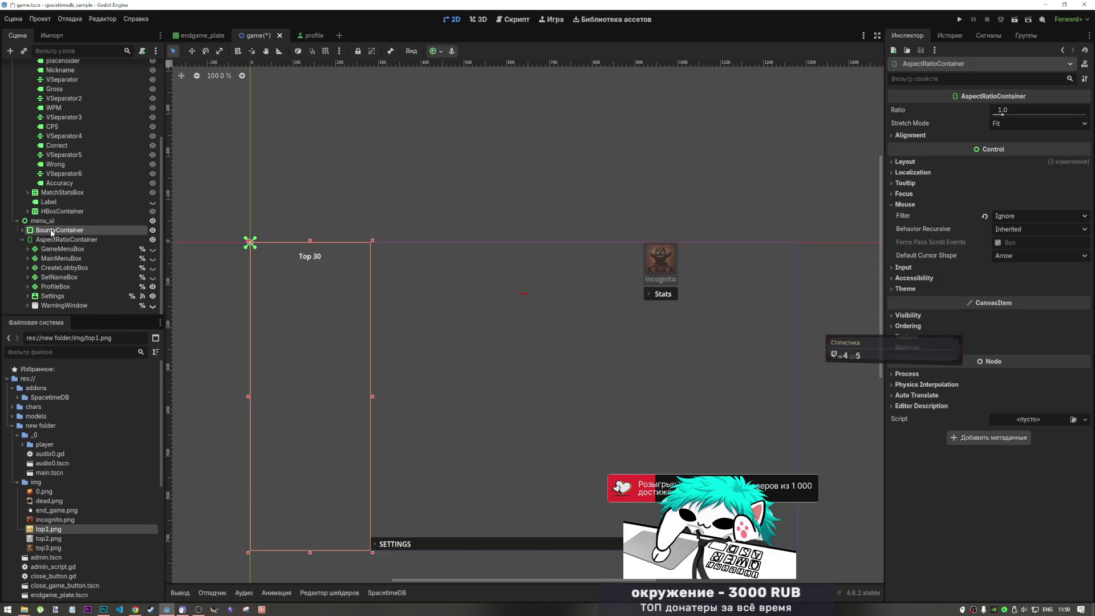
pyautogui.press('f')
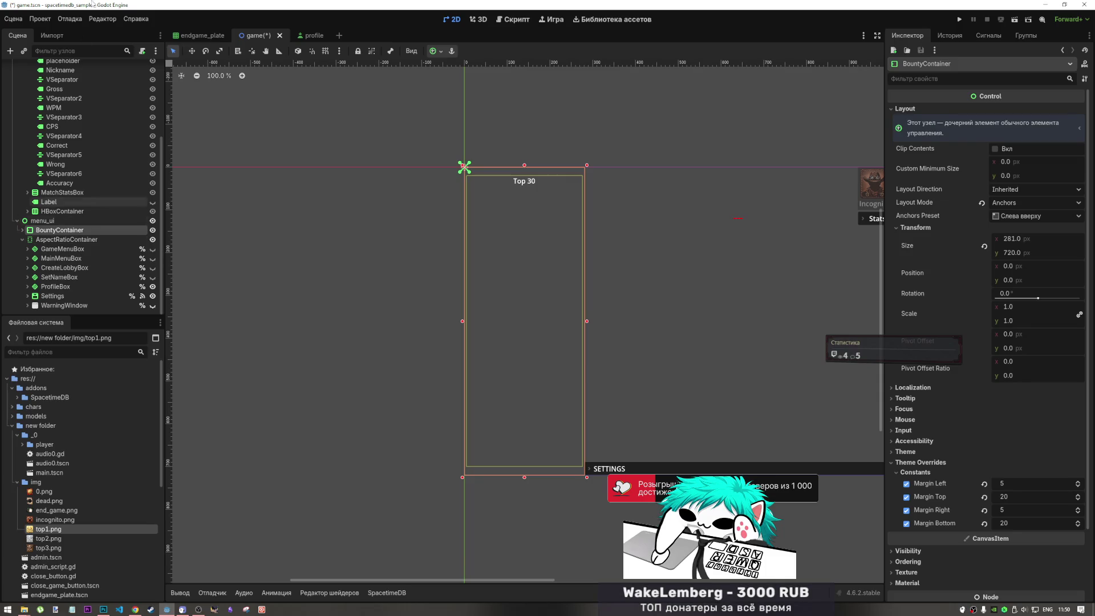
pyautogui.click(299, 36)
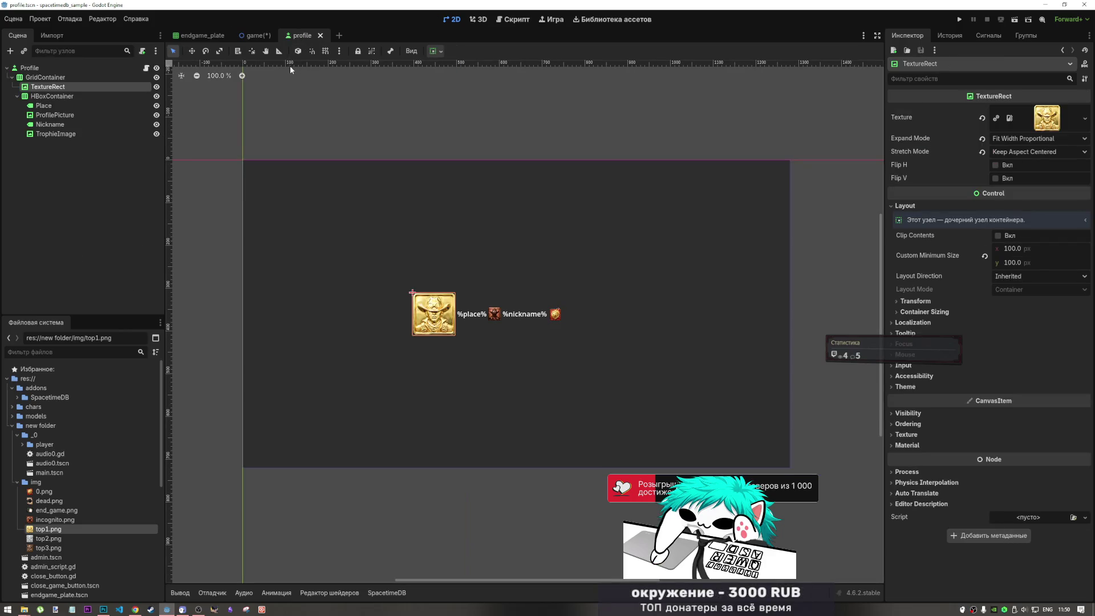
# Select the profile row's HBoxContainer in the Scene dock.
pyautogui.click(43, 96)
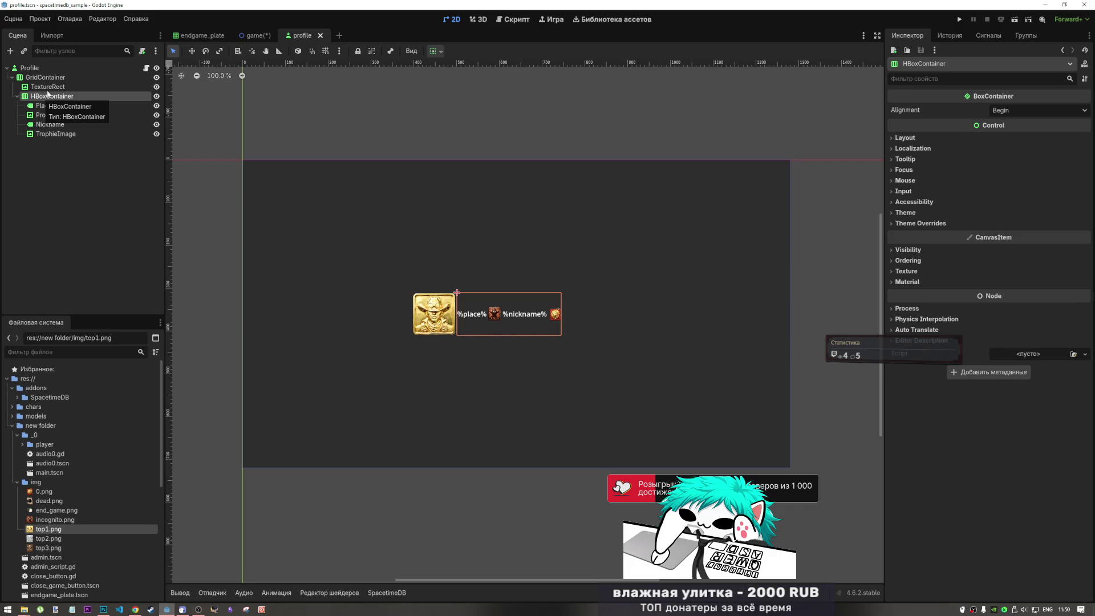
pyautogui.rightClick(50, 76)
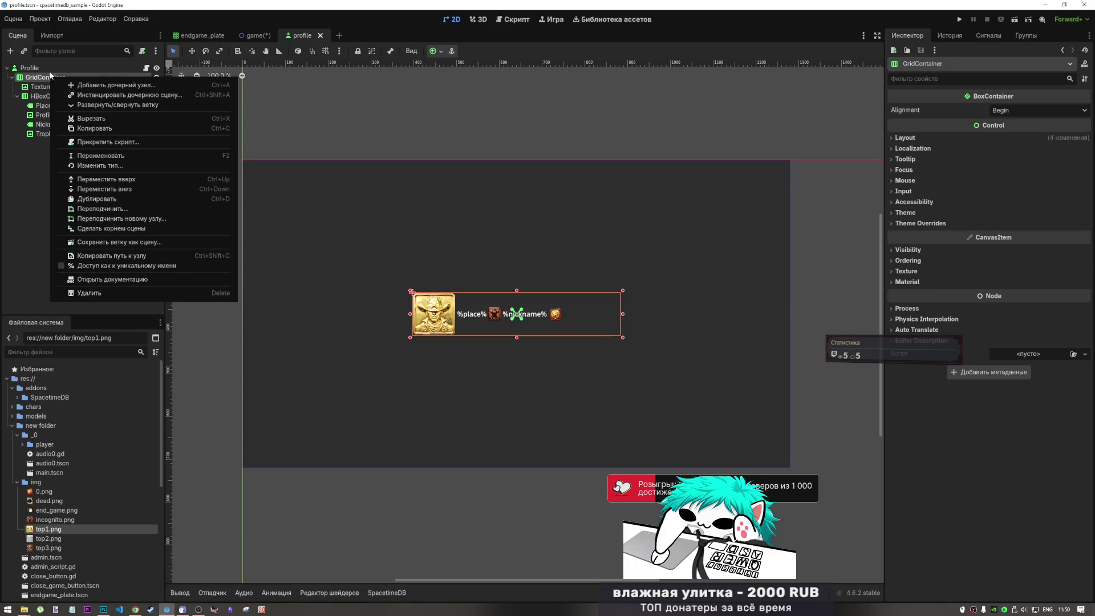
pyautogui.click(45, 89)
pyautogui.click(50, 97)
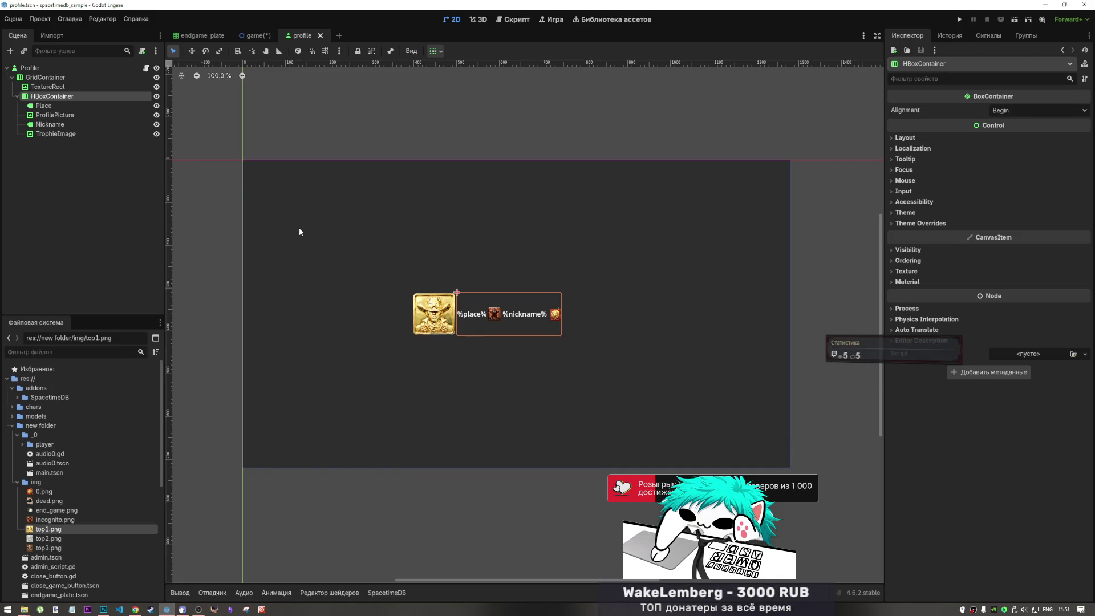
pyautogui.scroll(8, 437, 318)
pyautogui.scroll(-8, 436, 317)
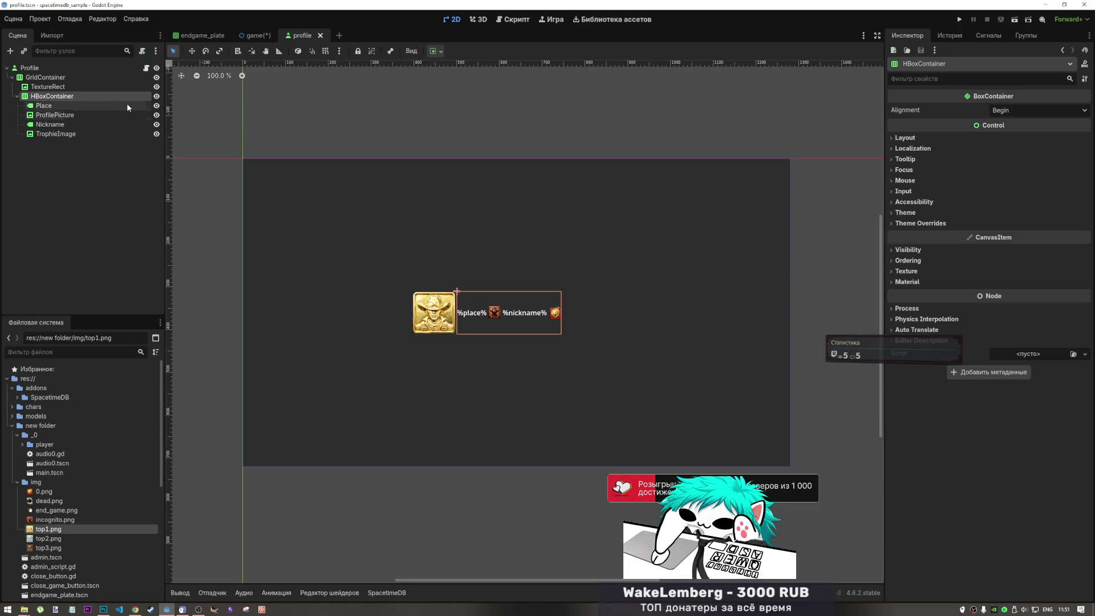
# Check the Place label and gold portrait TextureRect, then bring up GridContainer's node actions.
pyautogui.click(51, 106)
pyautogui.click(66, 98)
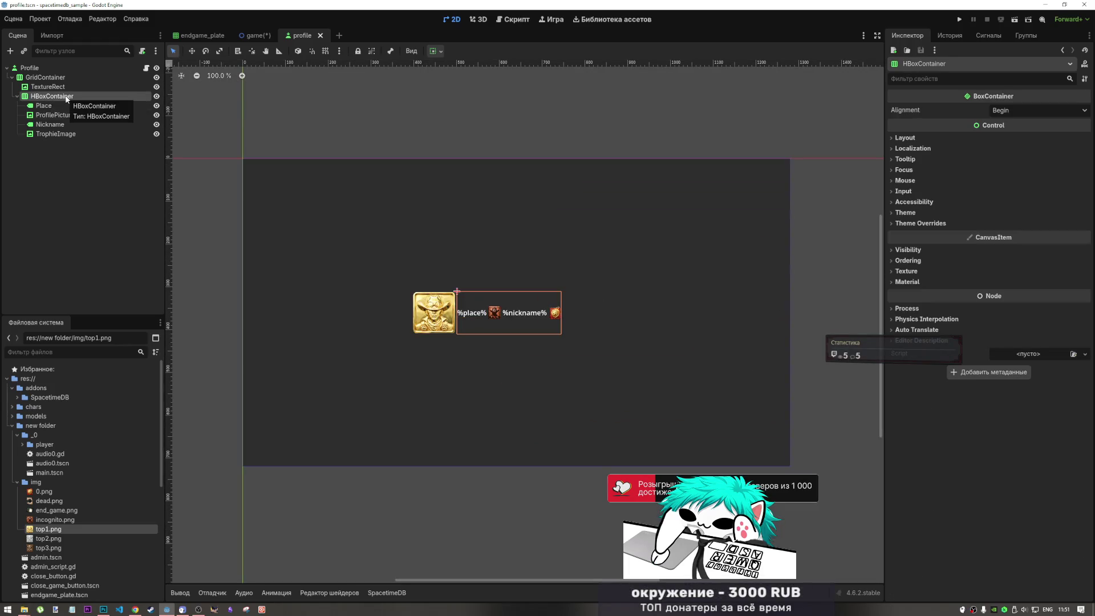
pyautogui.click(59, 87)
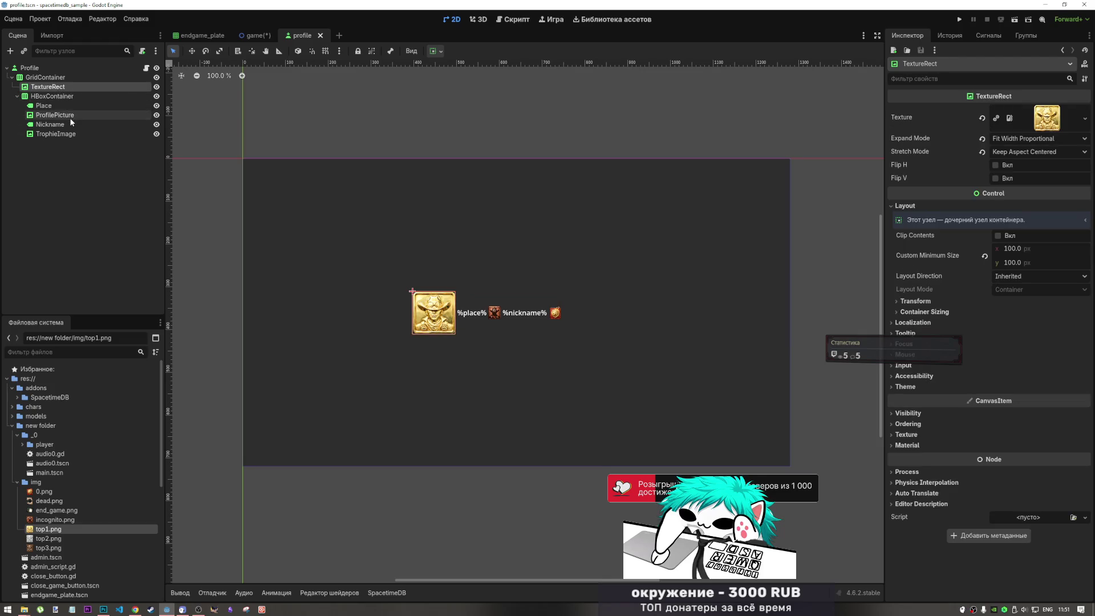
pyautogui.click(67, 80)
pyautogui.rightClick(67, 77)
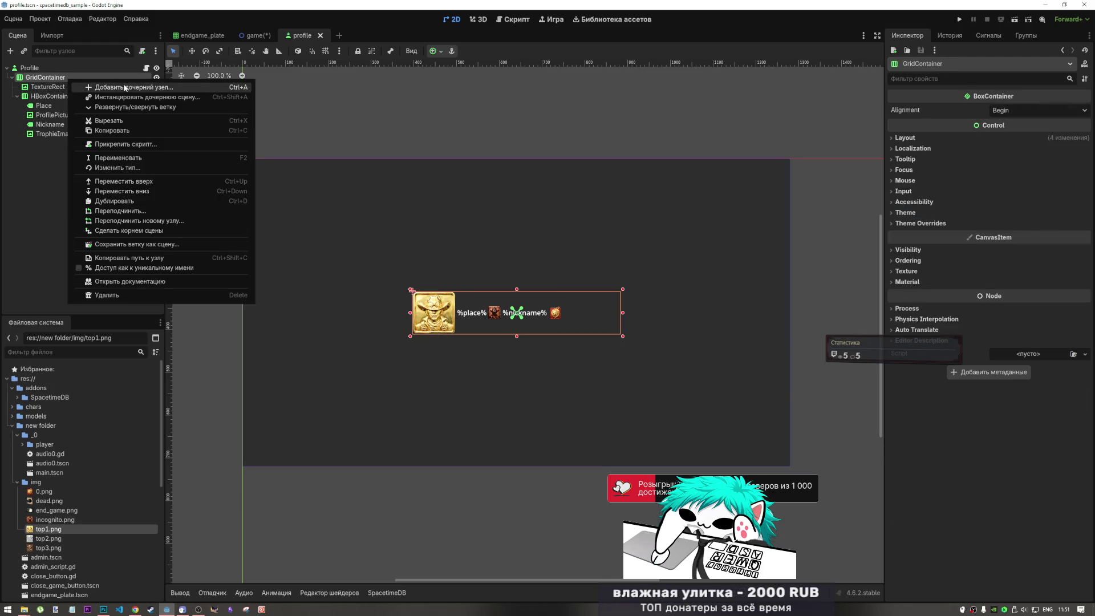
# Add a VBoxContainer under GridContainer and place it just after the TextureRect.
pyautogui.click(80, 87)
pyautogui.write('vb')
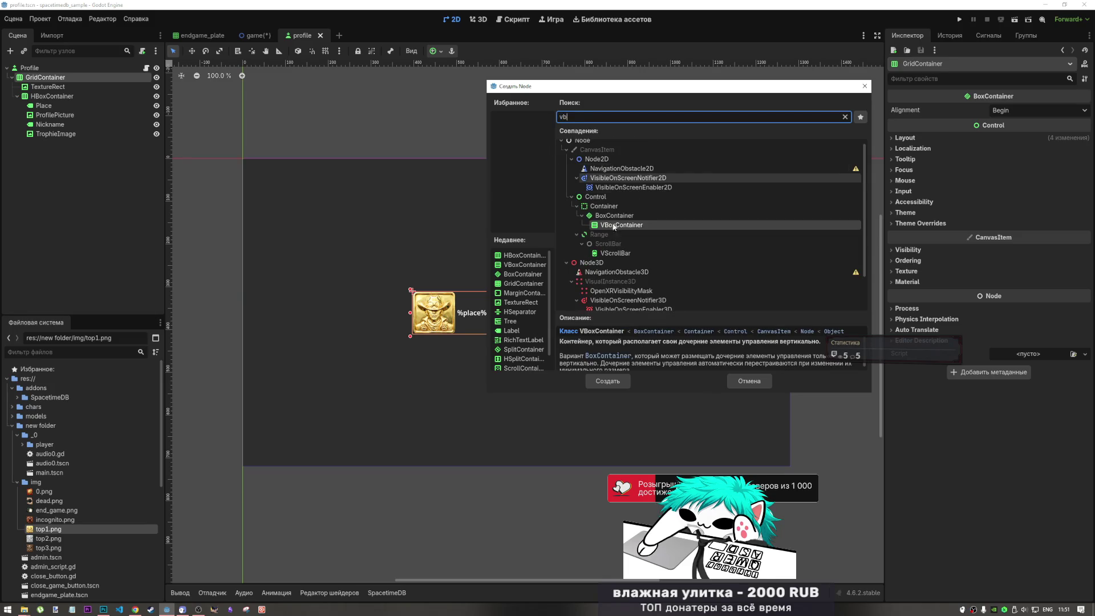
pyautogui.click(608, 381)
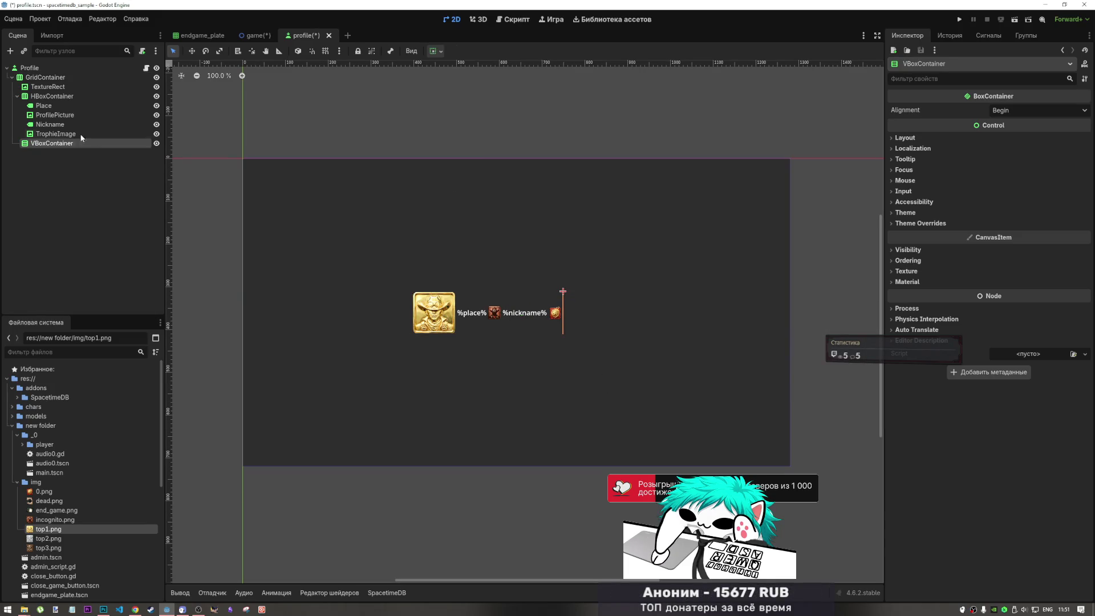
pyautogui.moveTo(68, 144); pyautogui.dragTo(70, 98)
# Add a Label as a child of the new VBoxContainer.
pyautogui.click(70, 98)
pyautogui.rightClick(70, 98)
pyautogui.click(97, 103)
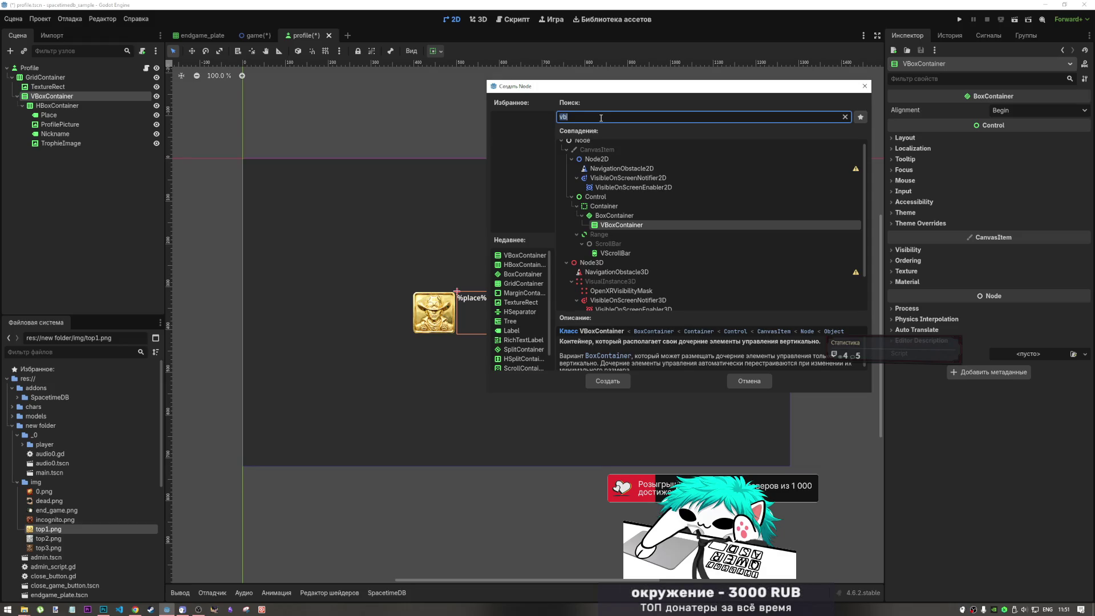
pyautogui.write('label')
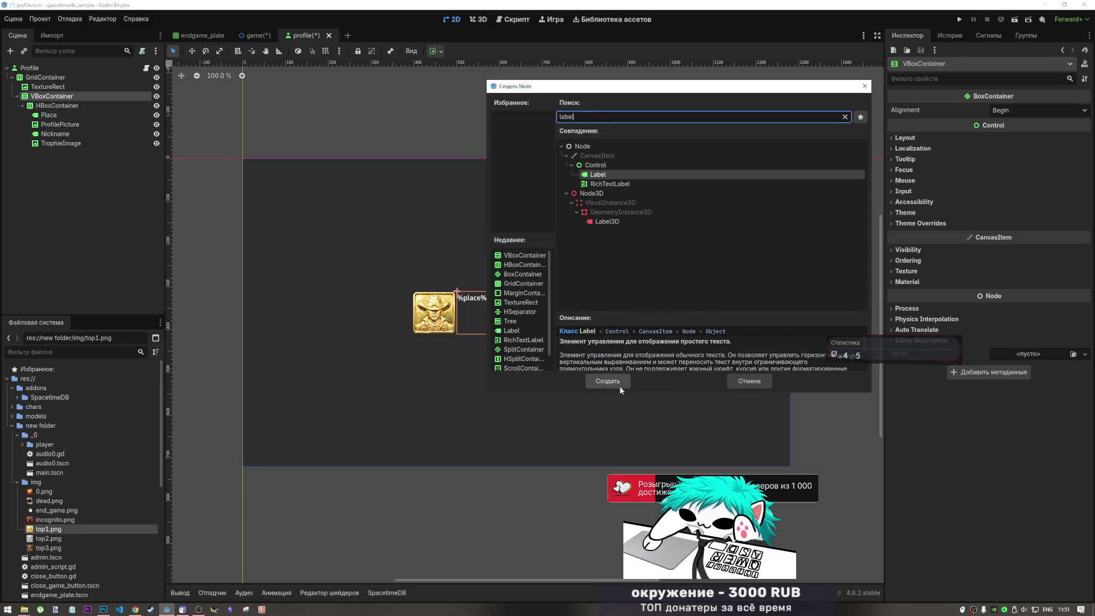
pyautogui.click(617, 382)
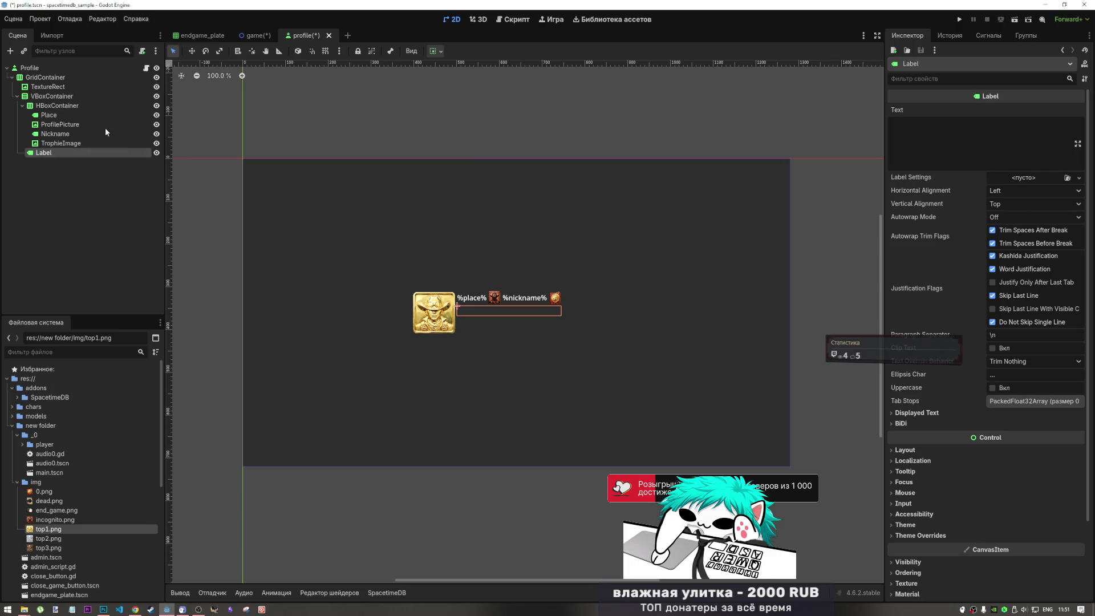
# Centre the VBoxContainer vertically with horizontal Expand on, save profile.tscn, and return to game.tscn.
pyautogui.click(52, 96)
pyautogui.click(431, 52)
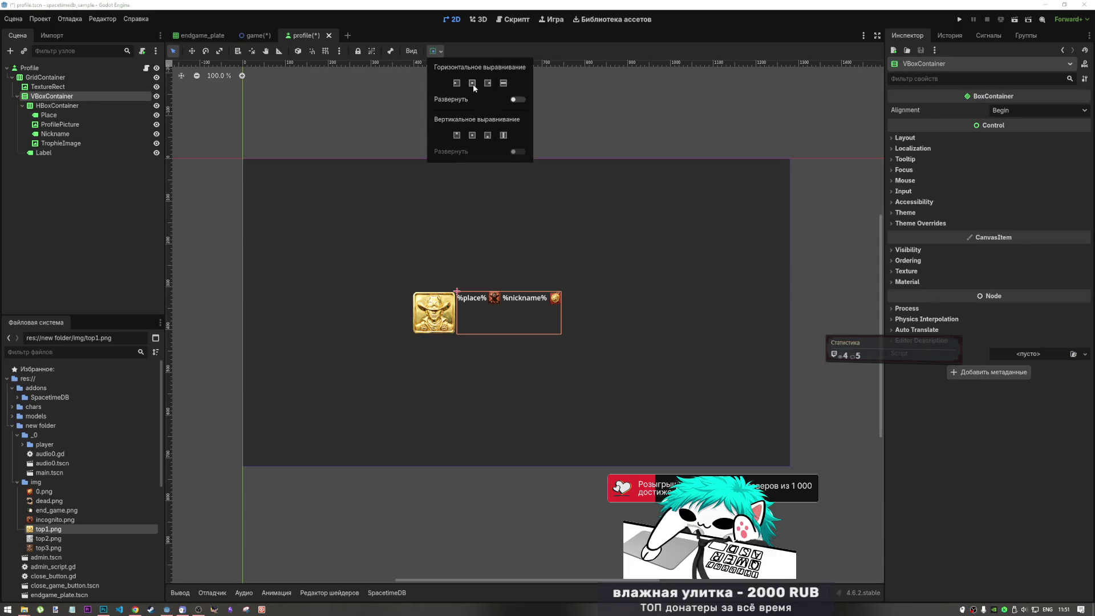
pyautogui.click(473, 135)
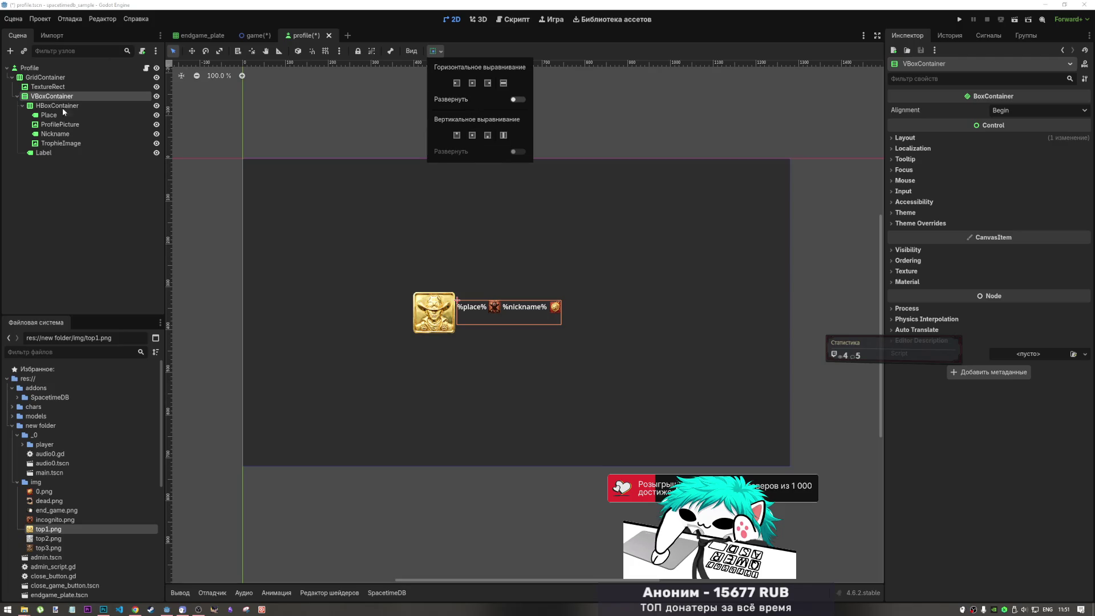
pyautogui.click(513, 100)
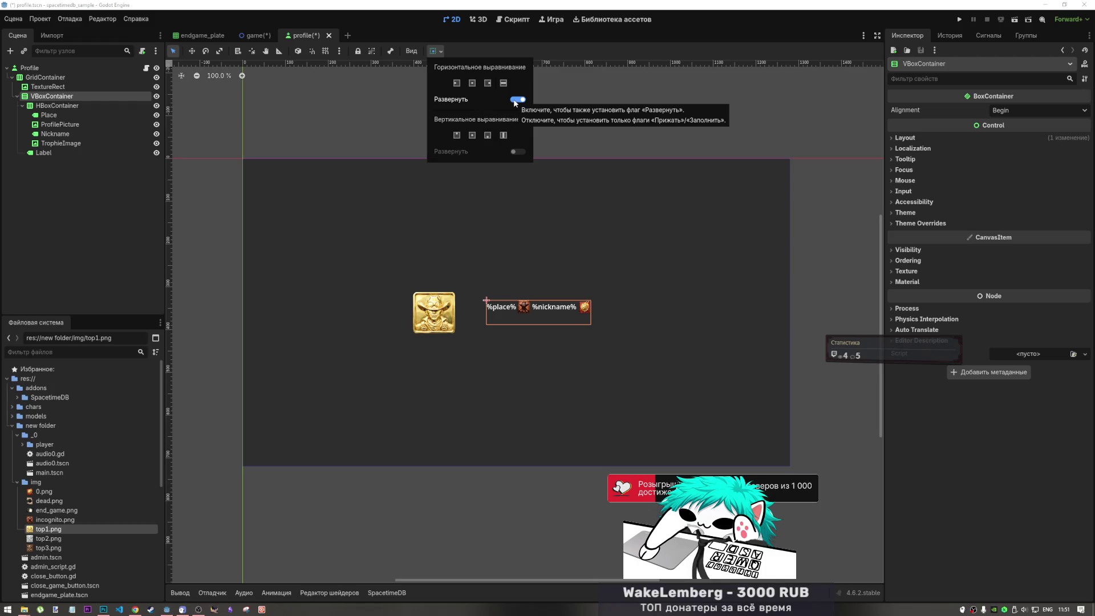
pyautogui.click(515, 101)
pyautogui.click(516, 102)
pyautogui.click(516, 100)
pyautogui.click(516, 101)
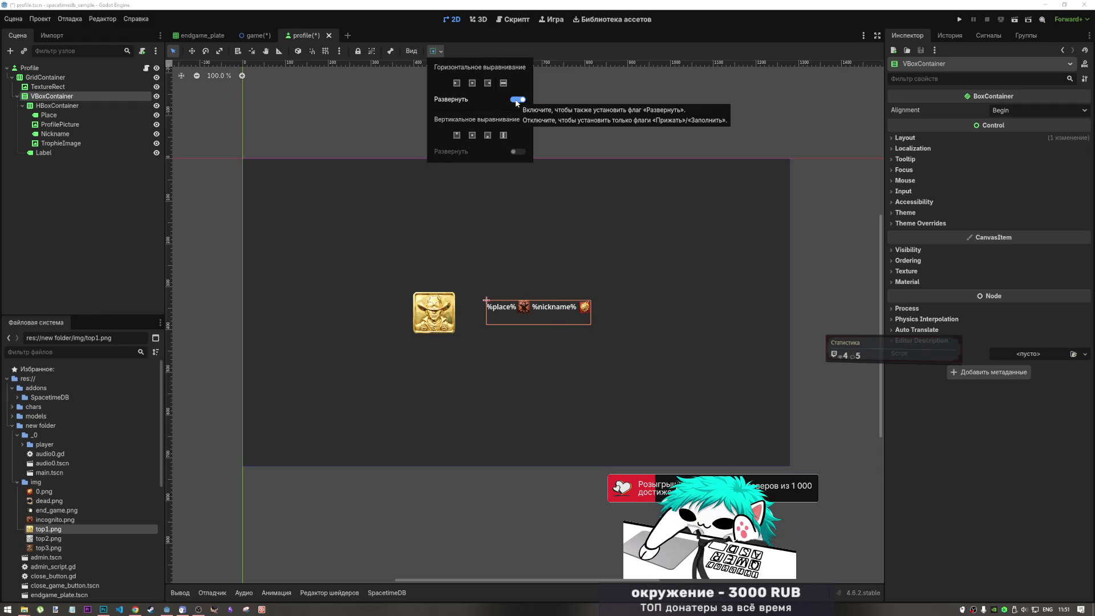
pyautogui.click(321, 172)
pyautogui.hotkey('ctrl', 's')
pyautogui.hotkey('ctrl', 'shift', 'Tab')
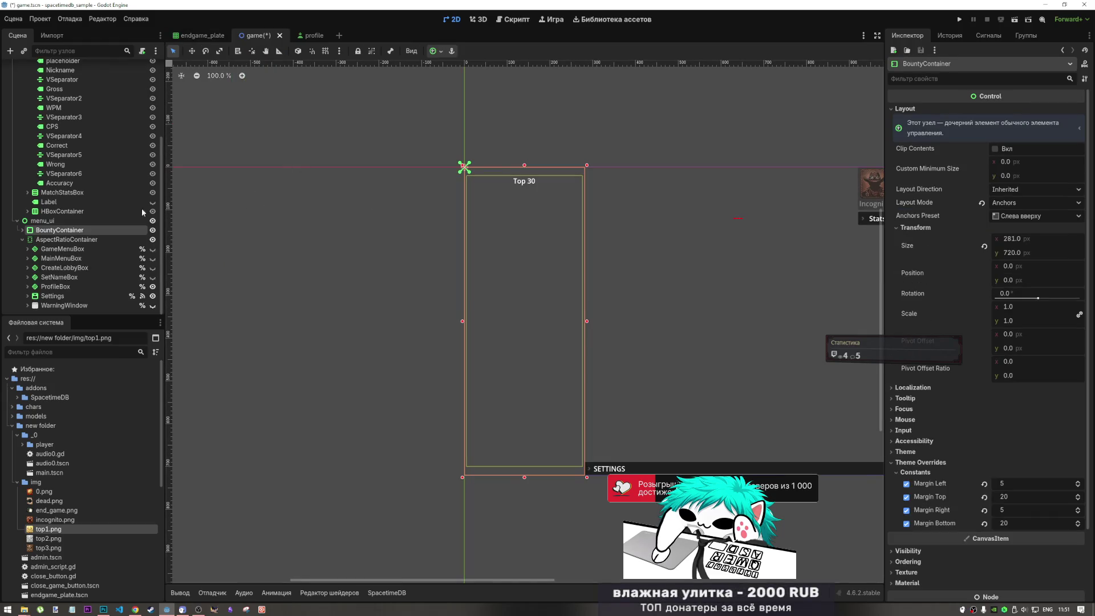
# In game.tscn, try dropping profile.tscn into the inner BountyContainer, undo it, and reopen profile.tscn.
pyautogui.click(22, 230)
pyautogui.scroll(-1, 57, 229)
pyautogui.click(61, 211)
pyautogui.click(61, 222)
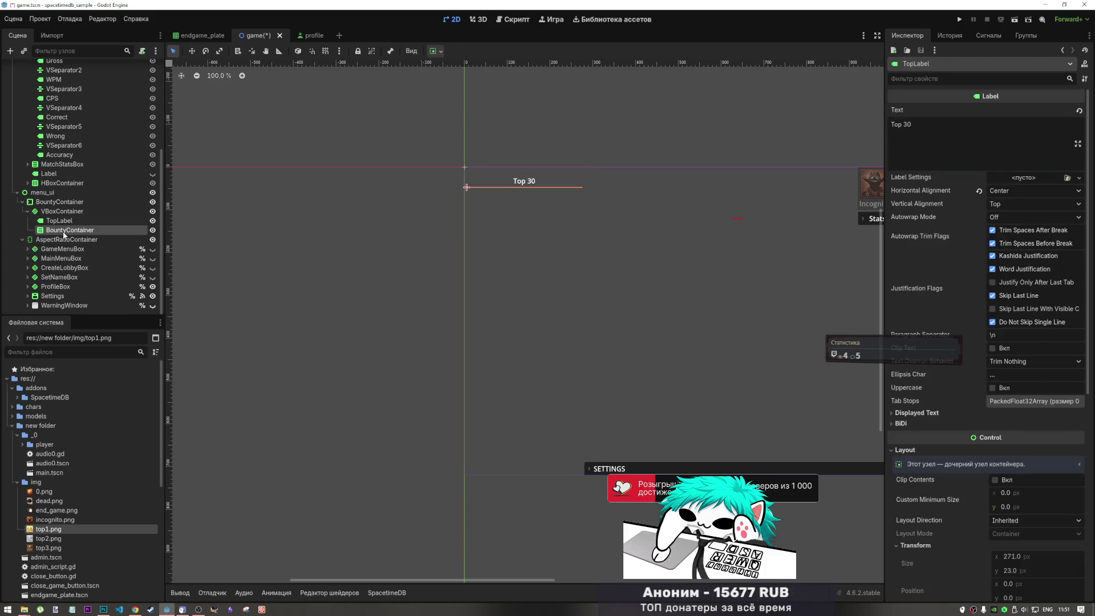
pyautogui.click(62, 230)
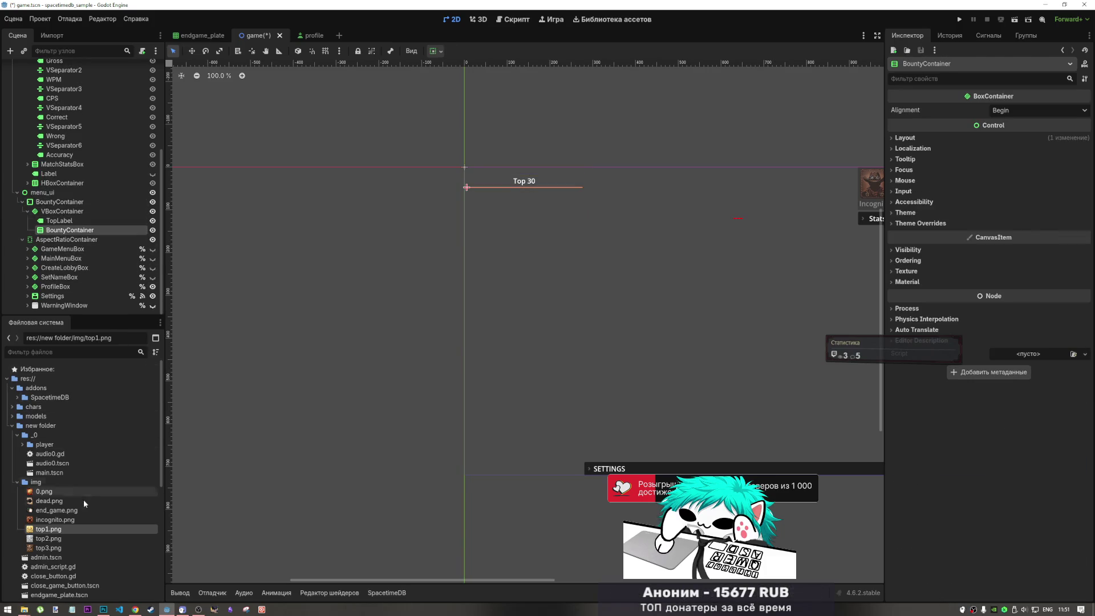
pyautogui.scroll(-5, 68, 490)
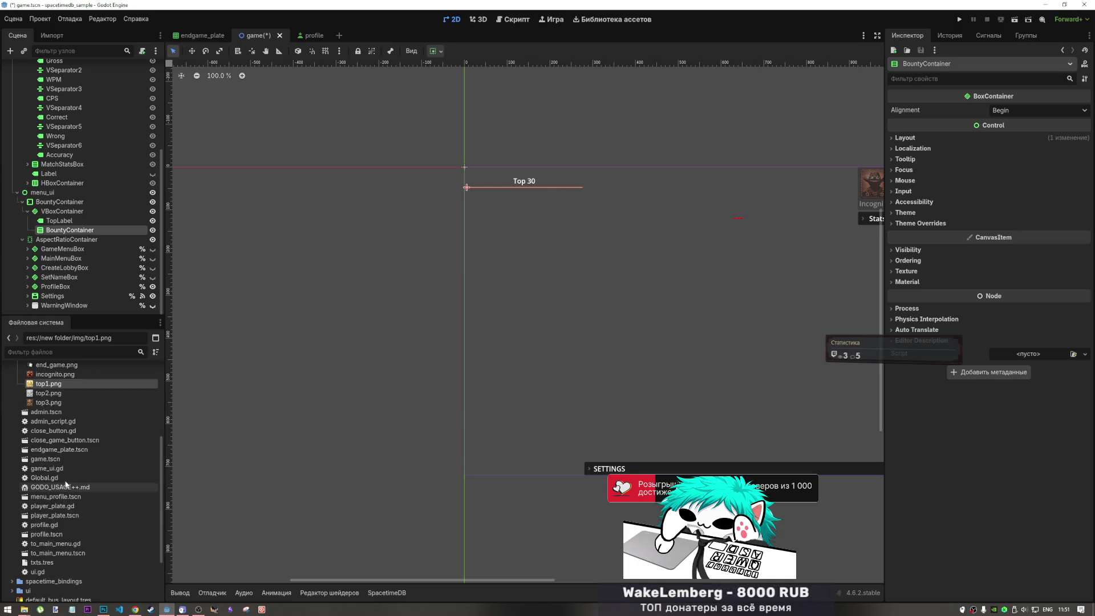
pyautogui.moveTo(49, 536)
pyautogui.mouseDown()
pyautogui.moveTo(93, 362)
pyautogui.moveTo(75, 234)
pyautogui.mouseUp()
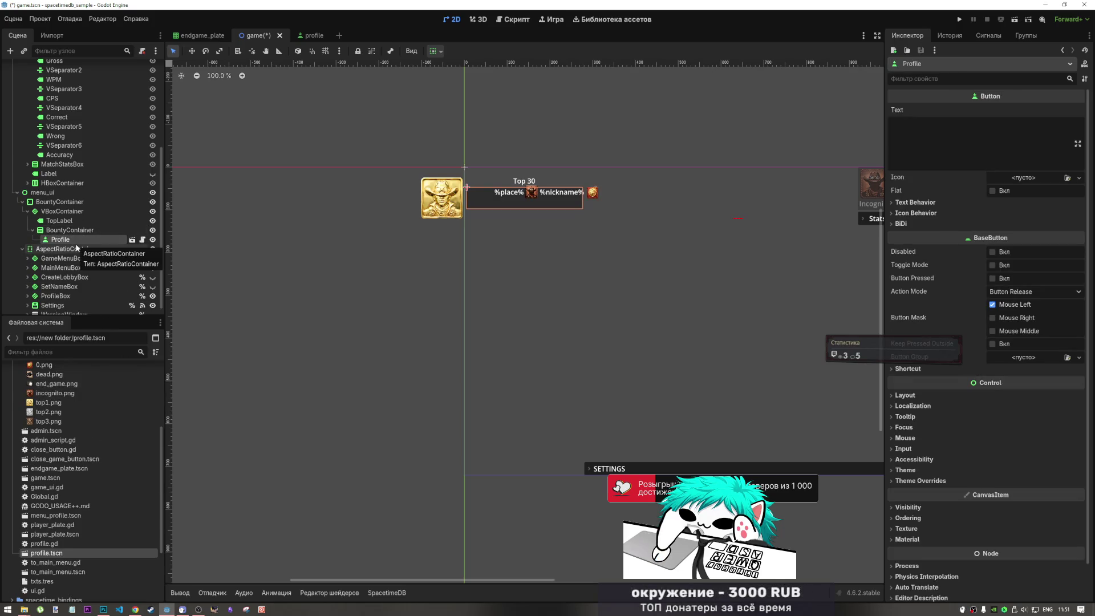
pyautogui.hotkey('ctrl', 'z')
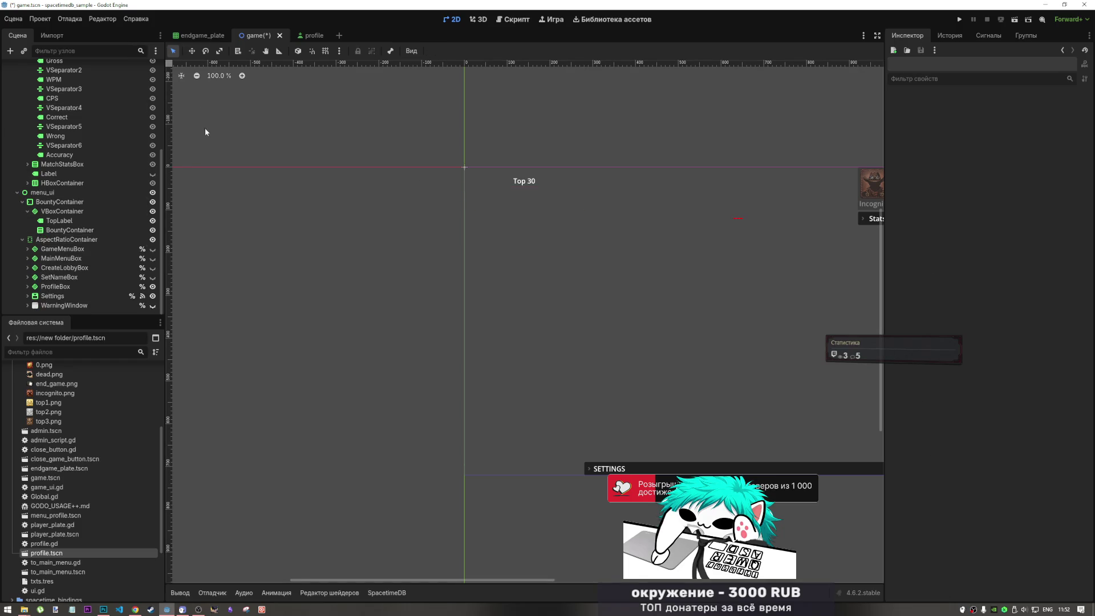
pyautogui.click(313, 37)
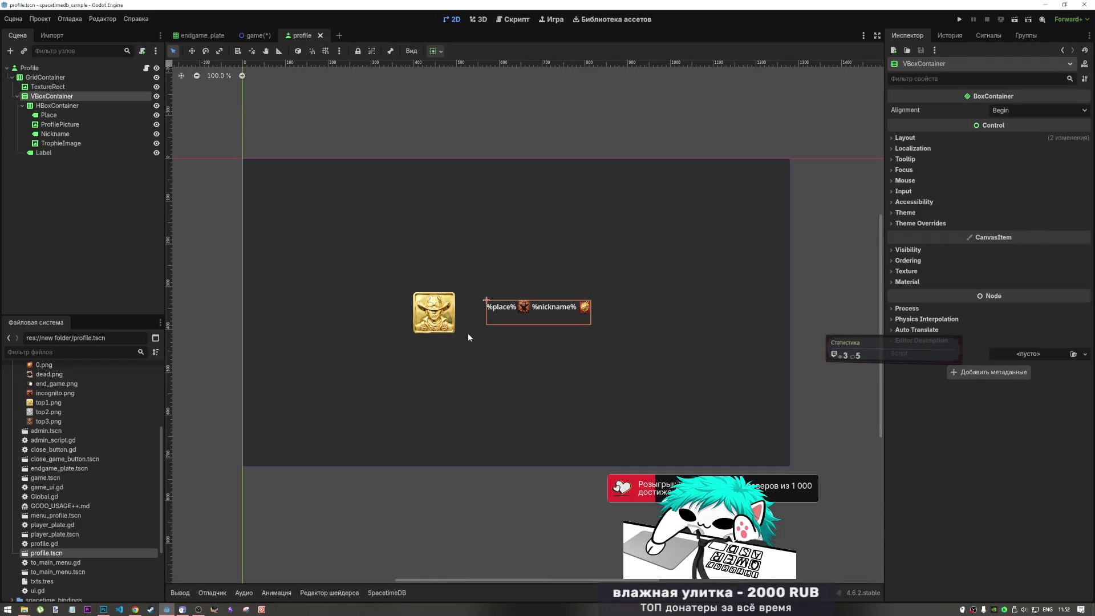
# Set the VBoxContainer to shrink-center horizontally.
pyautogui.click(435, 51)
pyautogui.click(473, 82)
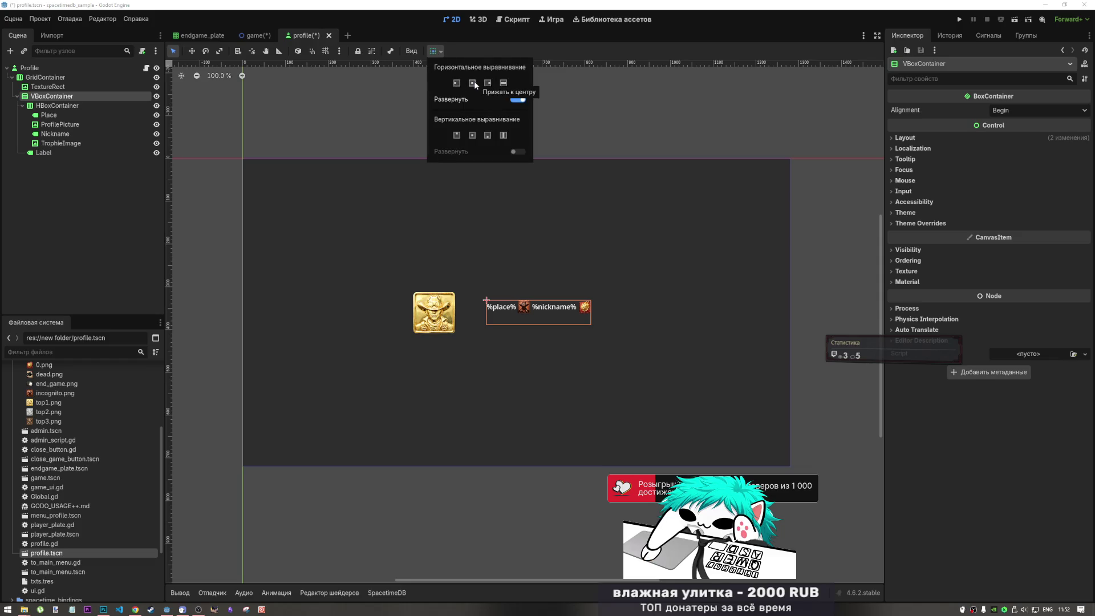
pyautogui.click(46, 77)
# Give GridContainer the Center anchor preset, save profile.tscn, and close the endgame_plate scene.
pyautogui.click(45, 77)
pyautogui.click(442, 51)
pyautogui.click(452, 53)
pyautogui.click(443, 52)
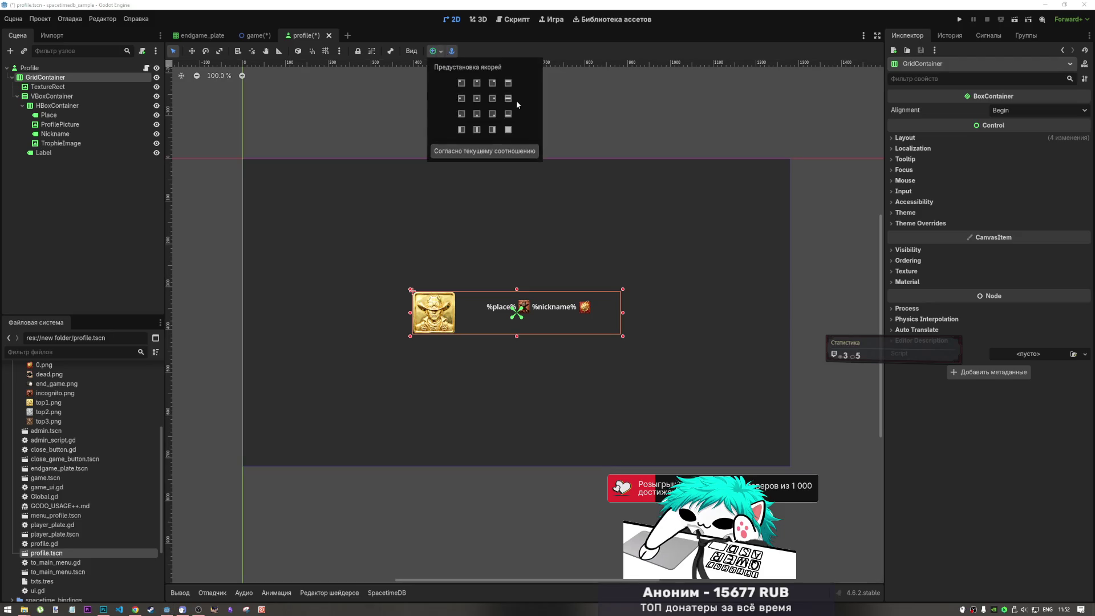
pyautogui.click(508, 98)
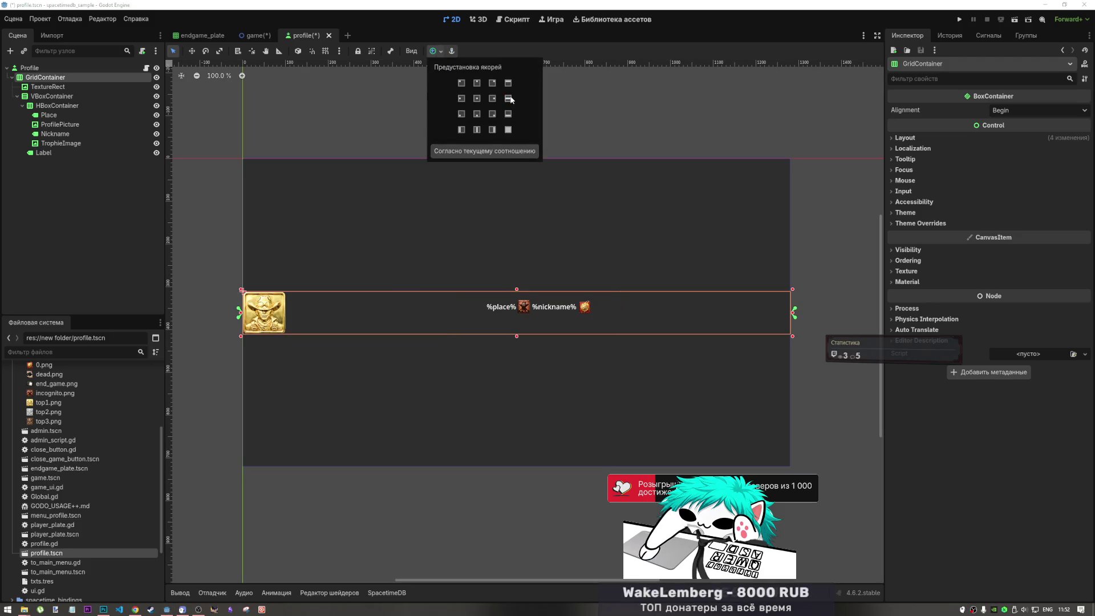
pyautogui.click(476, 99)
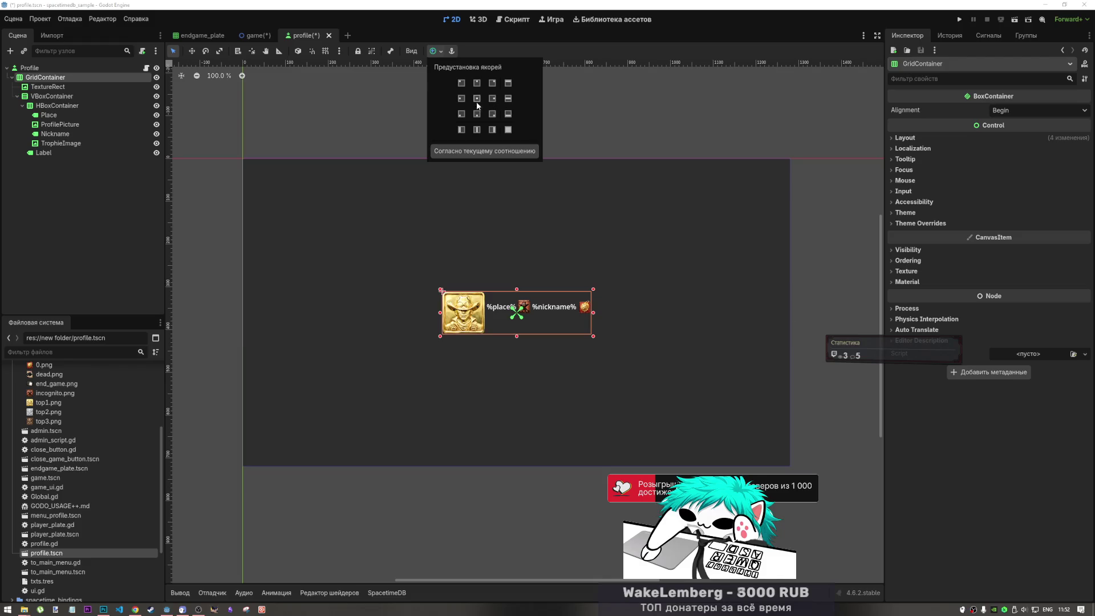
pyautogui.hotkey('ctrl', 's')
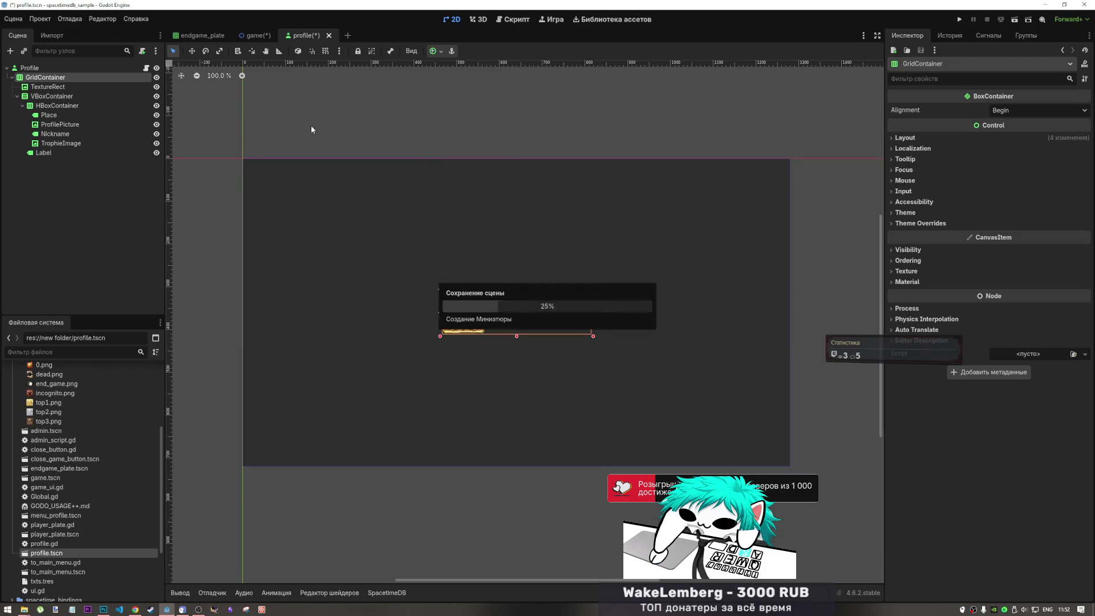
pyautogui.click(201, 35)
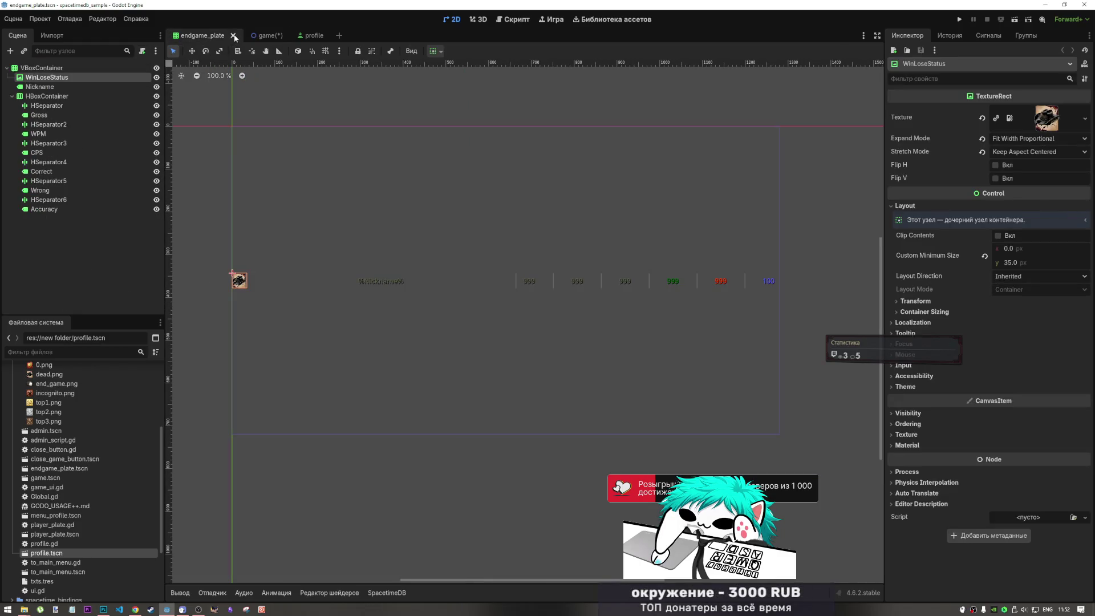
pyautogui.click(233, 35)
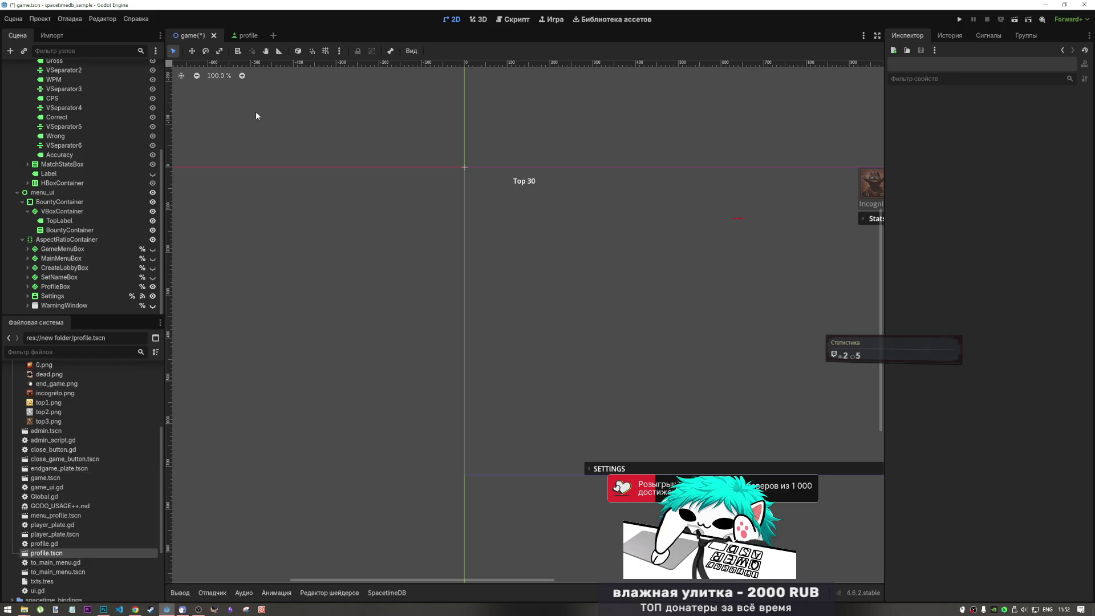
# Drop a Profile instance into the inner BountyContainer and change its type to GridContainer.
pyautogui.moveTo(53, 558)
pyautogui.mouseDown()
pyautogui.moveTo(136, 391)
pyautogui.moveTo(91, 231)
pyautogui.mouseUp()
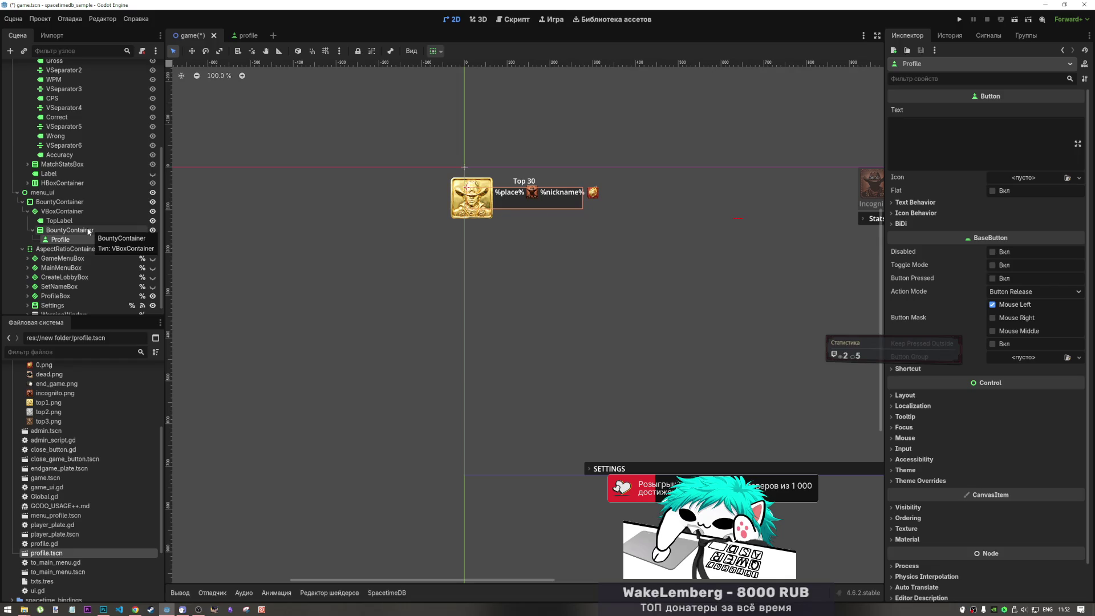
pyautogui.rightClick(90, 229)
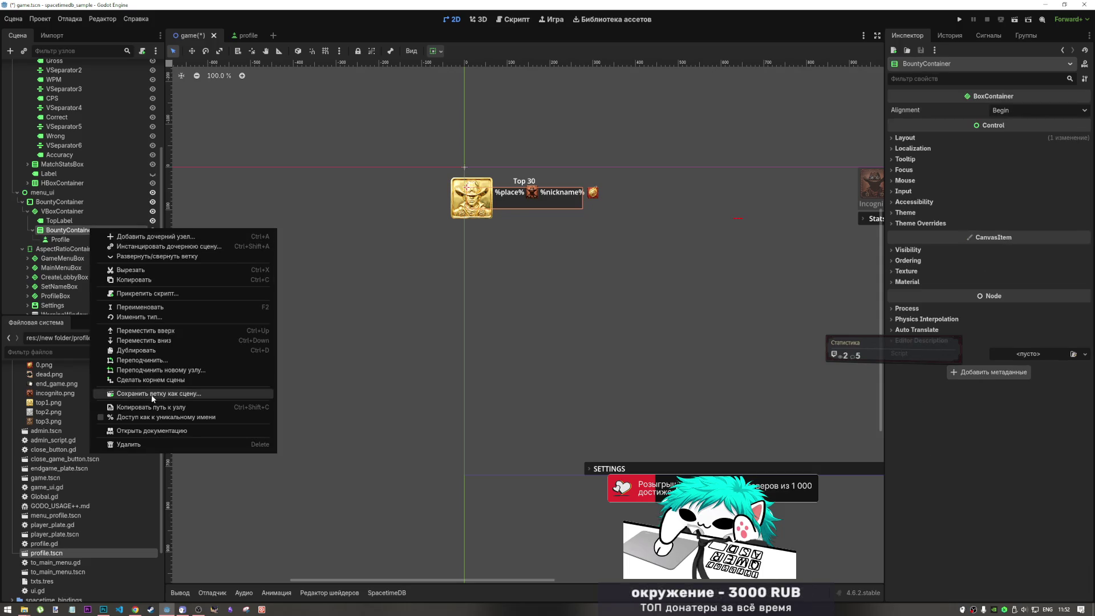
pyautogui.click(172, 317)
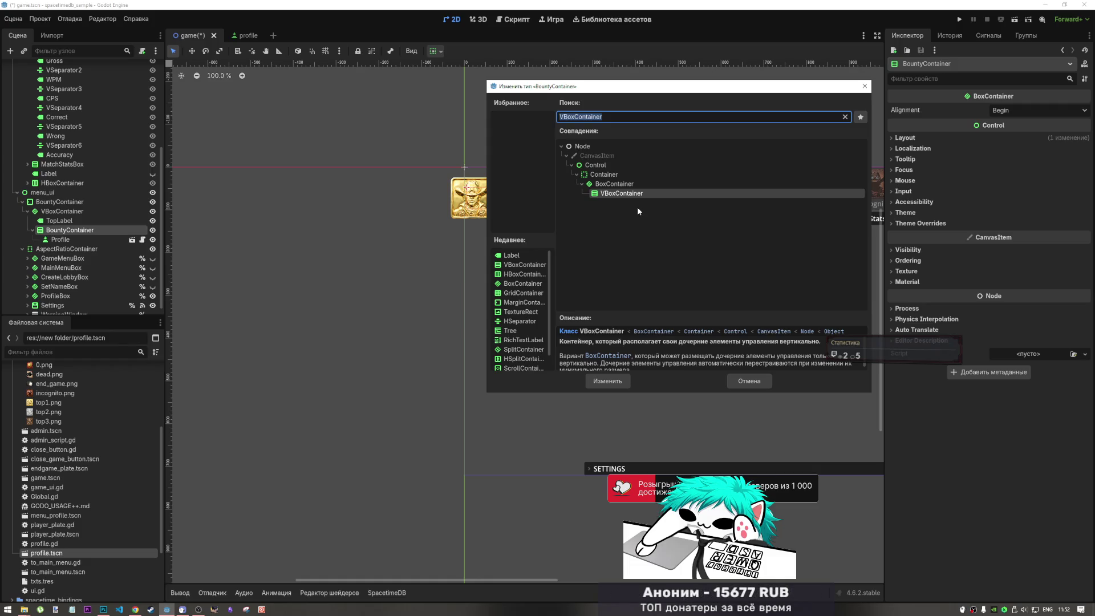
pyautogui.write('grid')
pyautogui.scroll(3, 639, 251)
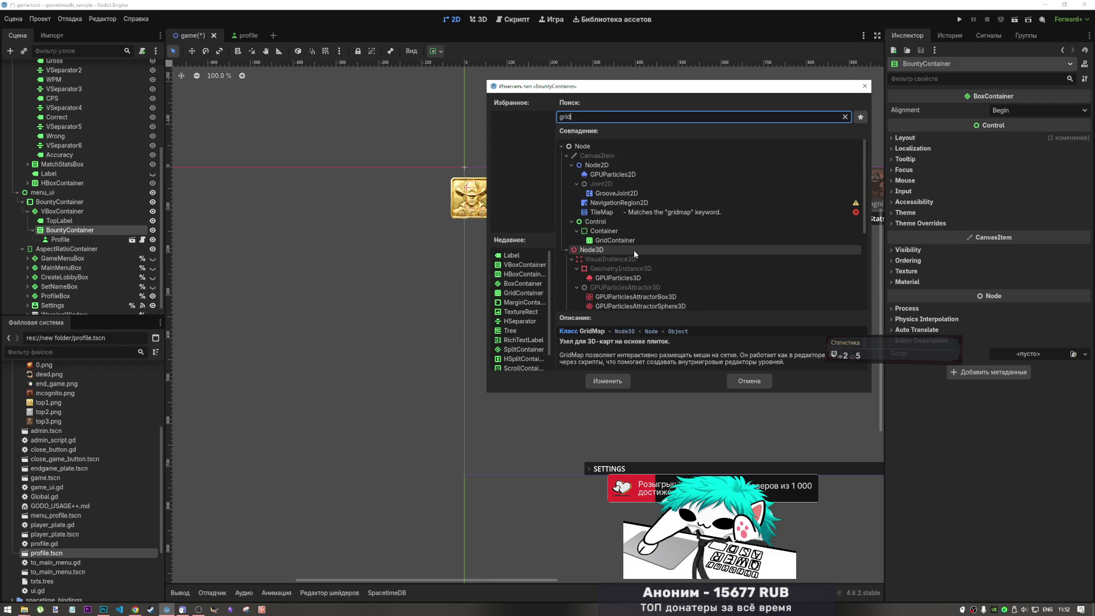
pyautogui.click(634, 240)
pyautogui.click(625, 382)
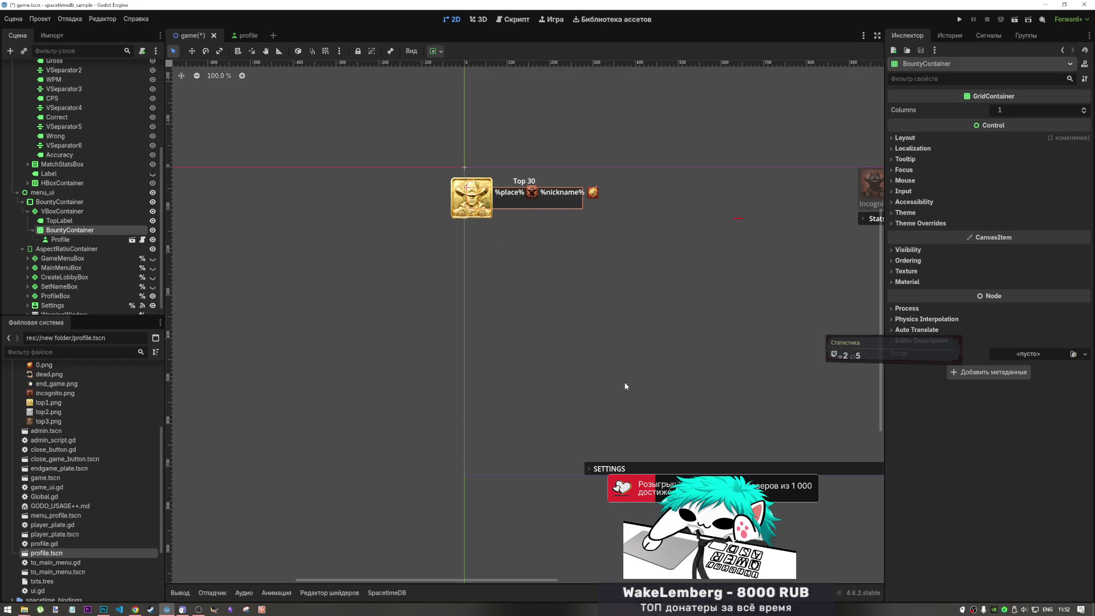
# Test duplicating the Profile entry with Ctrl+D, undoing the copies.
pyautogui.click(88, 237)
pyautogui.hotkey('ctrl', 'd')
pyautogui.hotkey('ctrl', 'd')
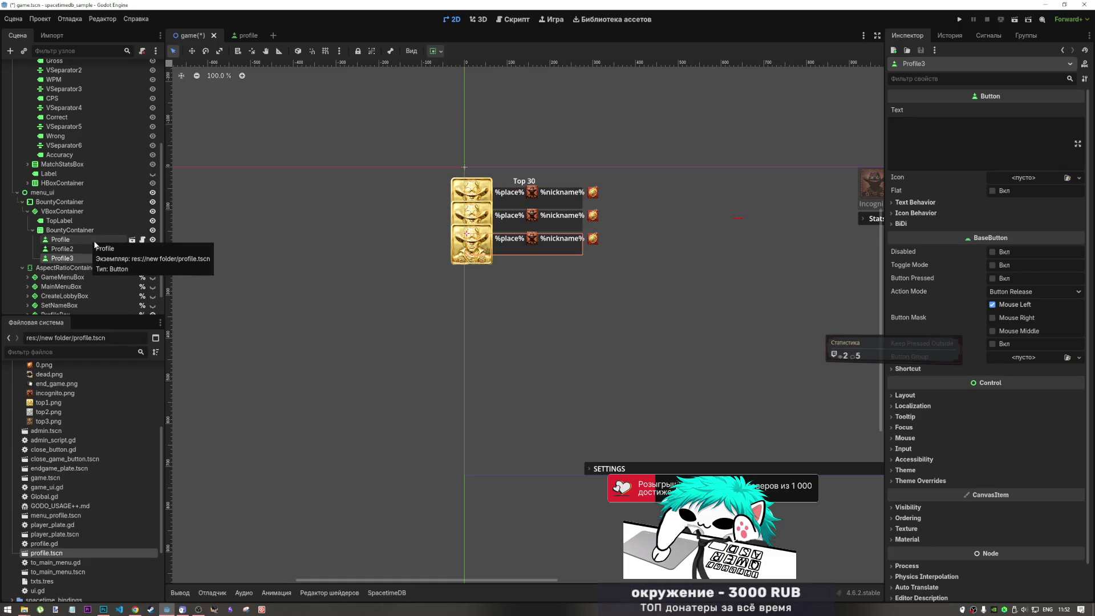
pyautogui.hotkey('ctrl', 'z')
pyautogui.hotkey('ctrl', 'z')
pyautogui.hotkey('ctrl', 'z')
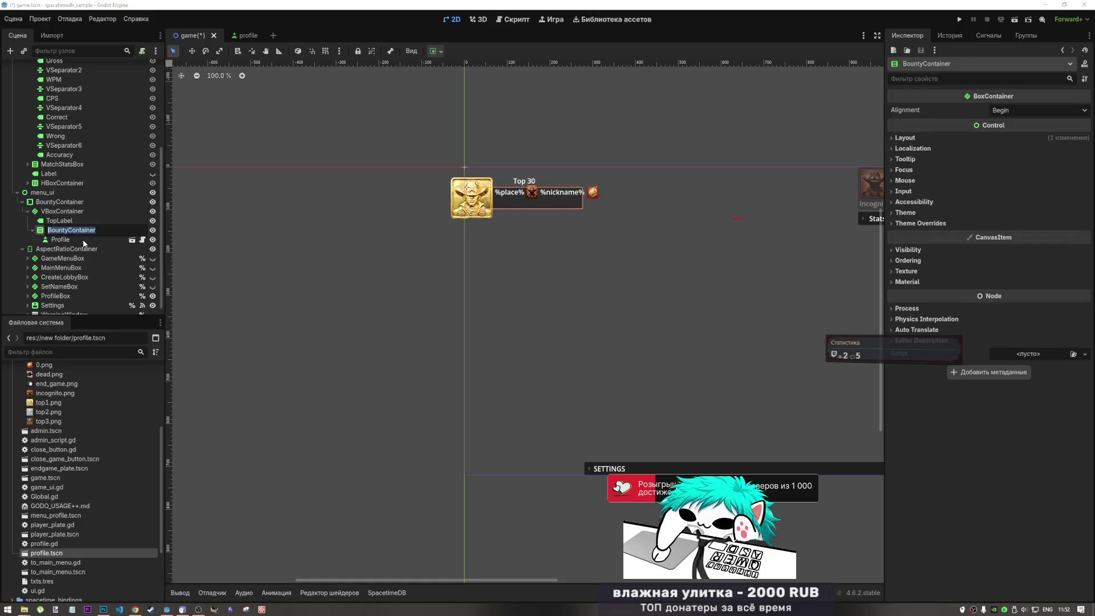
pyautogui.click(85, 240)
pyautogui.hotkey('ctrl', 'd')
pyautogui.hotkey('ctrl', 'z')
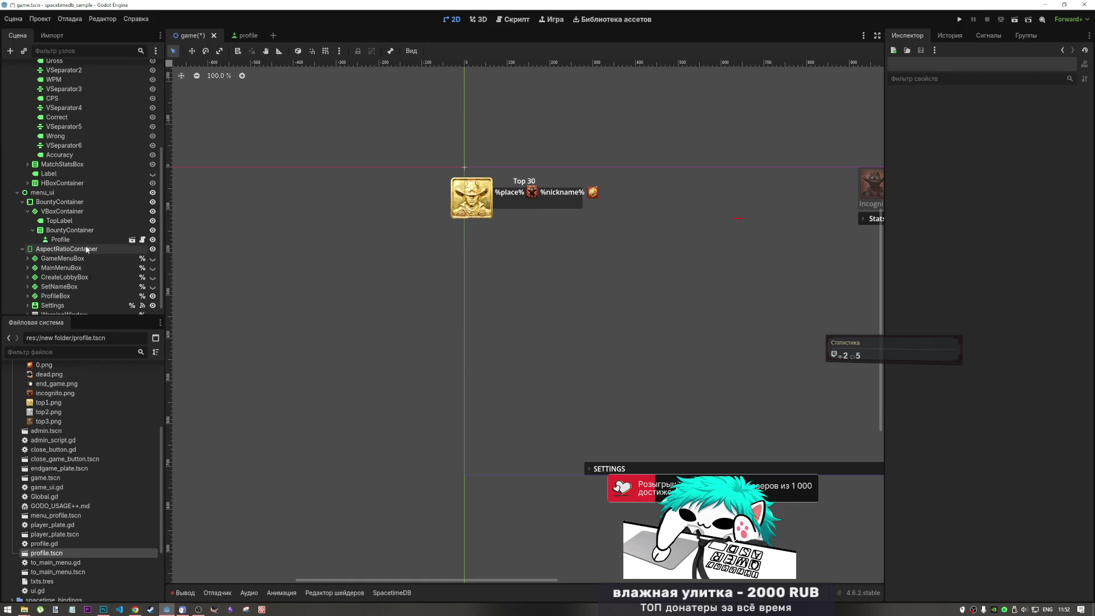
# Make the inner BountyContainer expand vertically.
pyautogui.click(80, 232)
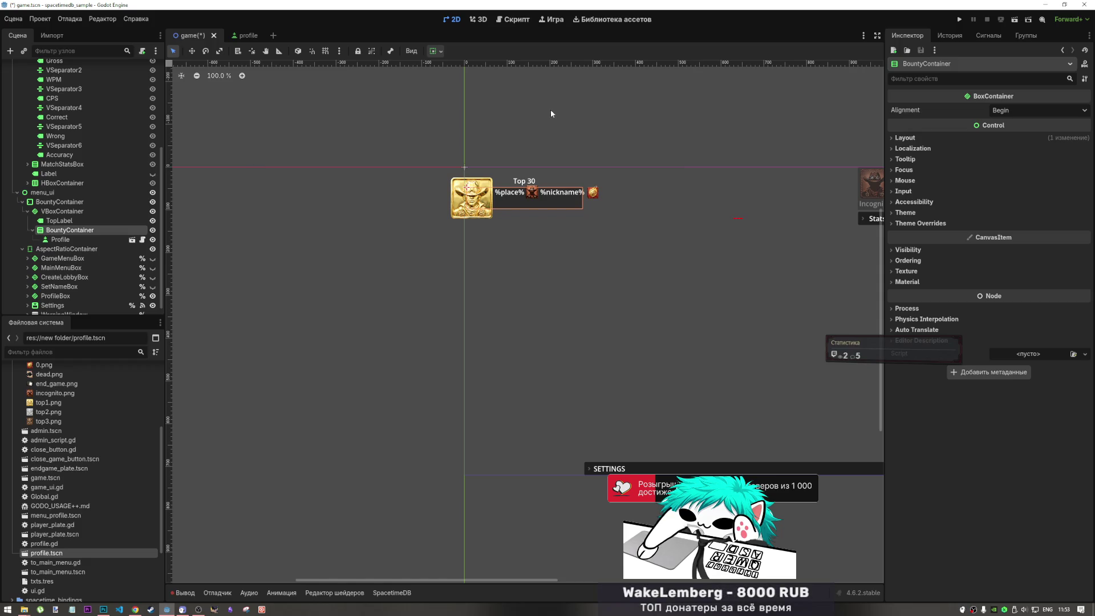
pyautogui.click(436, 51)
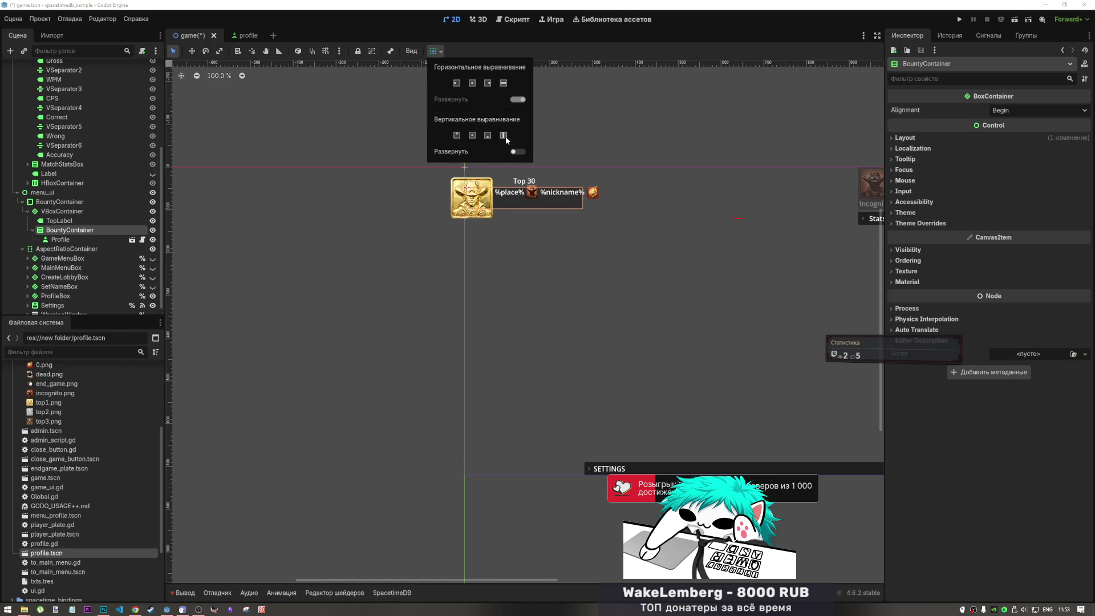
pyautogui.click(517, 152)
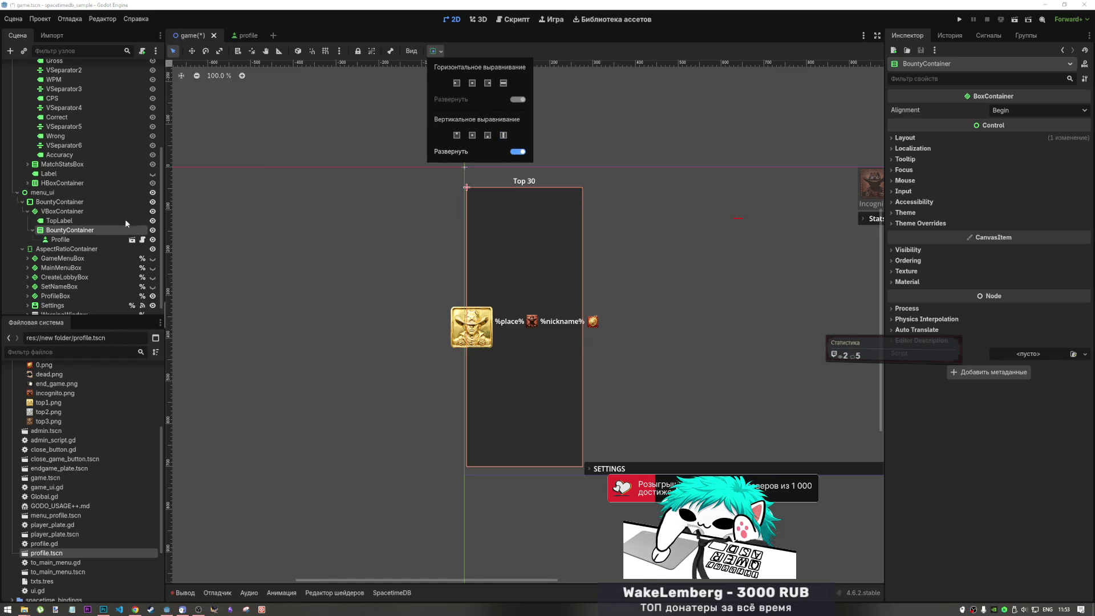
pyautogui.click(87, 242)
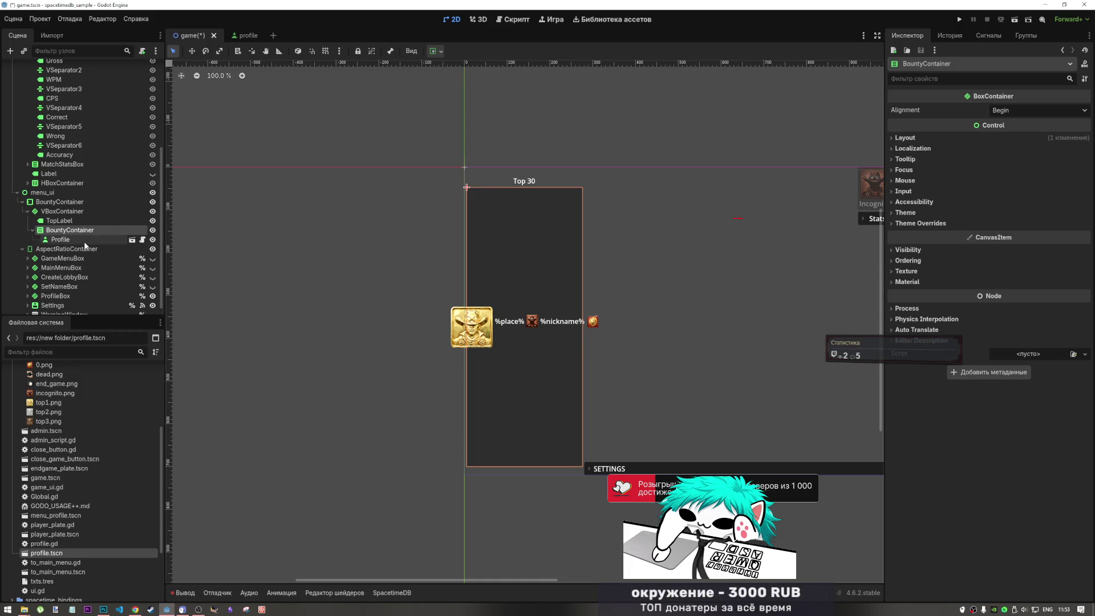
# Preview several Profile copies, then undo them to leave one Profile and bring up BountyContainer's options.
pyautogui.click(86, 242)
pyautogui.hotkey('ctrl', 'd')
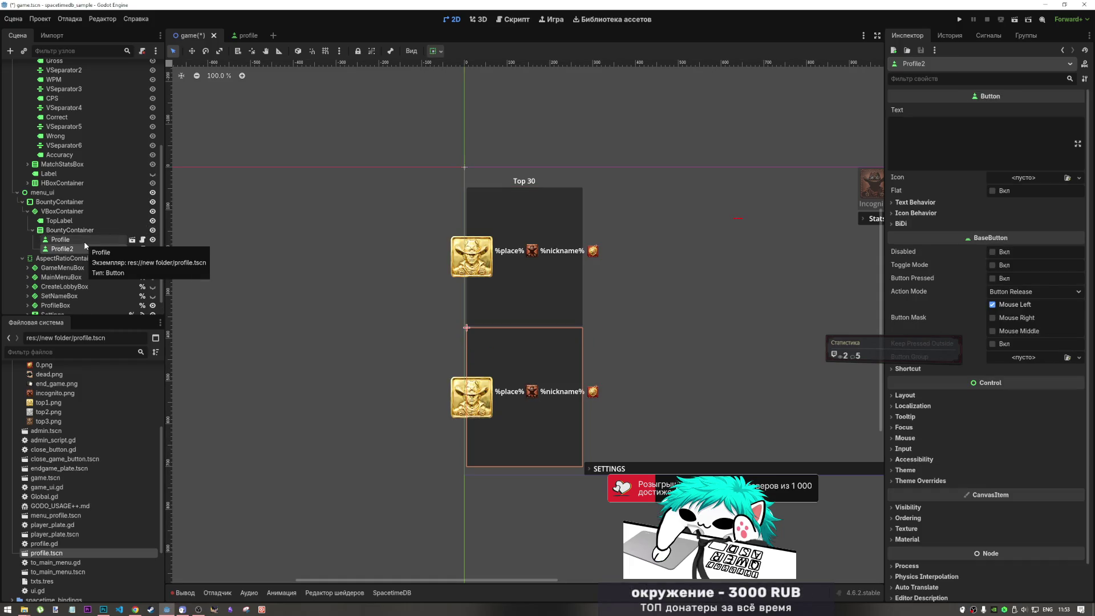
pyautogui.hotkey('ctrl', 'd')
pyautogui.hotkey('ctrl', 'd')
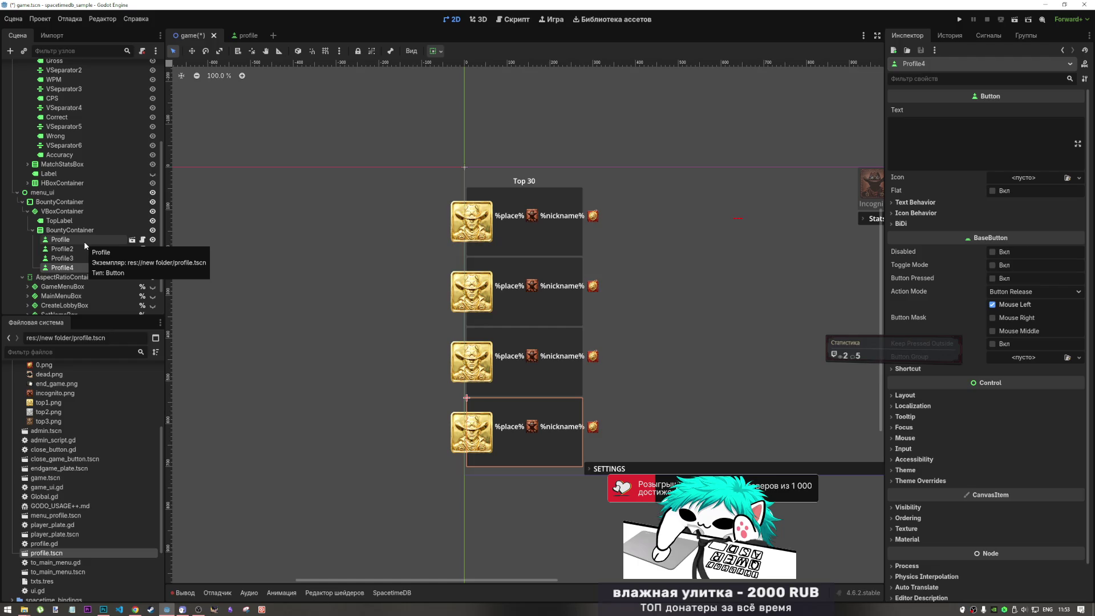
pyautogui.hotkey('ctrl', 'z')
pyautogui.hotkey('ctrl', 'z')
pyautogui.hotkey('ctrl', 'z')
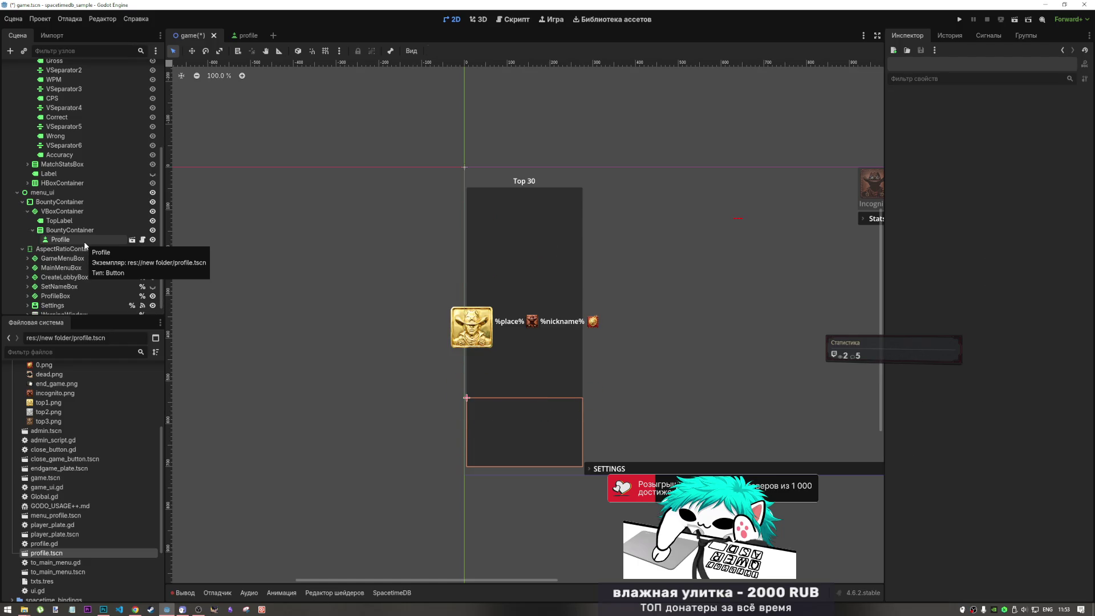
pyautogui.click(82, 232)
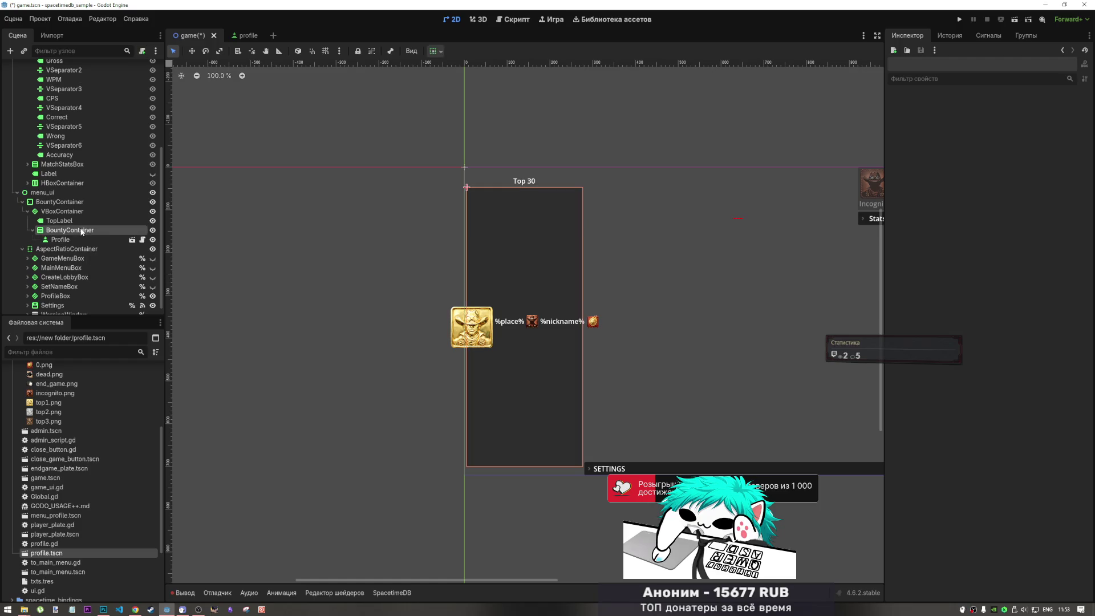
pyautogui.click(84, 240)
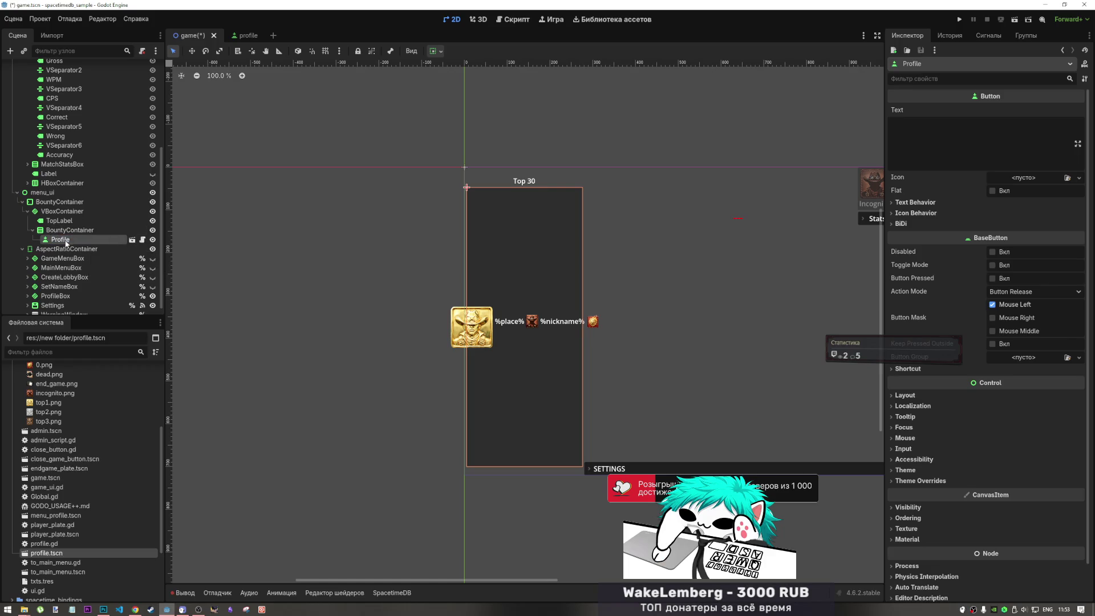
pyautogui.hotkey('ctrl', 'd')
pyautogui.hotkey('ctrl', 'd')
pyautogui.hotkey('ctrl', 'd')
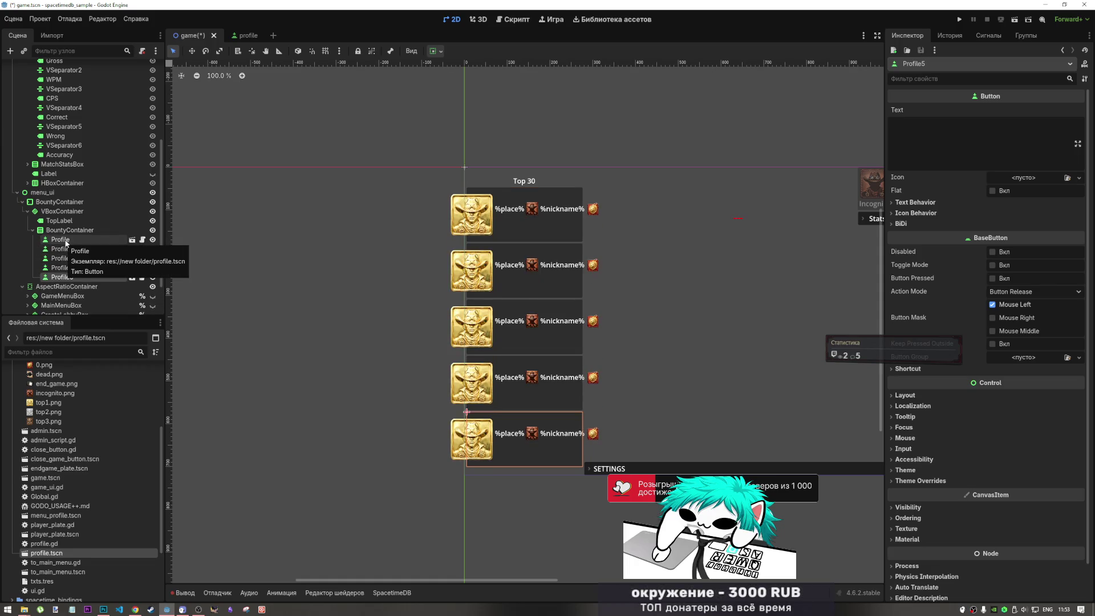
pyautogui.hotkey('ctrl', 'd')
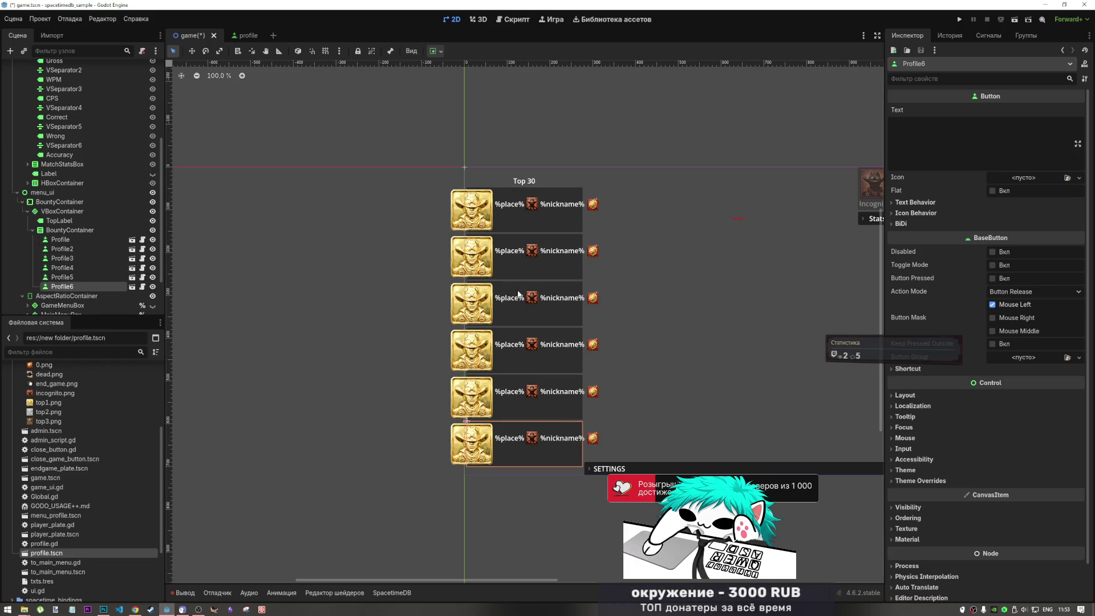
pyautogui.hotkey('ctrl', 'd')
pyautogui.hotkey('ctrl', 'd')
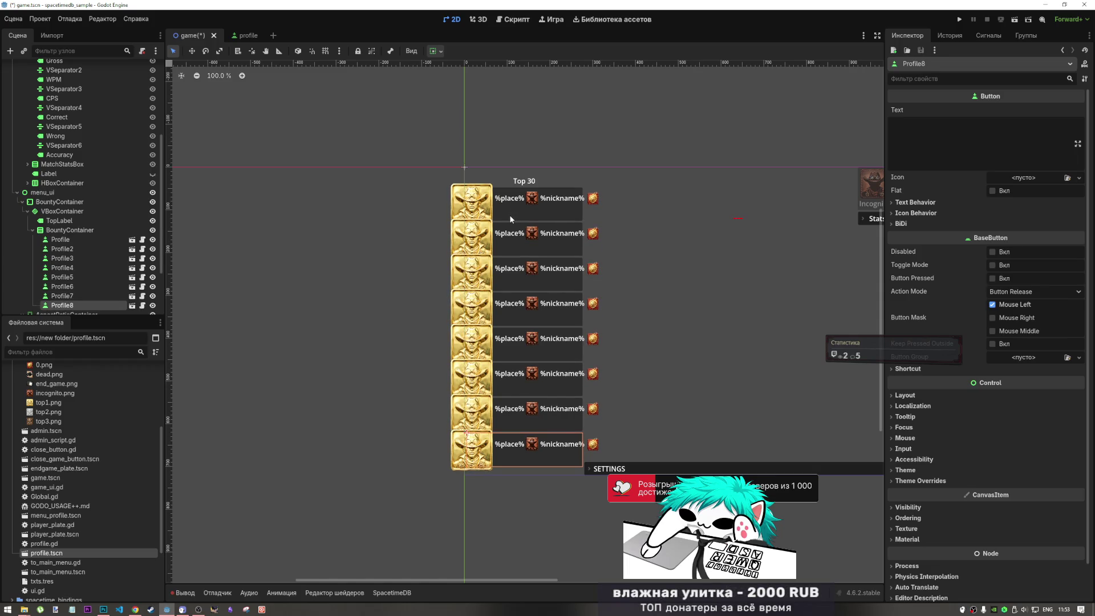
pyautogui.hotkey('ctrl', 'z')
pyautogui.hotkey('ctrl', 'z')
pyautogui.hotkey('ctrl', 'z')
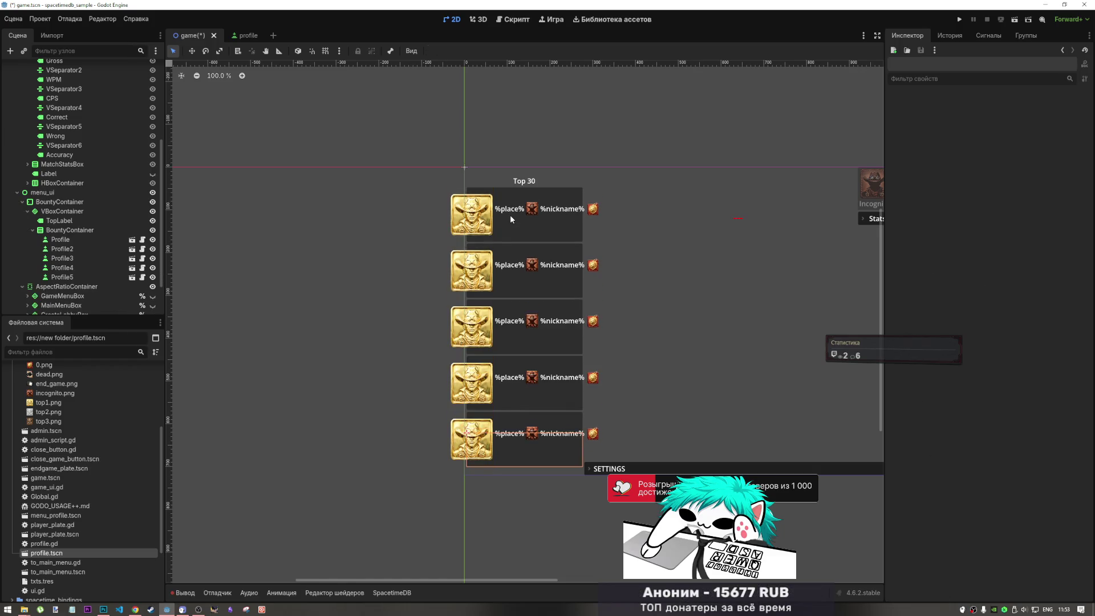
pyautogui.hotkey('ctrl', 'z')
pyautogui.hotkey('ctrl', 'z')
pyautogui.hotkey('ctrl', 'z')
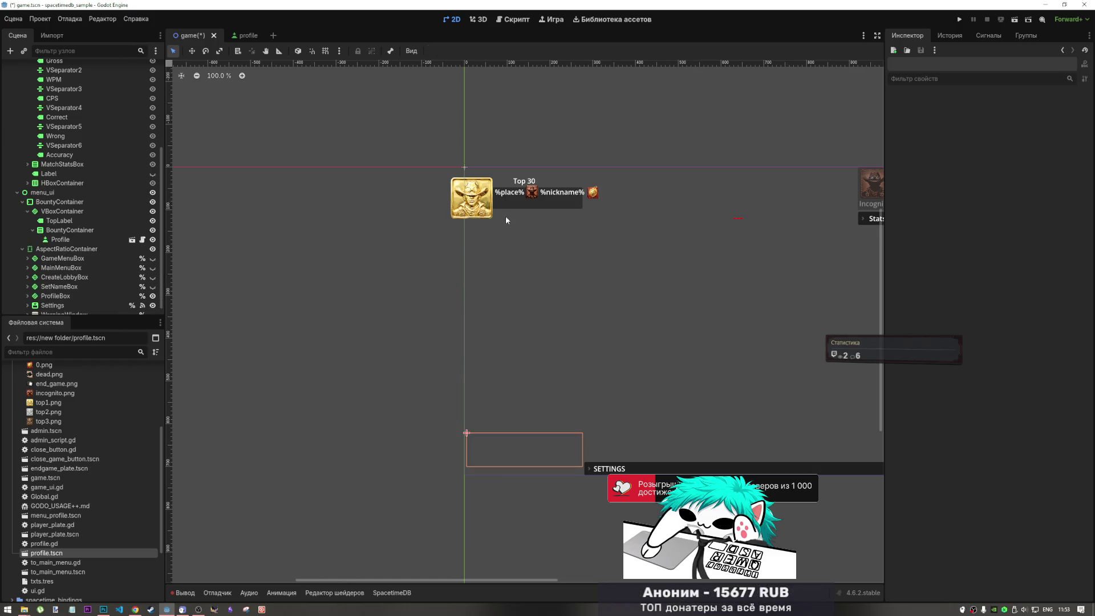
pyautogui.rightClick(66, 230)
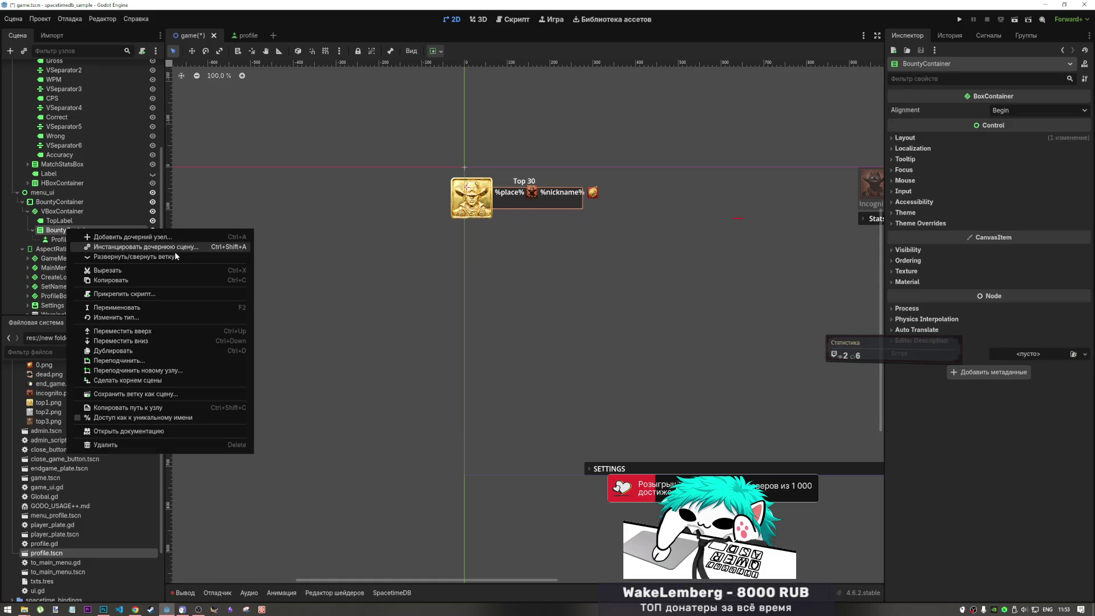
# Change the inner BountyContainer's type to ScrollContainer.
pyautogui.click(131, 317)
pyautogui.write('scroll')
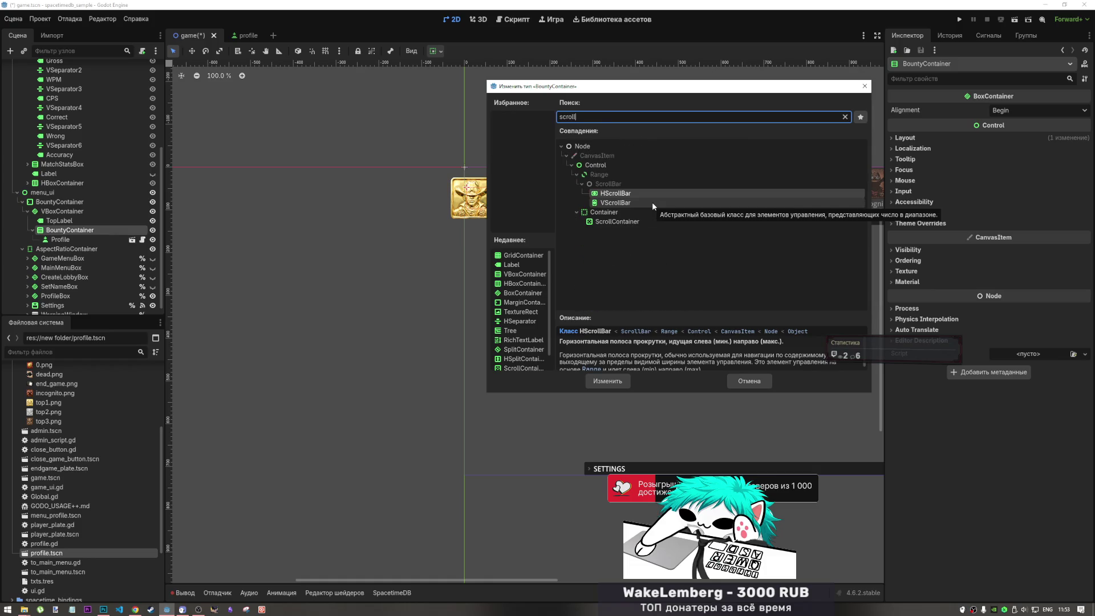
pyautogui.click(621, 221)
pyautogui.click(606, 381)
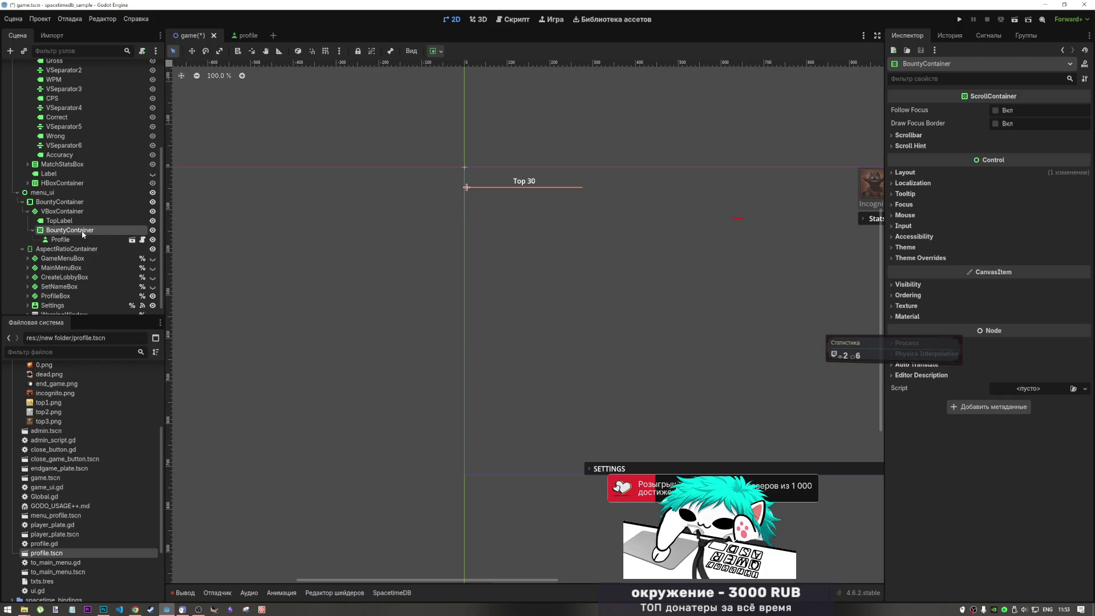
# Set its Custom Minimum Size height to 500 px after trying 700, then duplicate Profile.
pyautogui.click(929, 173)
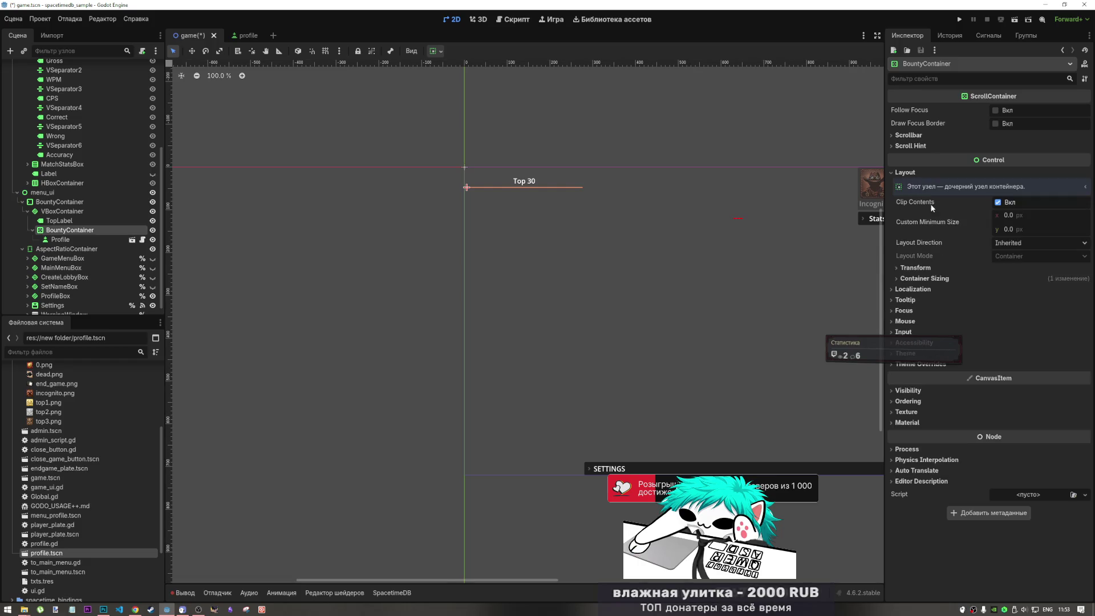
pyautogui.click(1016, 229)
pyautogui.write('500')
pyautogui.press('Return')
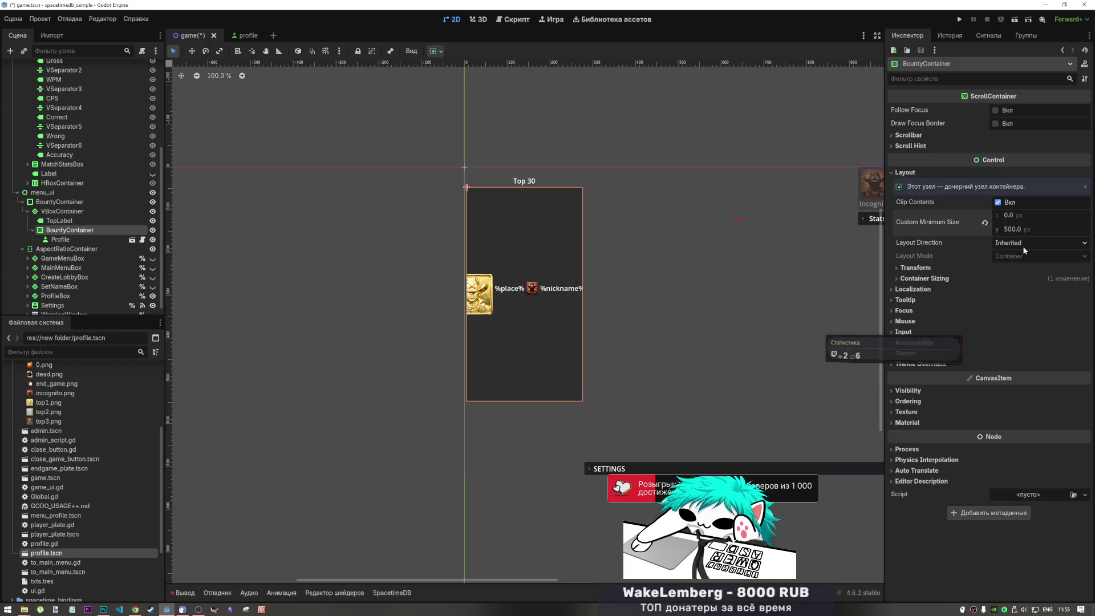
pyautogui.click(1022, 246)
pyautogui.click(998, 244)
pyautogui.write('700')
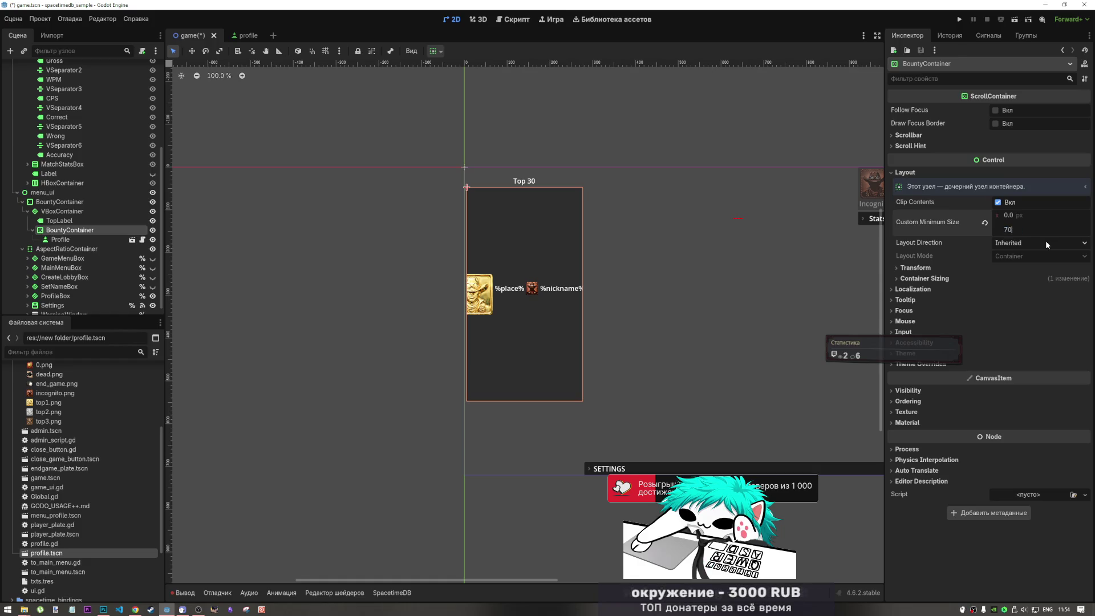
pyautogui.press('Return')
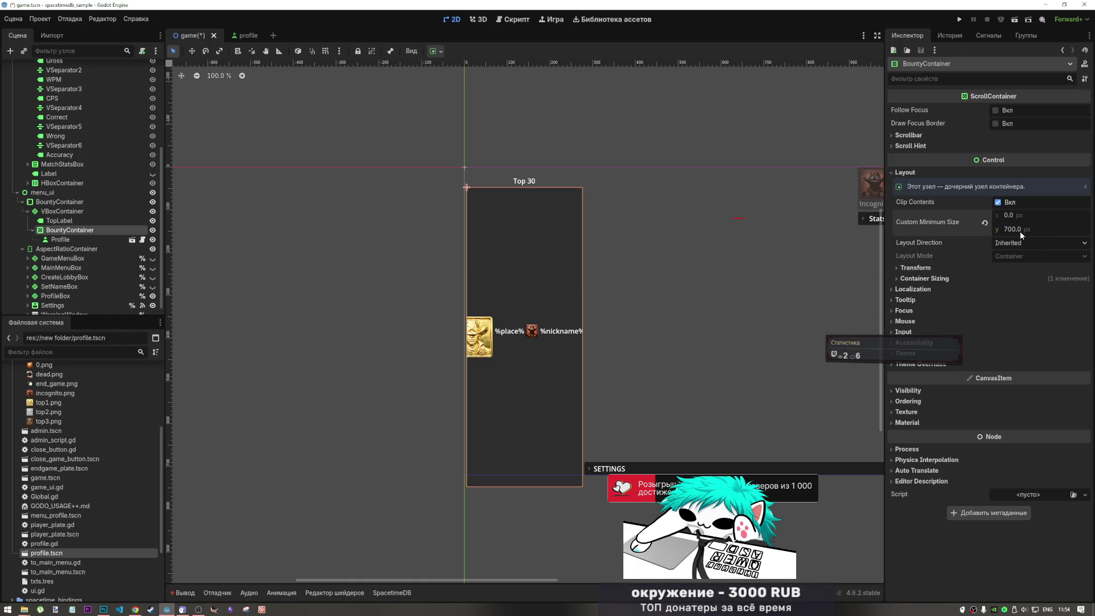
pyautogui.write('500')
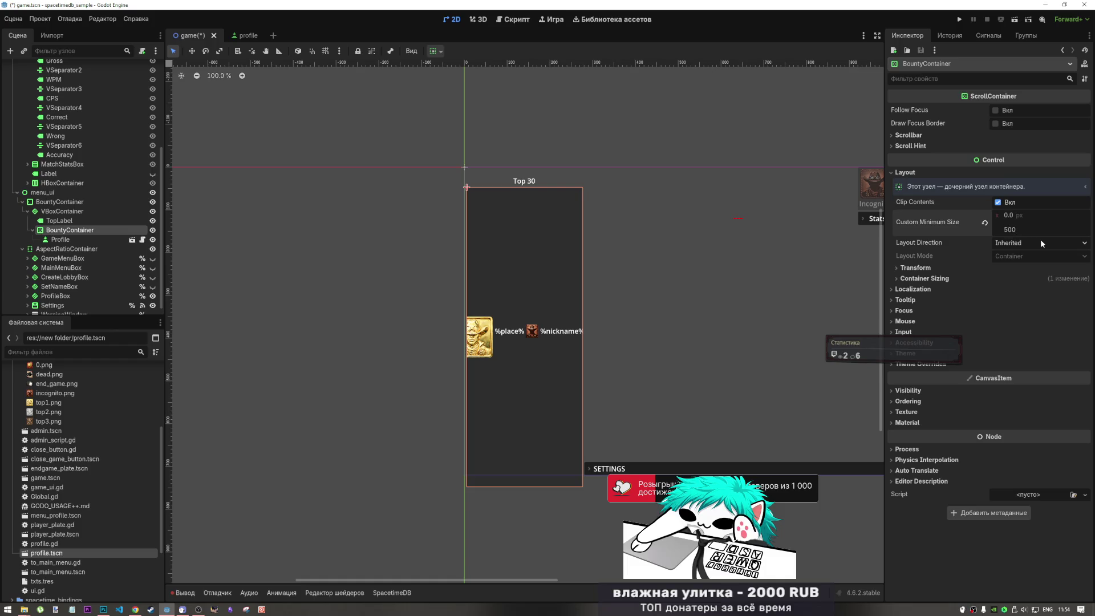
pyautogui.press('Return')
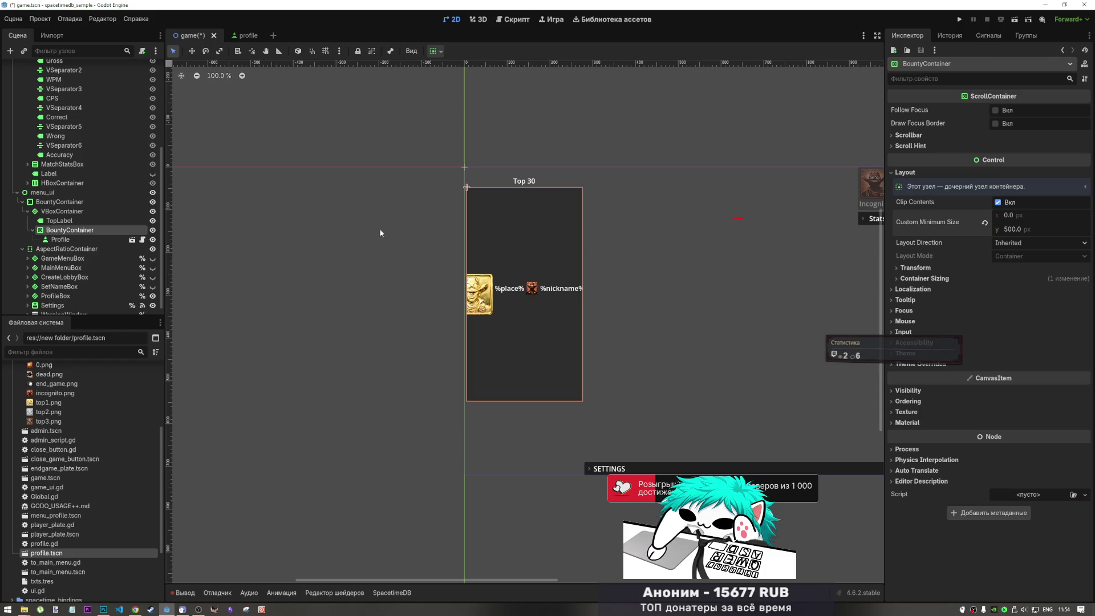
pyautogui.click(74, 238)
pyautogui.hotkey('ctrl', 'd')
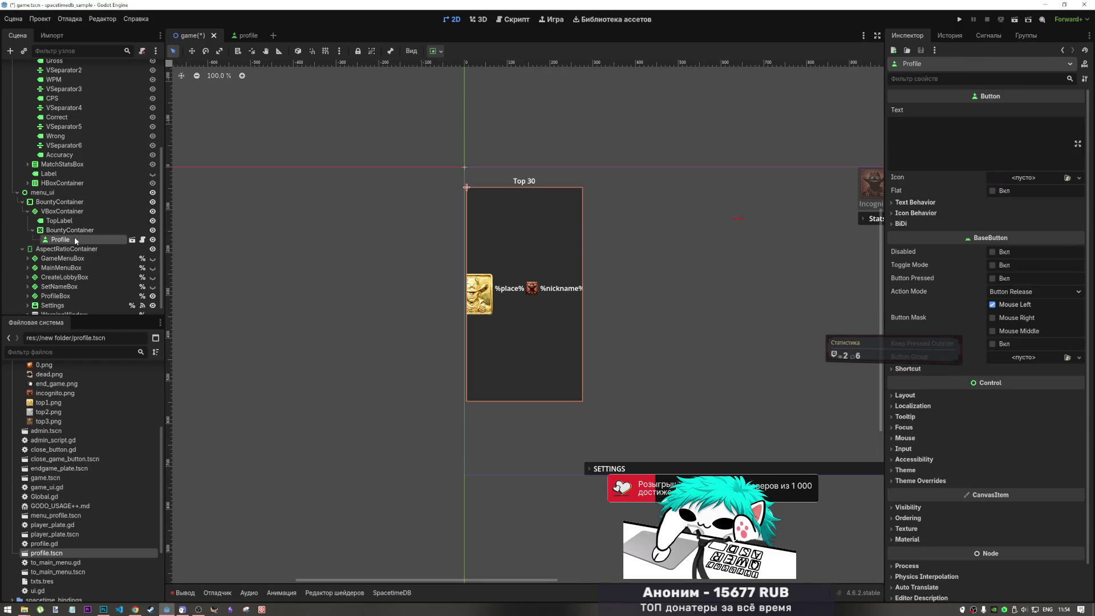
# Keep two Profile entries and read BountyContainer's ScrollContainer configuration warning.
pyautogui.hotkey('ctrl', 'd')
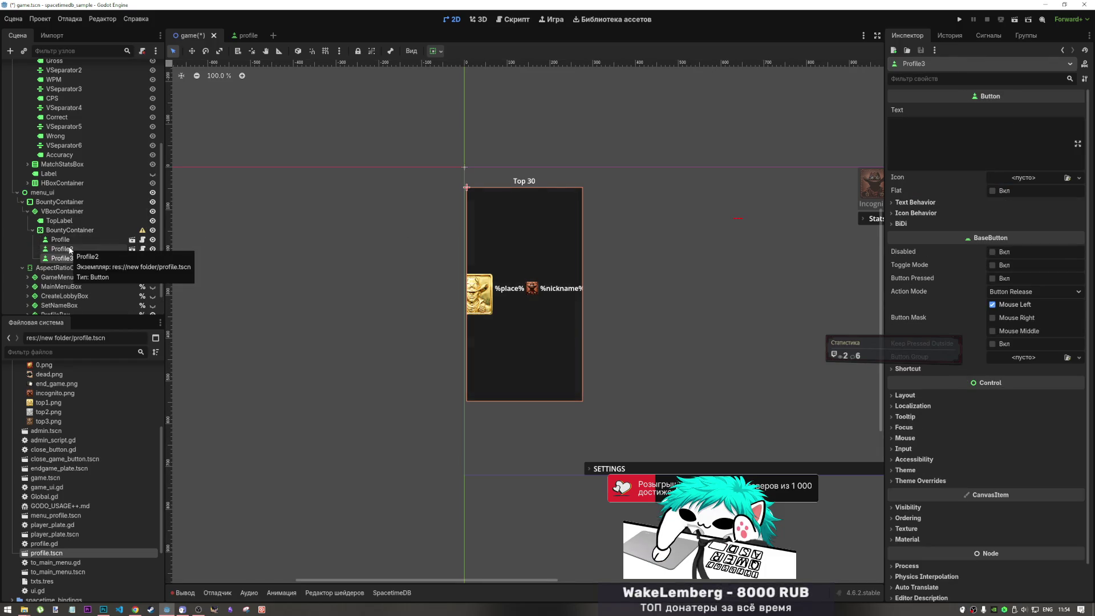
pyautogui.hotkey('ctrl', 'z')
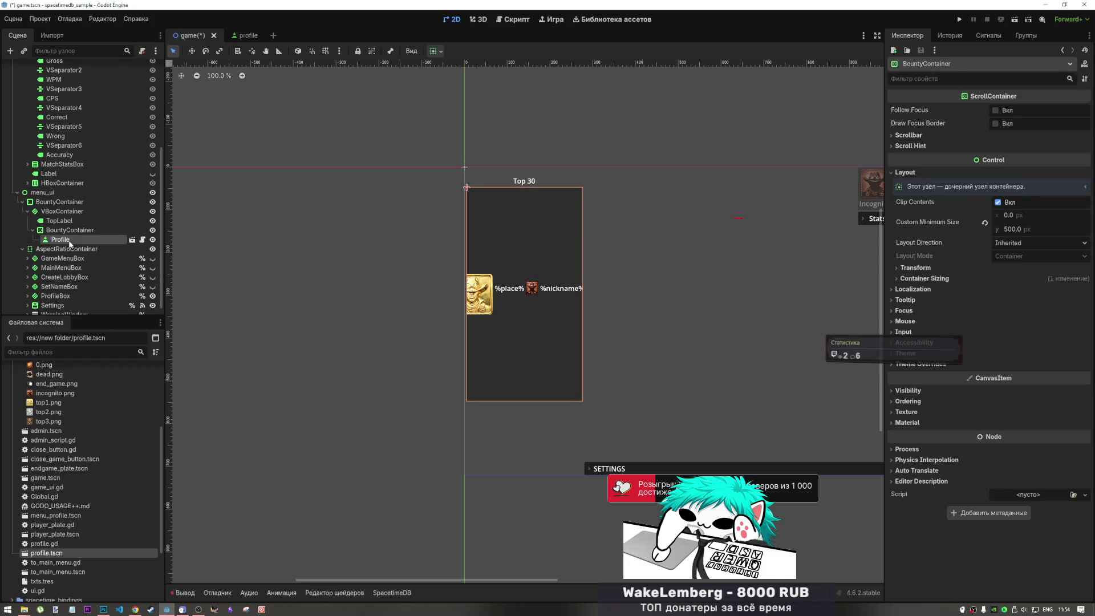
pyautogui.click(70, 249)
pyautogui.click(70, 231)
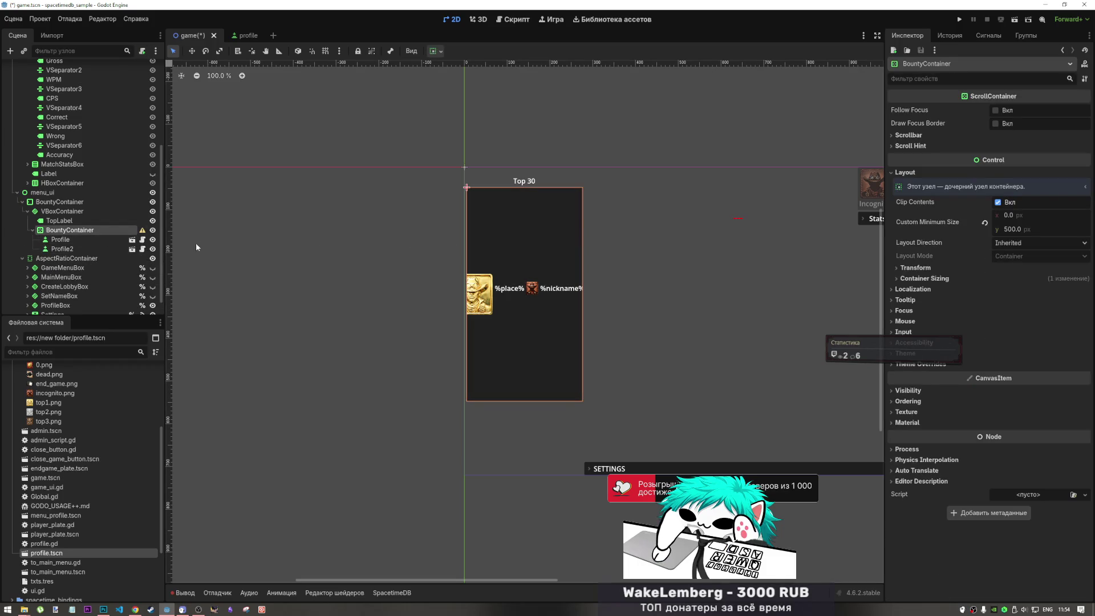
pyautogui.click(143, 230)
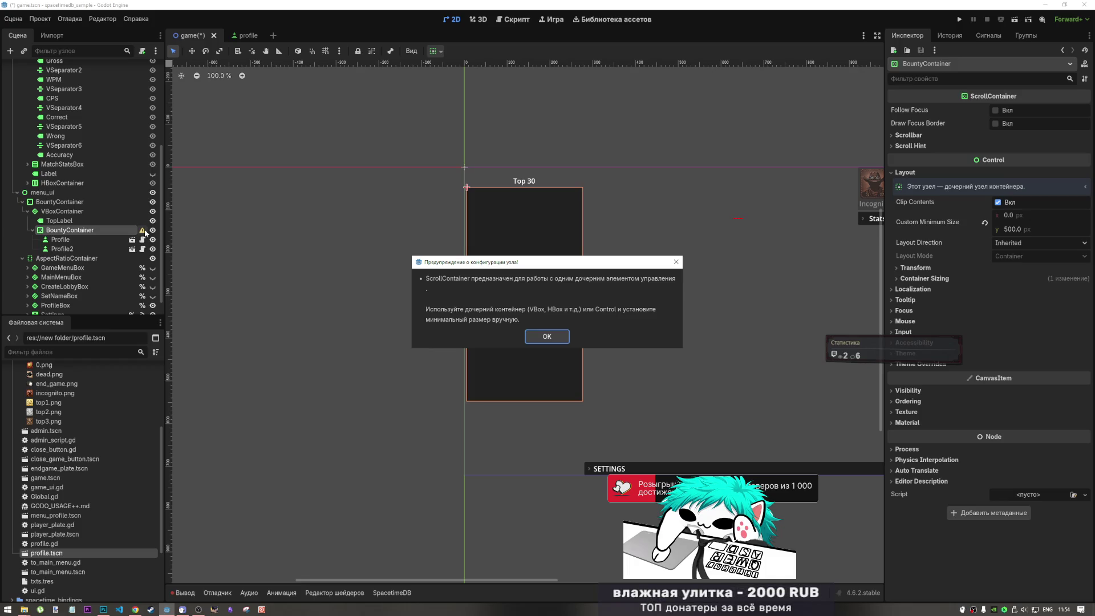
pyautogui.click(547, 337)
# Add a VBoxContainer as the first child of the scroll BountyContainer.
pyautogui.rightClick(69, 231)
pyautogui.click(119, 231)
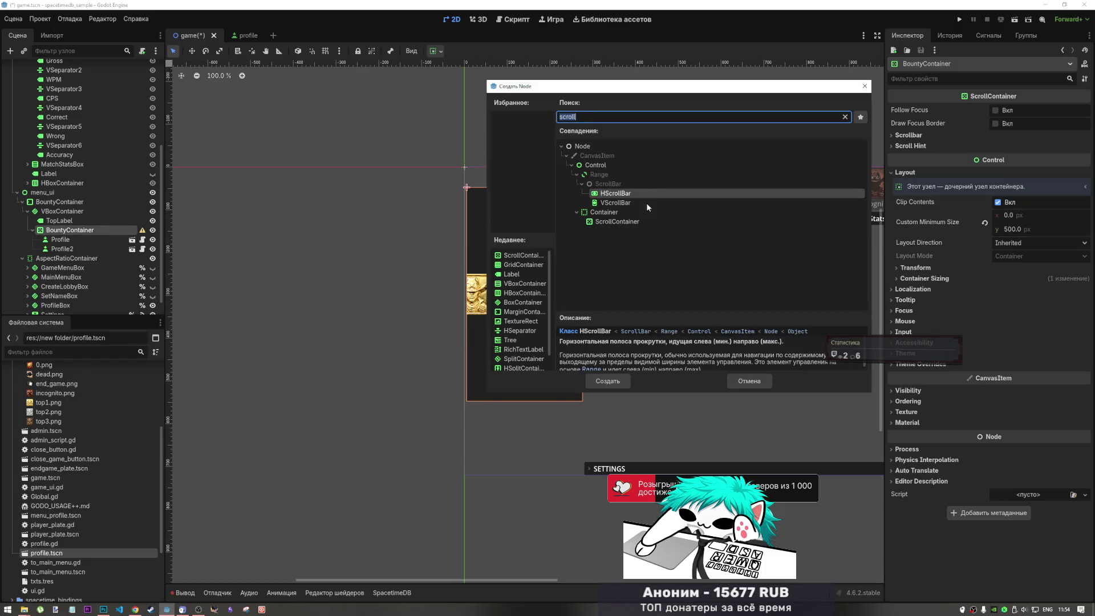
pyautogui.press('Escape')
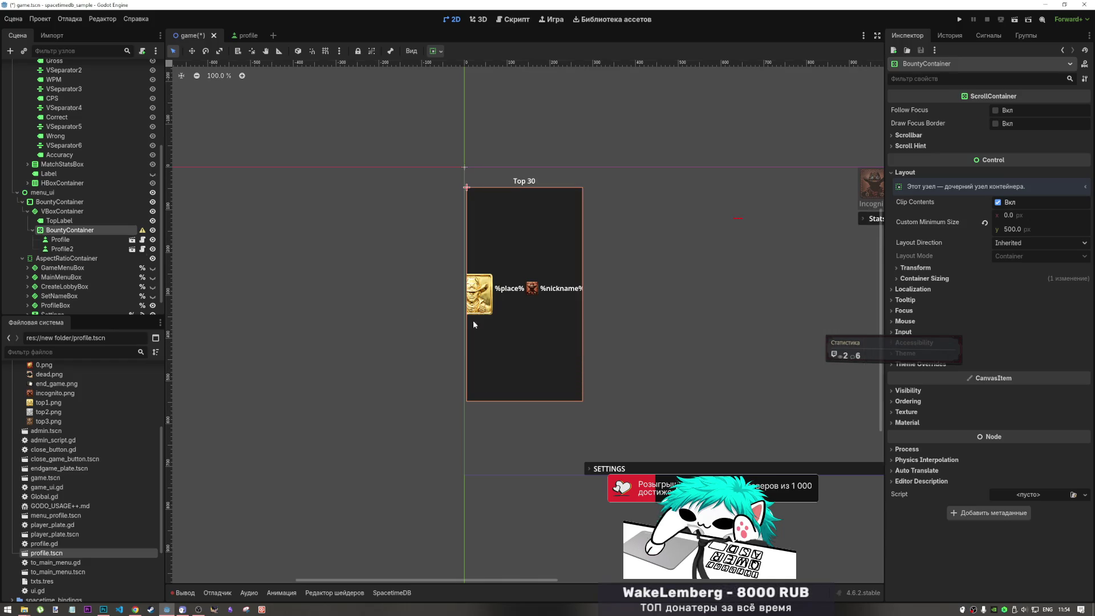
pyautogui.moveTo(74, 258)
pyautogui.mouseDown()
pyautogui.moveTo(76, 238)
pyautogui.moveTo(50, 228)
pyautogui.moveTo(75, 234)
pyautogui.mouseUp()
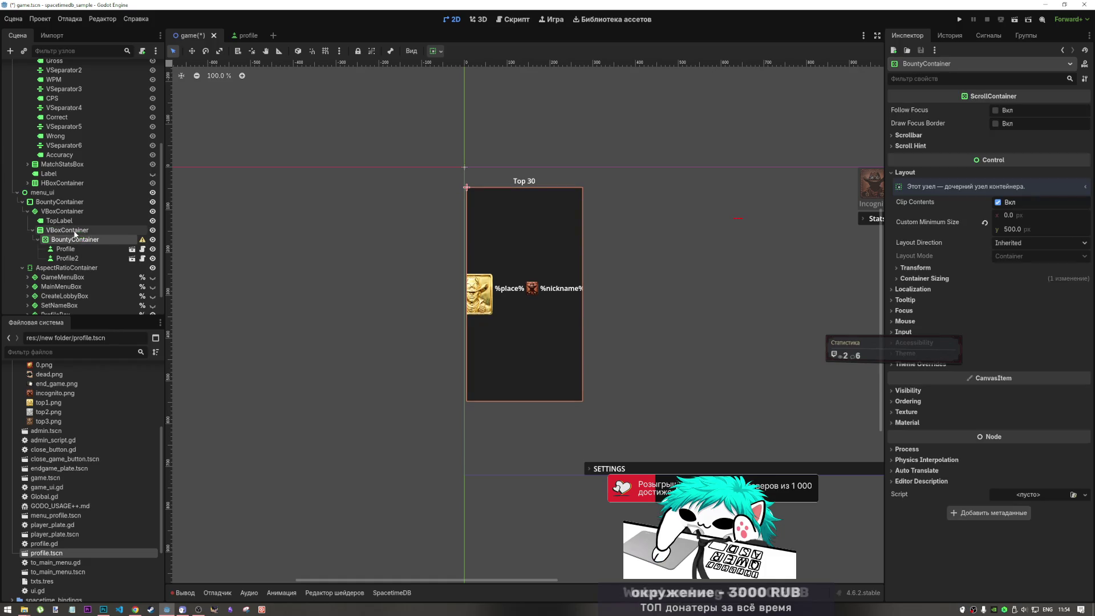
pyautogui.hotkey('ctrl', 'z')
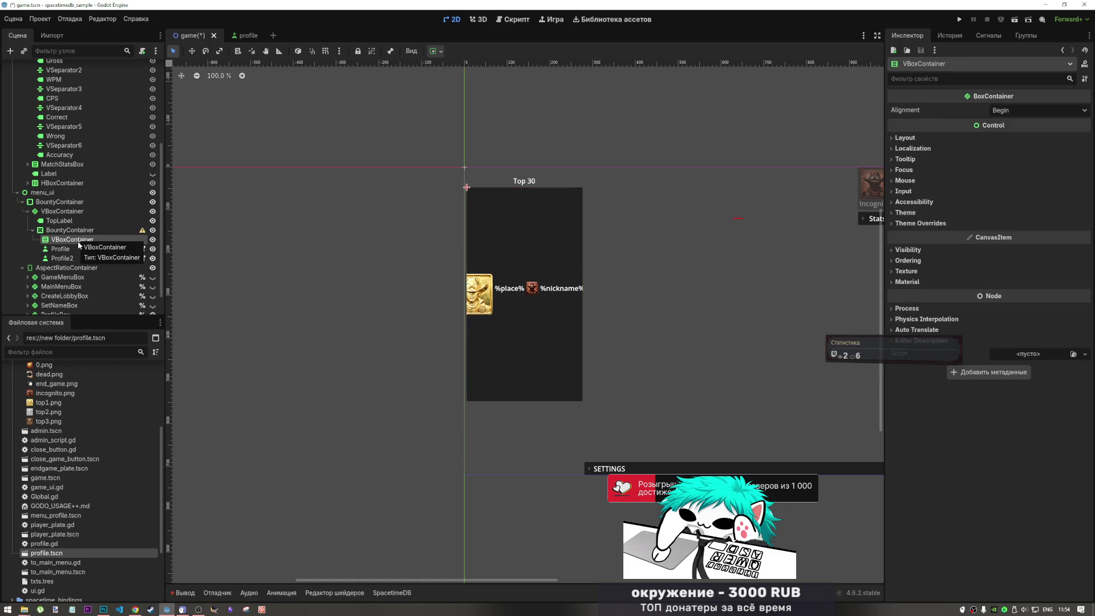
pyautogui.click(71, 230)
# Move Profile and Profile2 into the new VBoxContainer.
pyautogui.click(946, 278)
pyautogui.click(947, 279)
pyautogui.click(1025, 229)
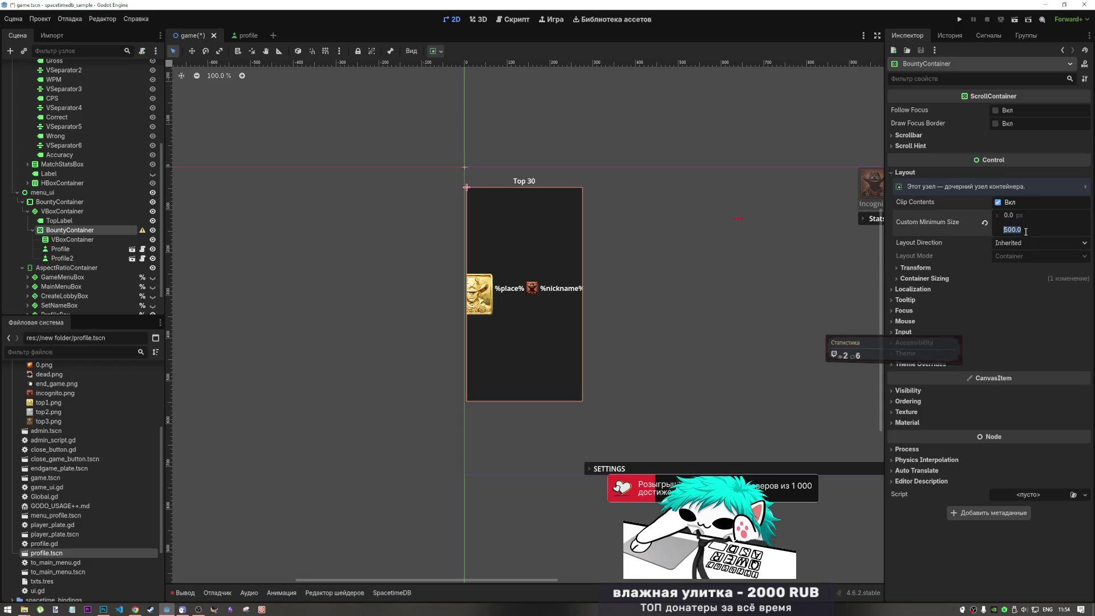
pyautogui.click(100, 240)
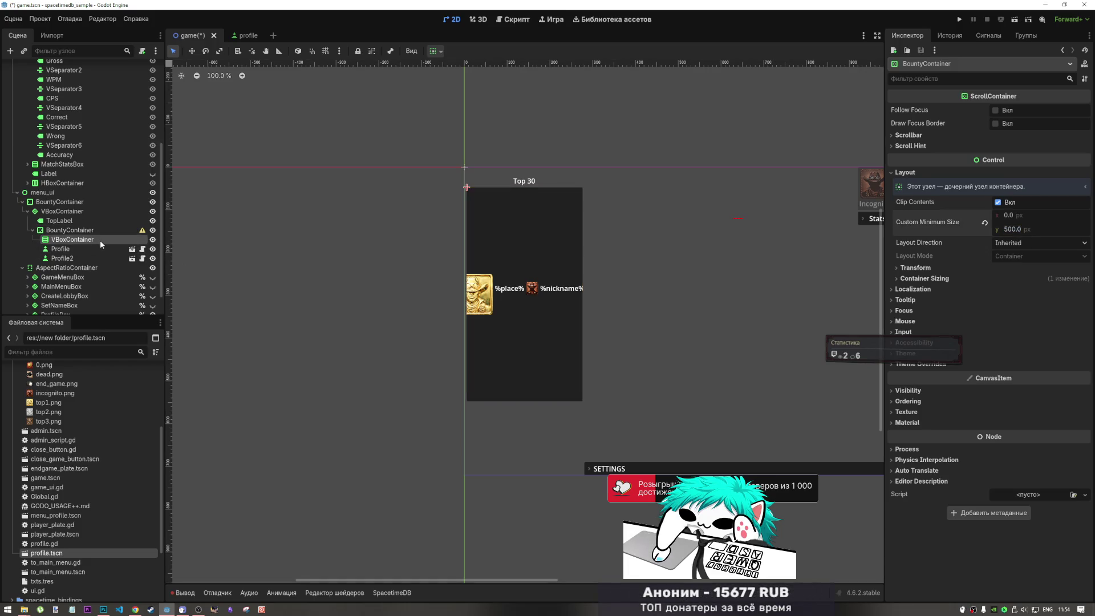
pyautogui.click(63, 249)
pyautogui.keyDown('shift'); pyautogui.click(73, 257); pyautogui.keyUp('shift')
pyautogui.moveTo(73, 255); pyautogui.dragTo(77, 242)
# Set the VBoxContainer to expand both horizontally and vertically.
pyautogui.click(78, 241)
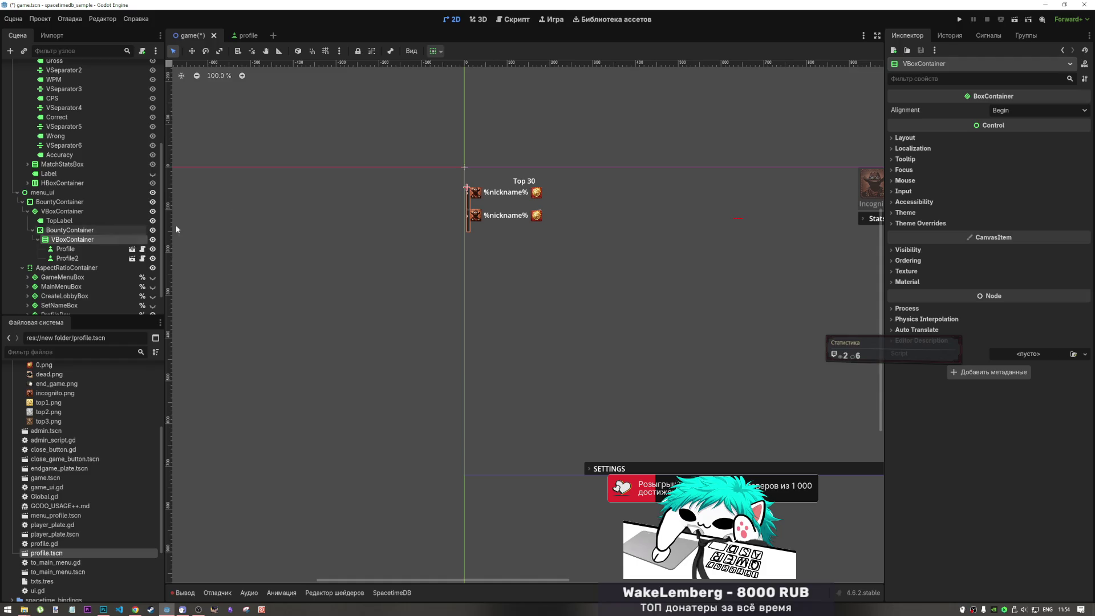
pyautogui.click(435, 51)
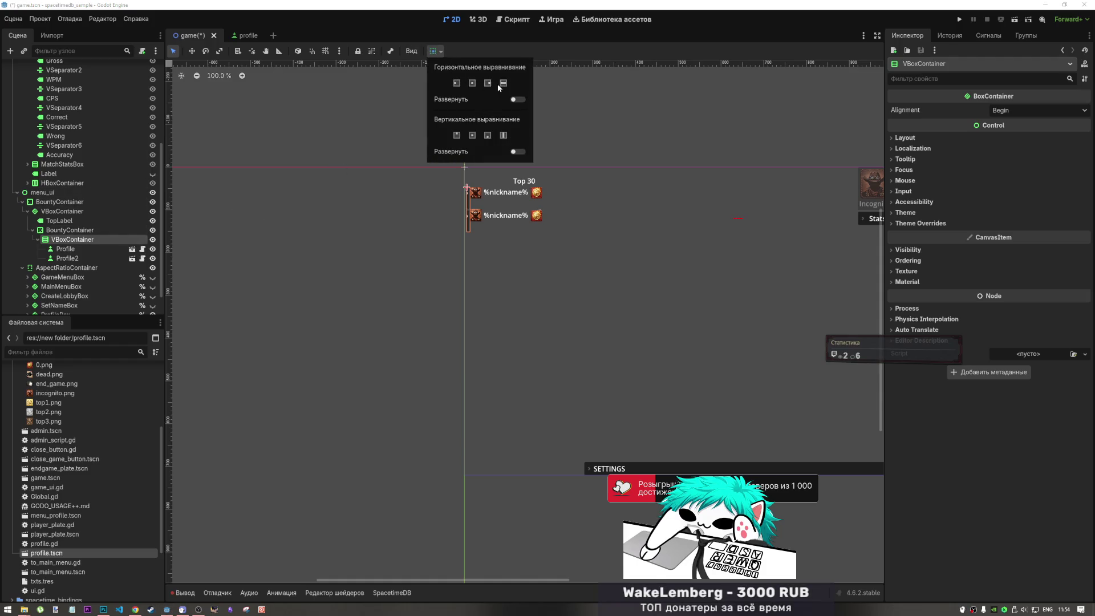
pyautogui.click(518, 99)
pyautogui.click(518, 151)
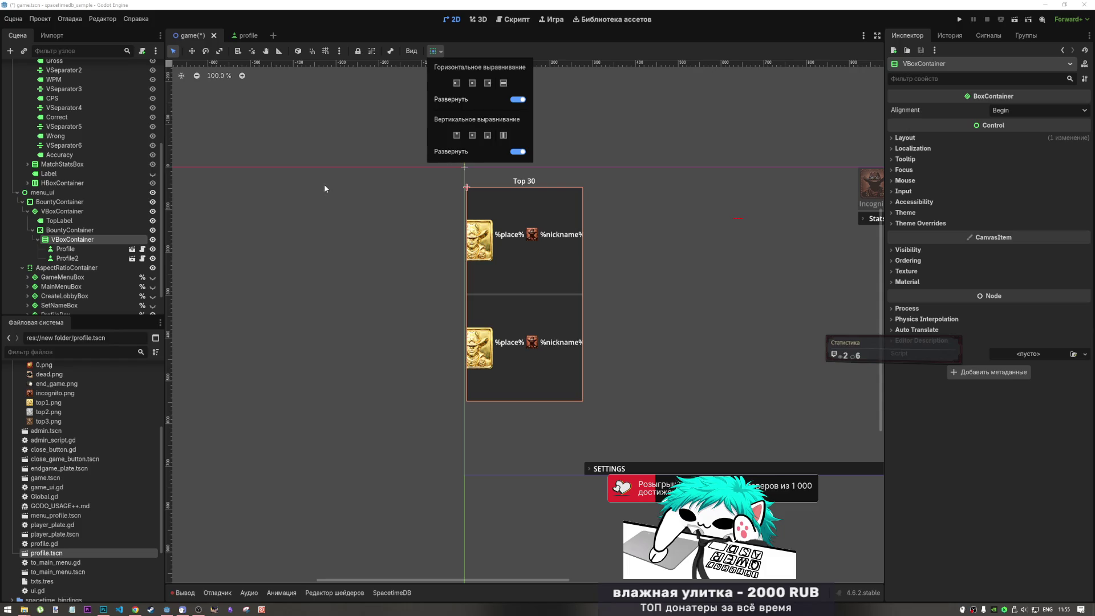
pyautogui.click(60, 203)
pyautogui.click(59, 203)
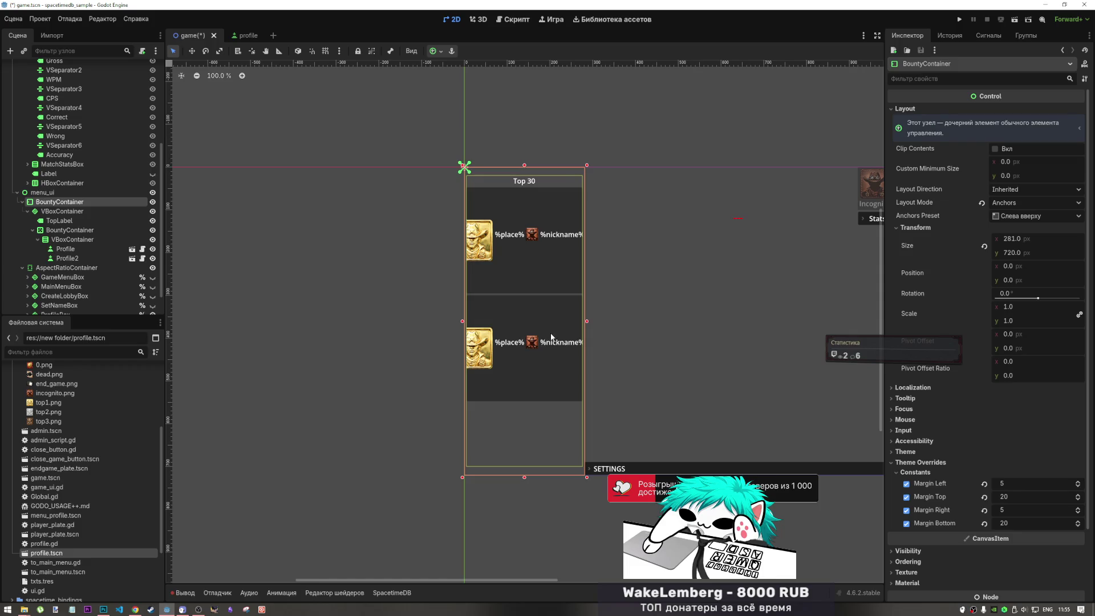
# Give the profile's trophy TextureRect an 80×80 custom minimum size and save profile.tscn.
pyautogui.click(239, 36)
pyautogui.click(482, 315)
pyautogui.click(1021, 249)
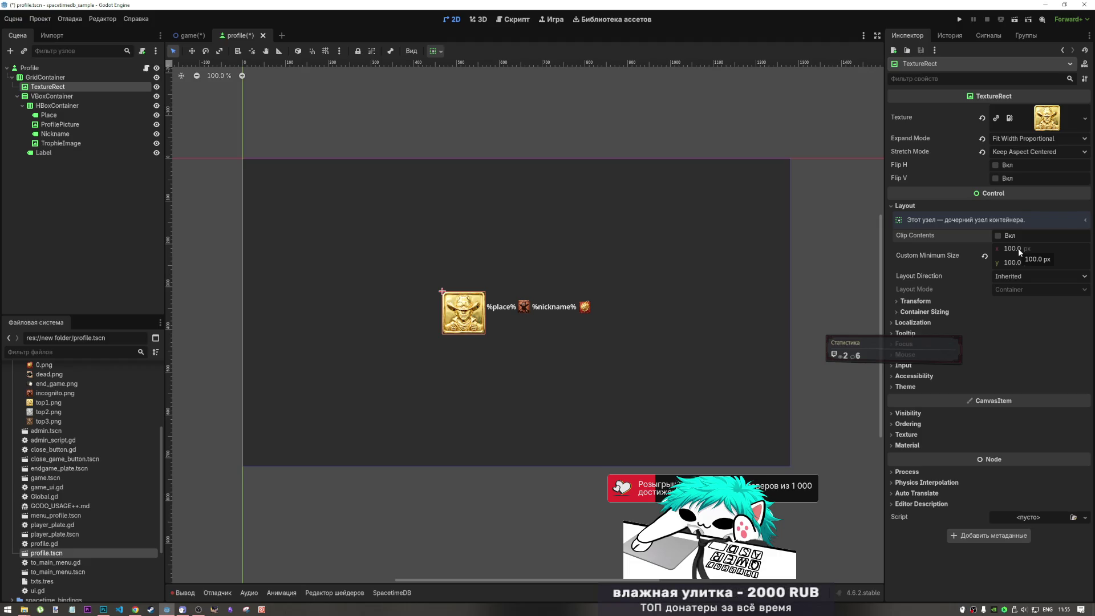
pyautogui.click(1019, 252)
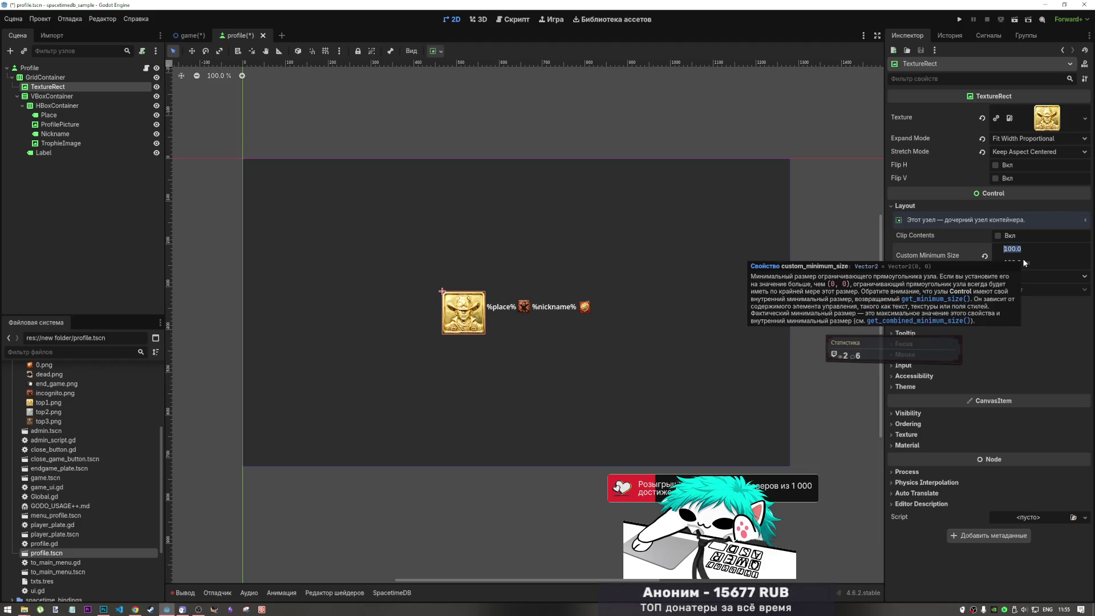
pyautogui.write('80')
pyautogui.click(1011, 264)
pyautogui.write('80')
pyautogui.press('Return')
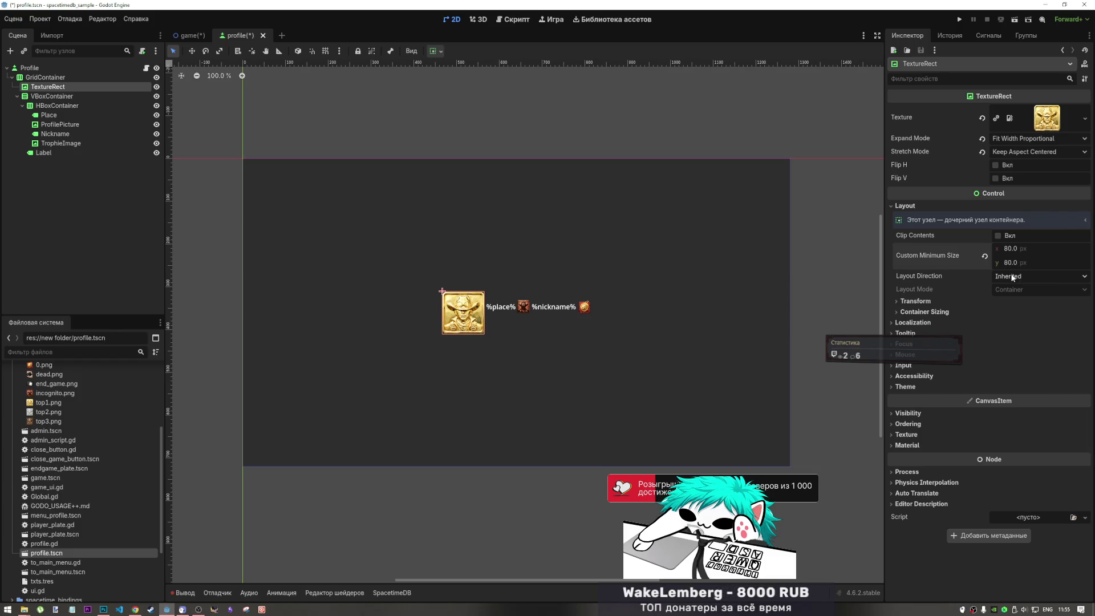
pyautogui.hotkey('ctrl', 's')
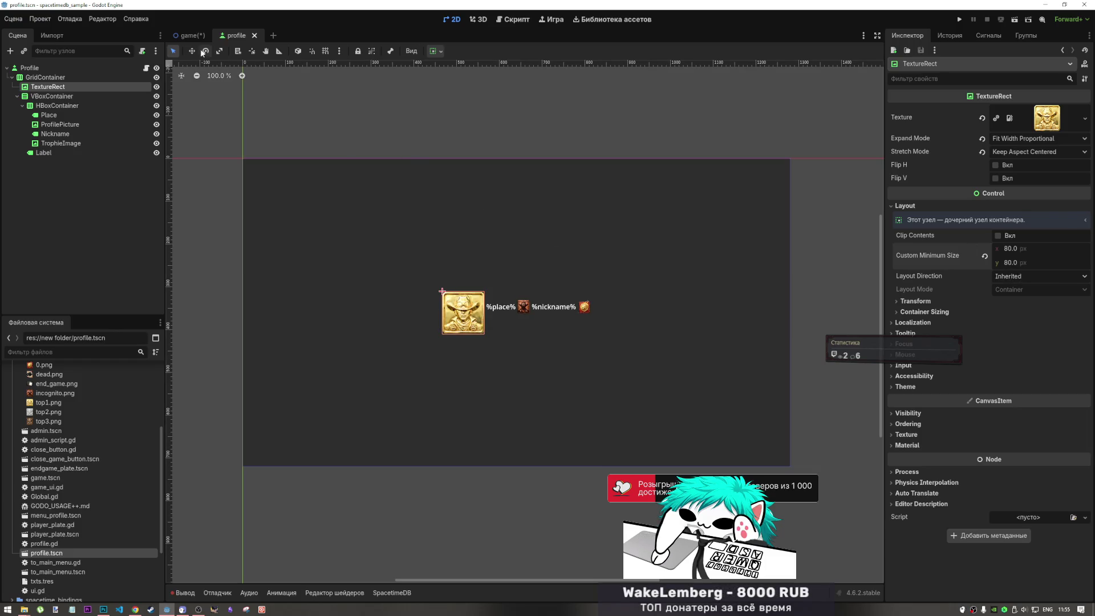
# Apply the HCenter Wide anchor preset to the root Profile button and save.
pyautogui.click(178, 36)
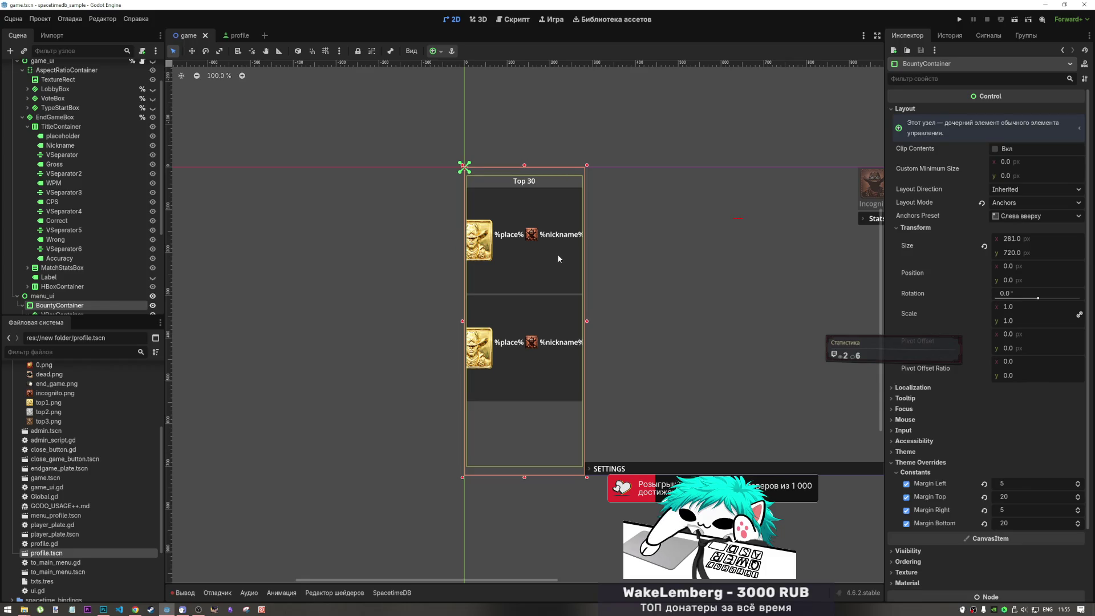
pyautogui.click(235, 35)
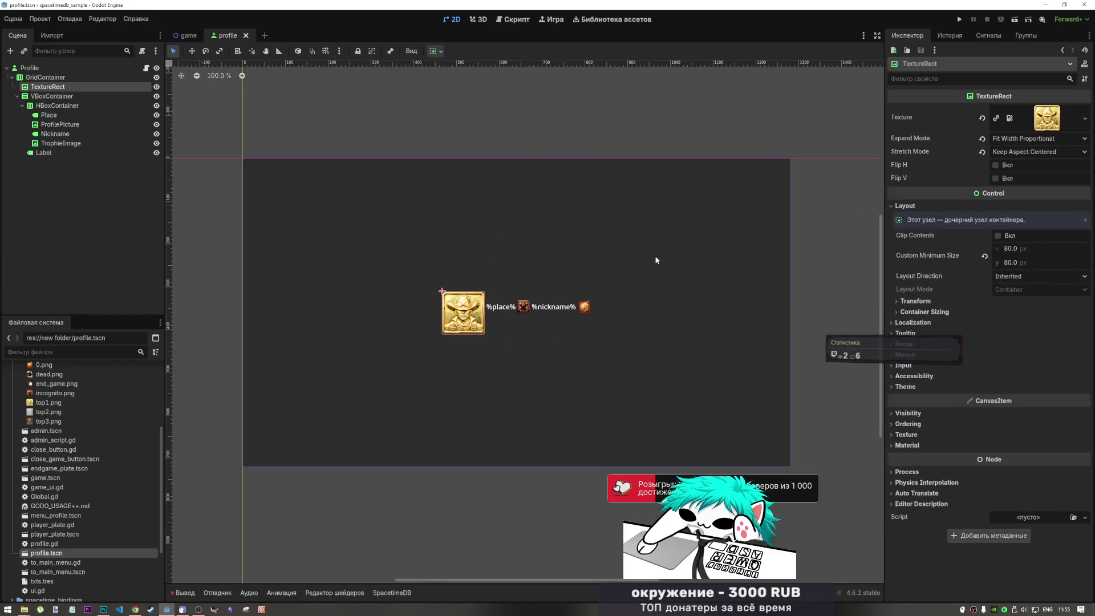
pyautogui.click(571, 258)
pyautogui.click(470, 51)
pyautogui.click(451, 51)
pyautogui.click(437, 50)
pyautogui.click(508, 99)
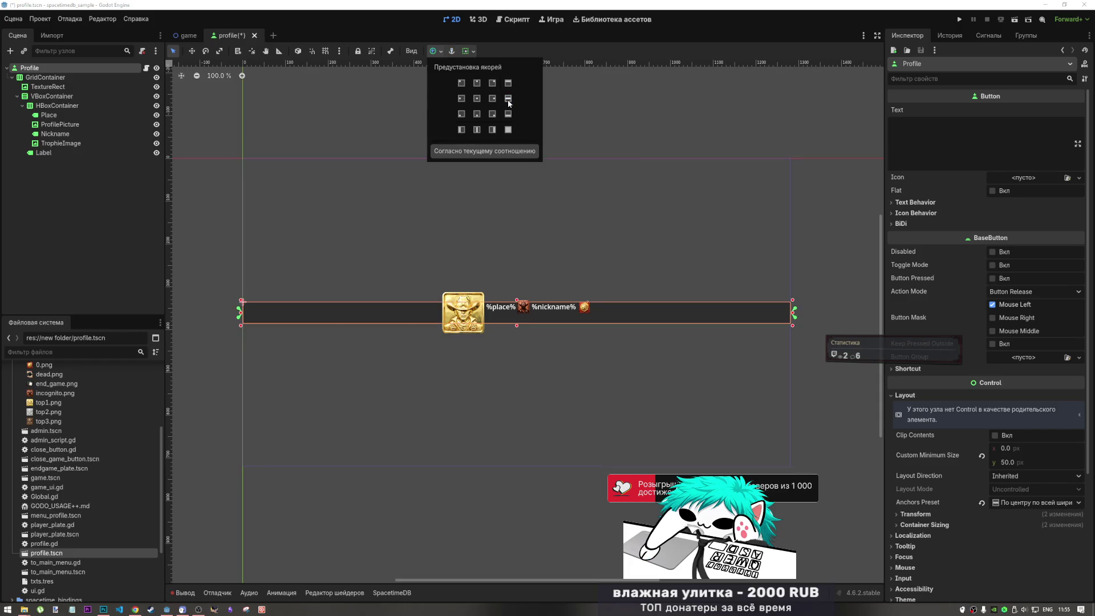
pyautogui.click(318, 238)
pyautogui.hotkey('ctrl', 's')
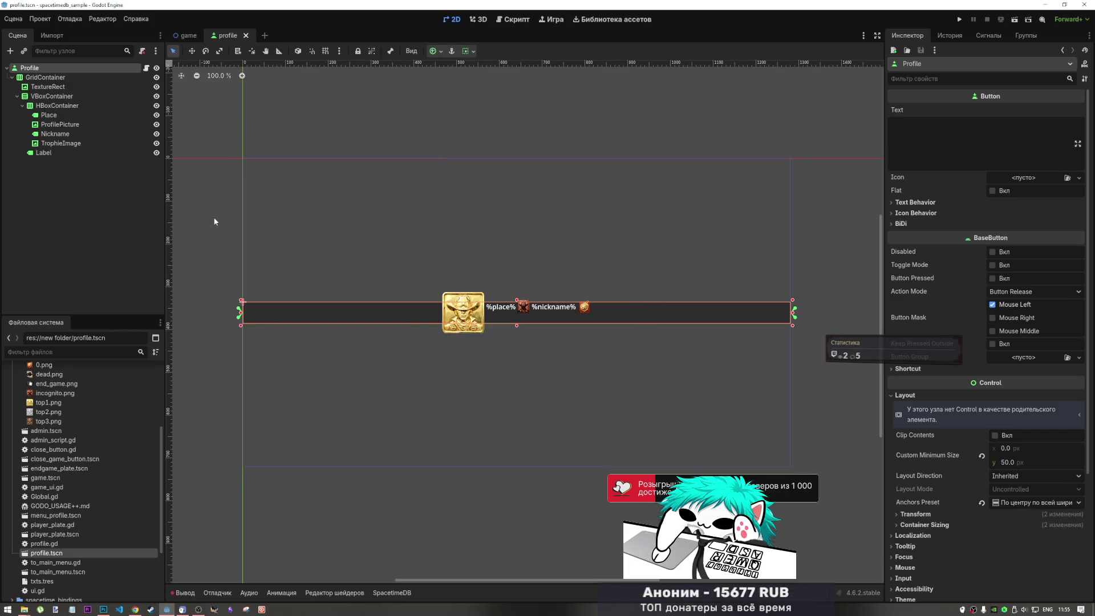
# Check the plates in game.tscn, save profile.tscn again, and return to the game scene.
pyautogui.click(178, 38)
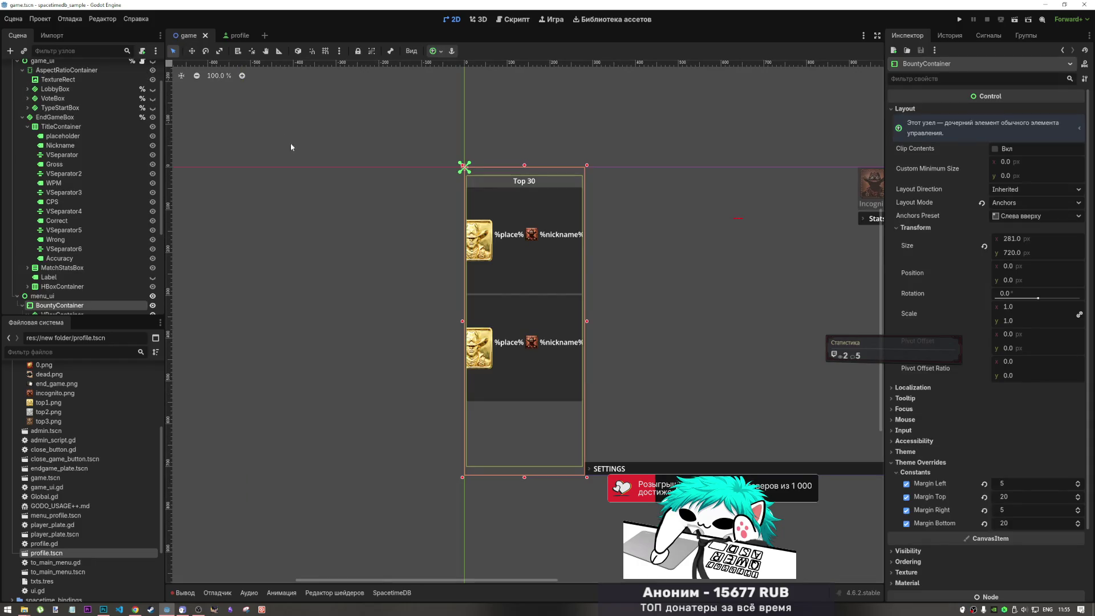
pyautogui.click(236, 35)
pyautogui.hotkey('ctrl', 's')
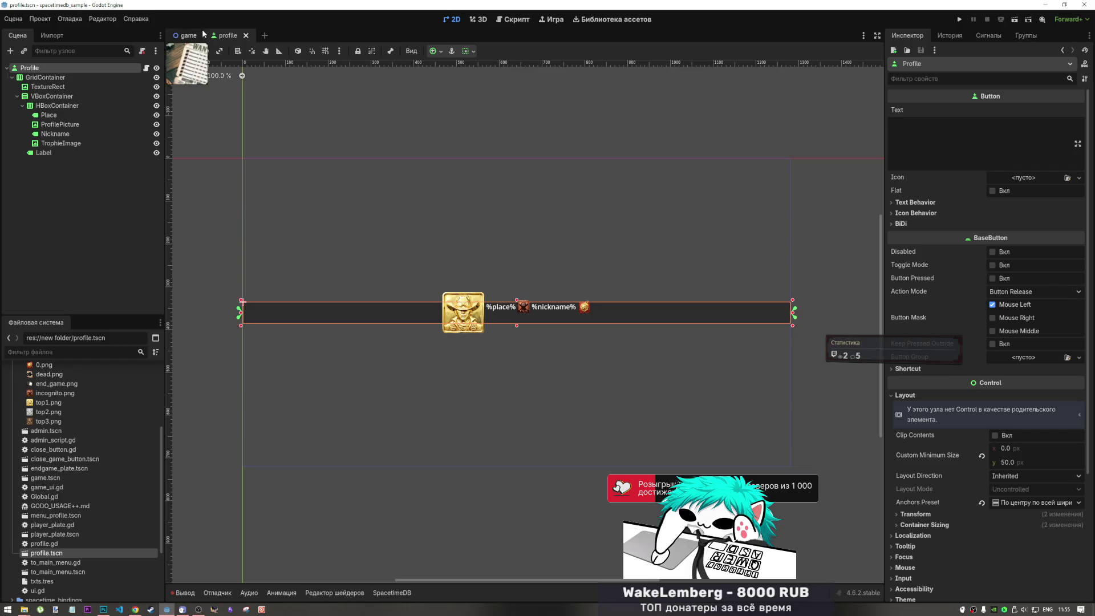
pyautogui.click(188, 36)
pyautogui.scroll(-5, 85, 262)
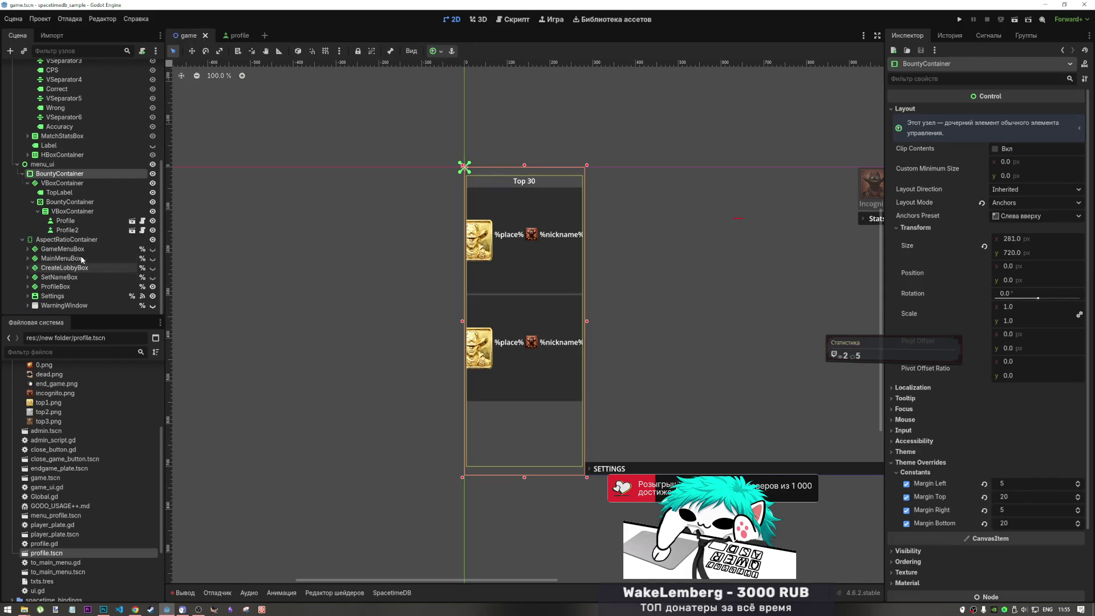
# Set the Top 30 panel's outer VBoxContainer Alignment to Center.
pyautogui.click(76, 183)
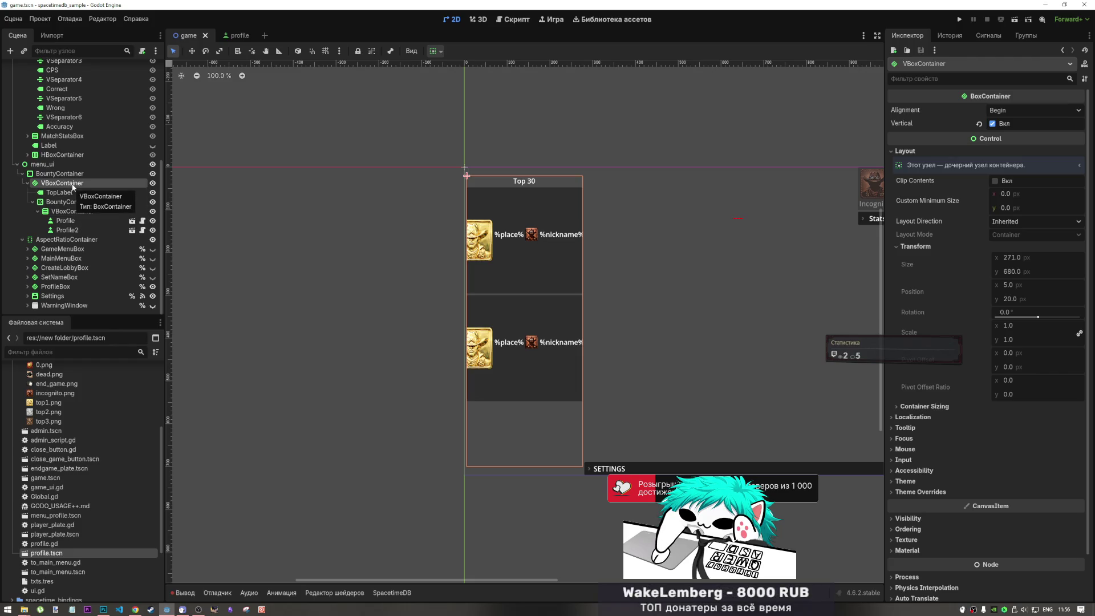
pyautogui.click(74, 194)
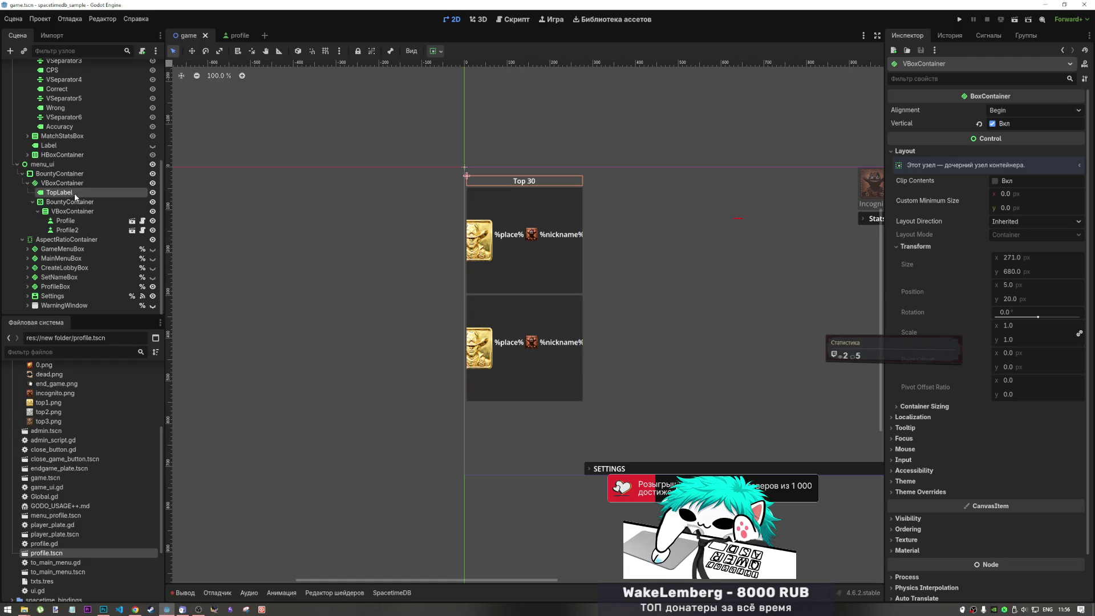
pyautogui.click(76, 202)
pyautogui.moveTo(76, 201); pyautogui.dragTo(79, 183)
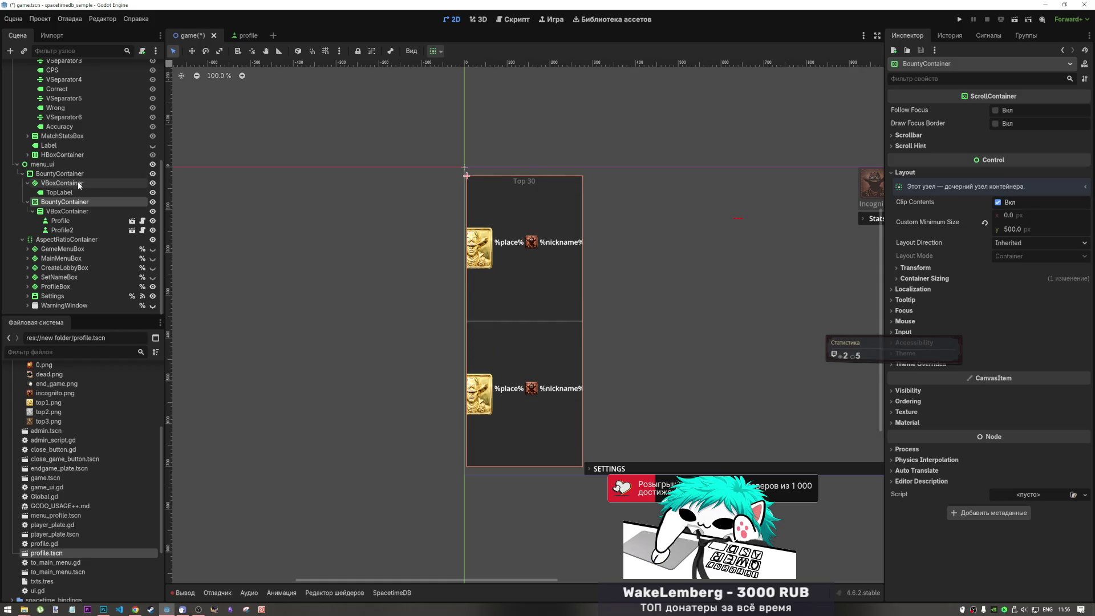
pyautogui.hotkey('ctrl', 'z')
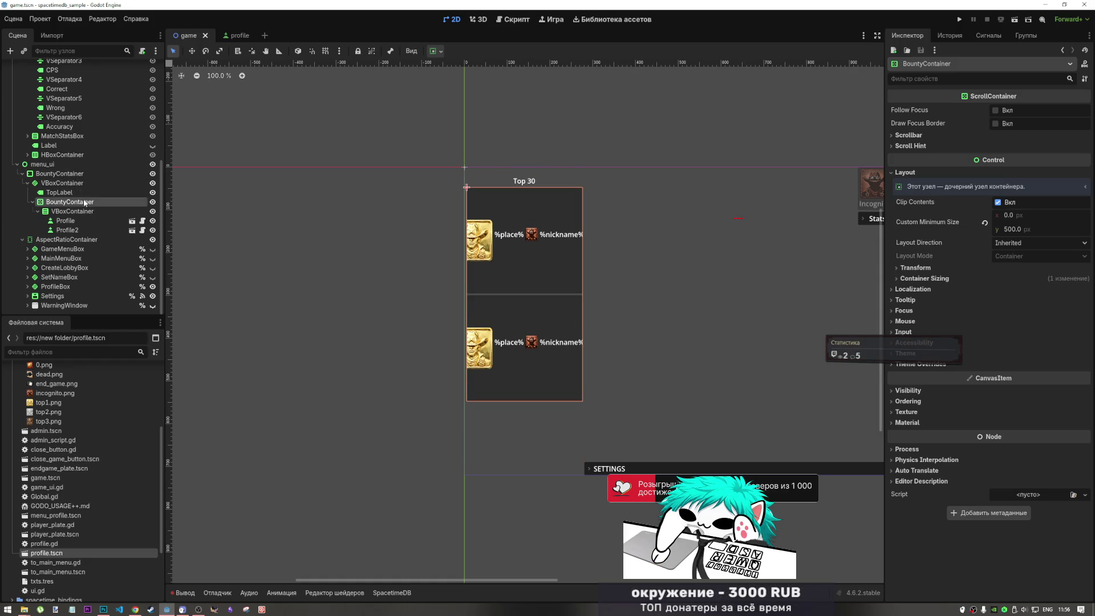
pyautogui.click(62, 183)
pyautogui.click(1012, 110)
pyautogui.click(1012, 135)
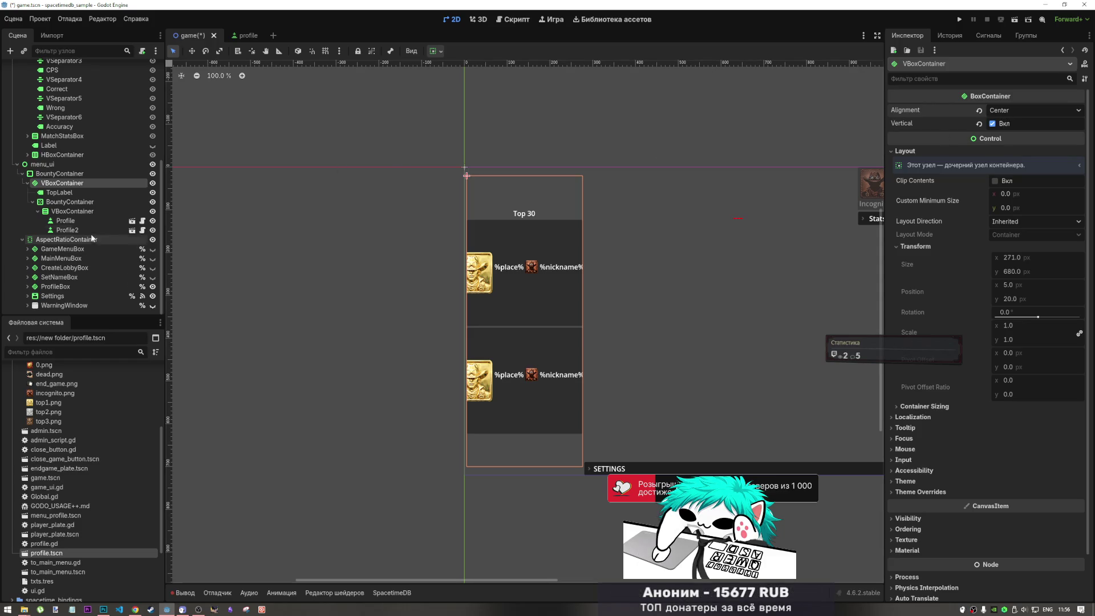
# Duplicate the Profile entry and undo the extra copies, keeping three profile plates.
pyautogui.click(91, 220)
pyautogui.hotkey('ctrl', 'd')
pyautogui.hotkey('ctrl', 'd')
pyautogui.hotkey('ctrl', 'd')
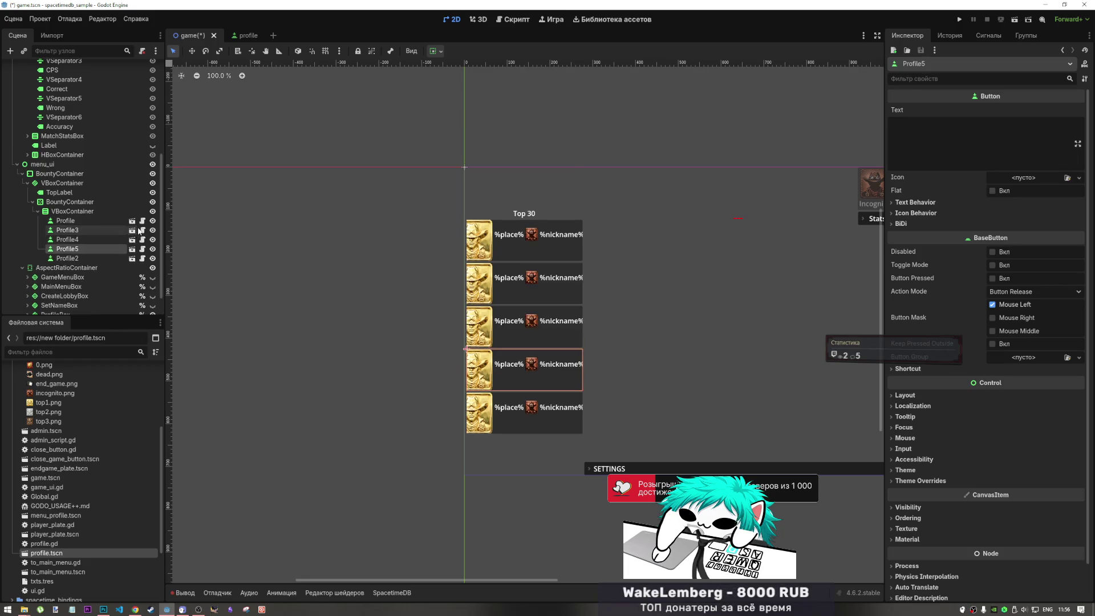
pyautogui.hotkey('ctrl', 'z')
pyautogui.hotkey('ctrl', 'z')
pyautogui.hotkey('ctrl', 'z')
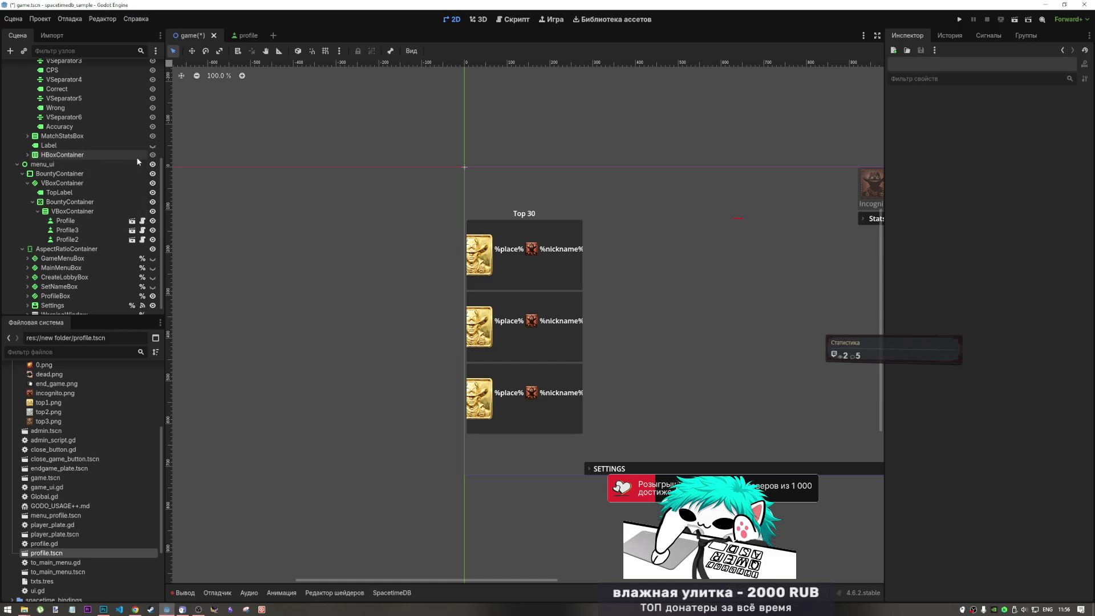
# Turn off Clip Contents on the inner BountyContainer ScrollContainer and save game.tscn.
pyautogui.click(72, 240)
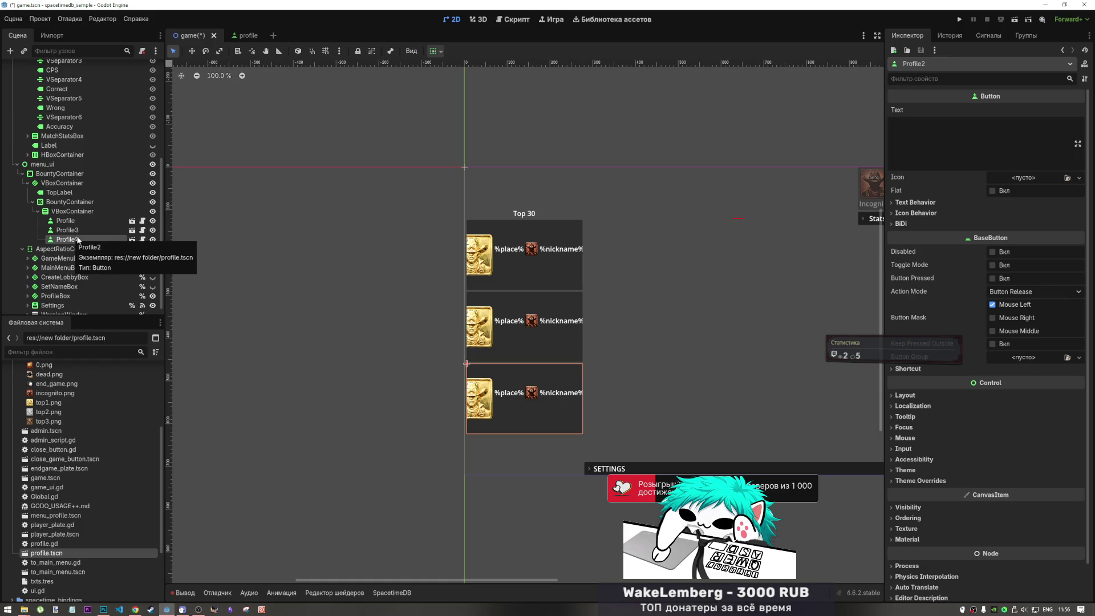
pyautogui.click(72, 210)
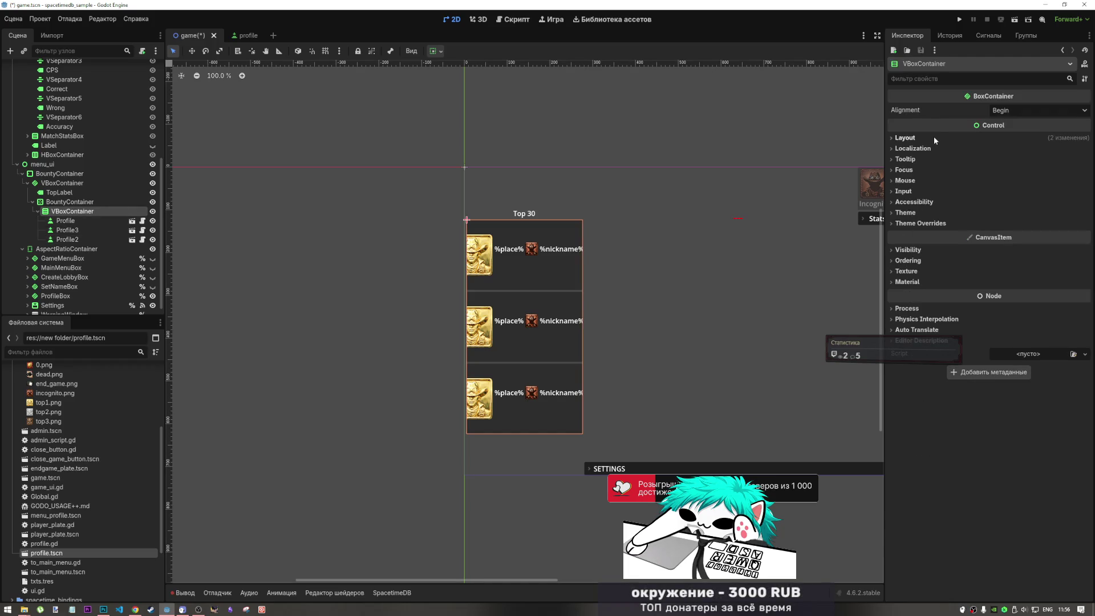
pyautogui.click(933, 137)
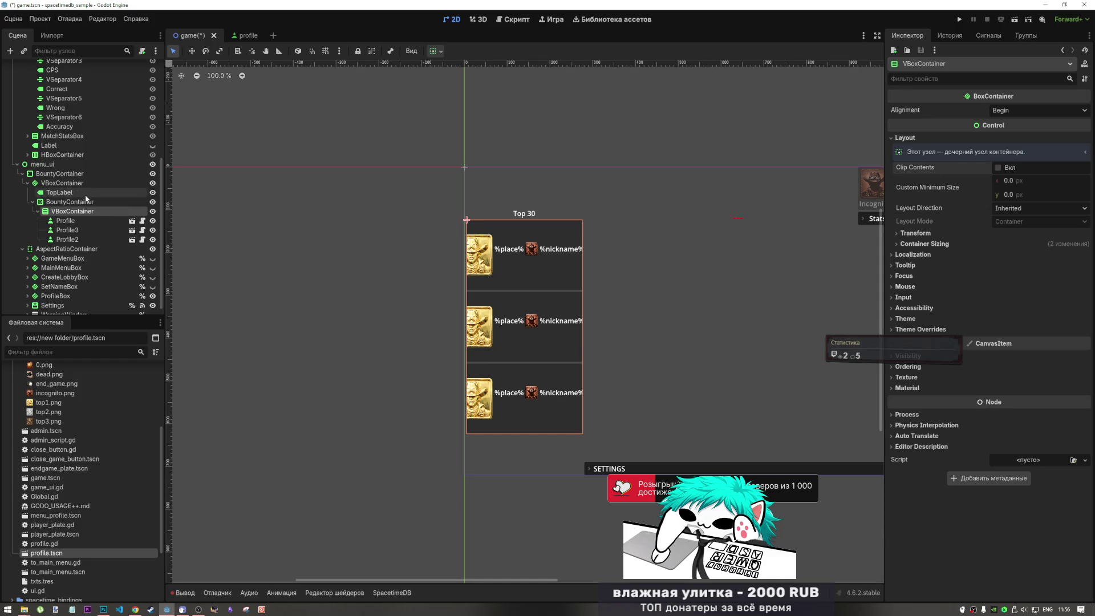
pyautogui.click(70, 201)
pyautogui.click(1012, 202)
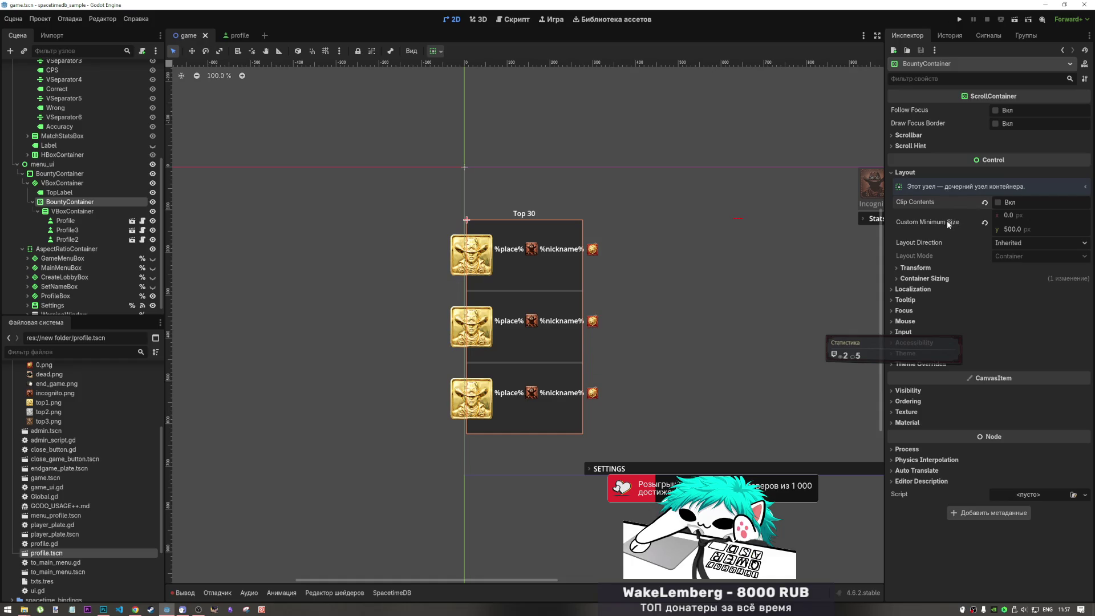
pyautogui.hotkey('ctrl', 's')
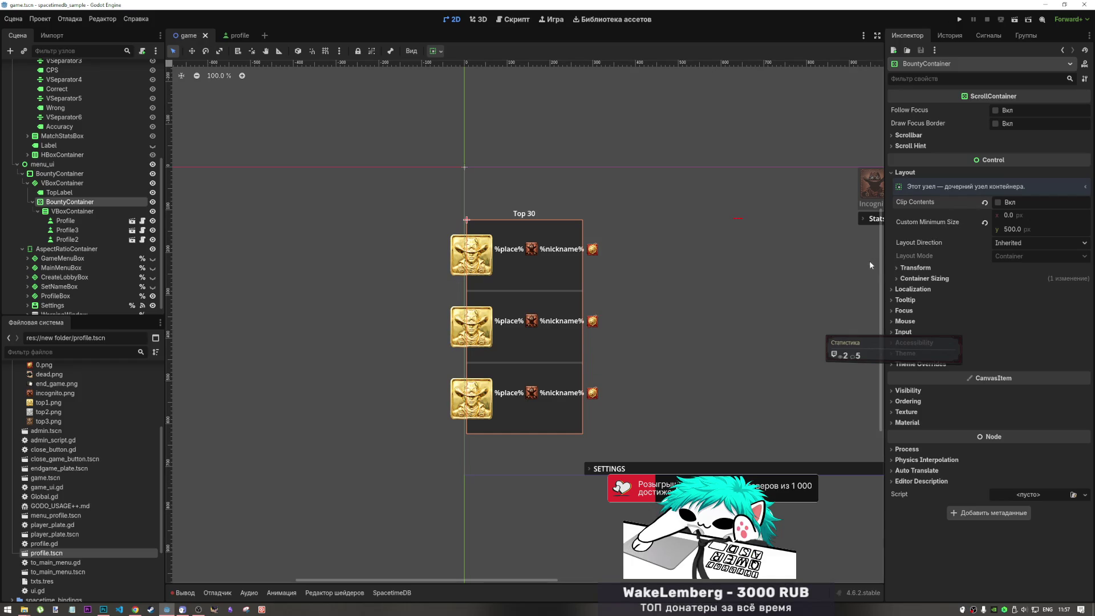
pyautogui.click(72, 174)
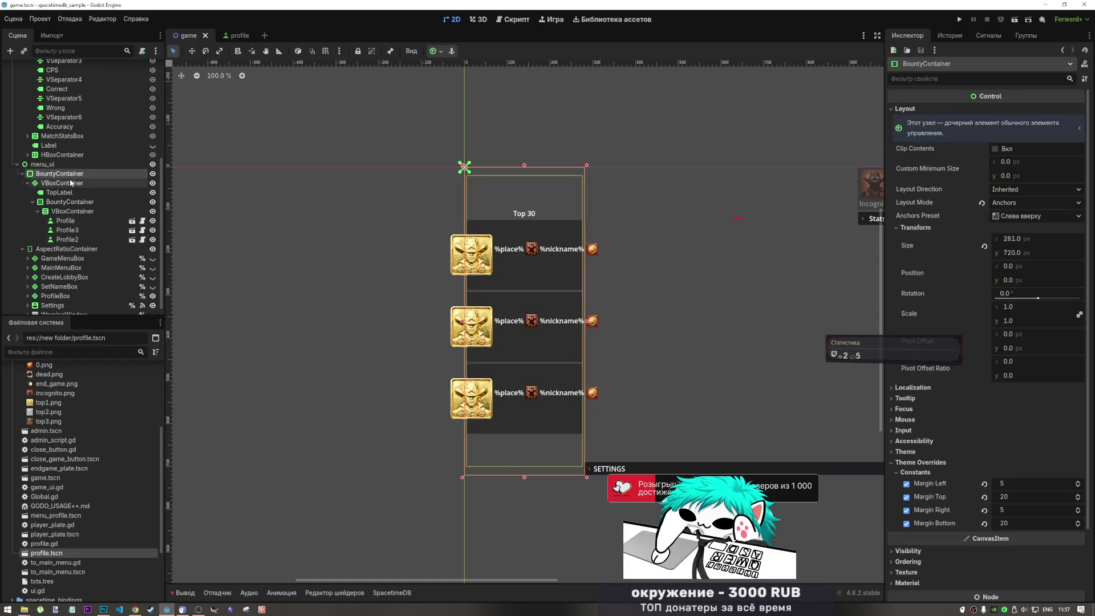
pyautogui.click(73, 212)
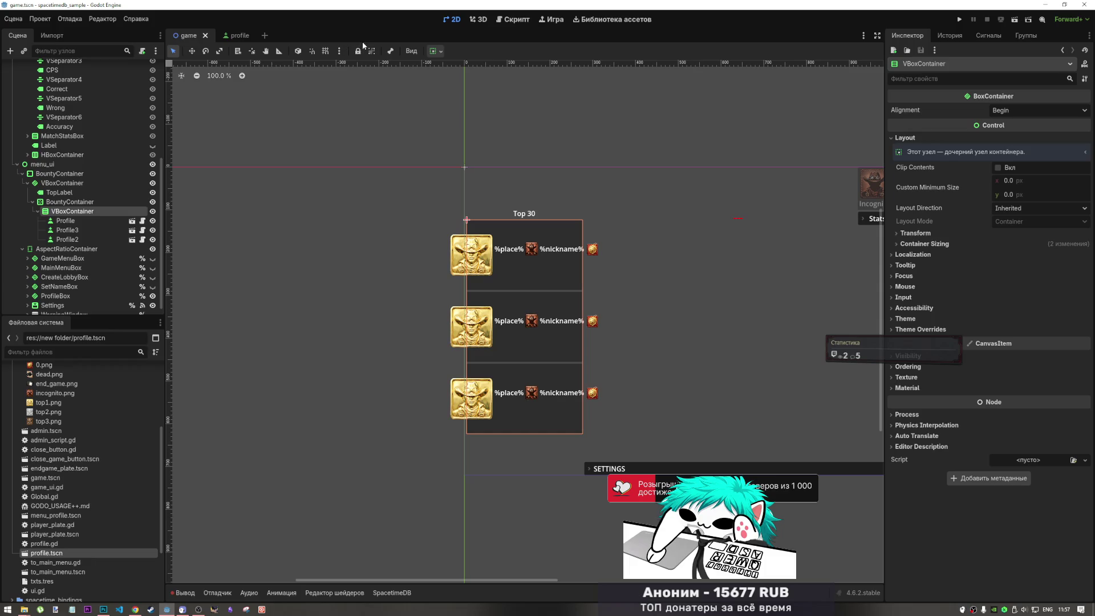
pyautogui.scroll(5, 74, 230)
# Preview the LobbyBox, WANTED poster, start prompt and end-game stats panels by toggling their visibility.
pyautogui.click(153, 124)
pyautogui.click(153, 124)
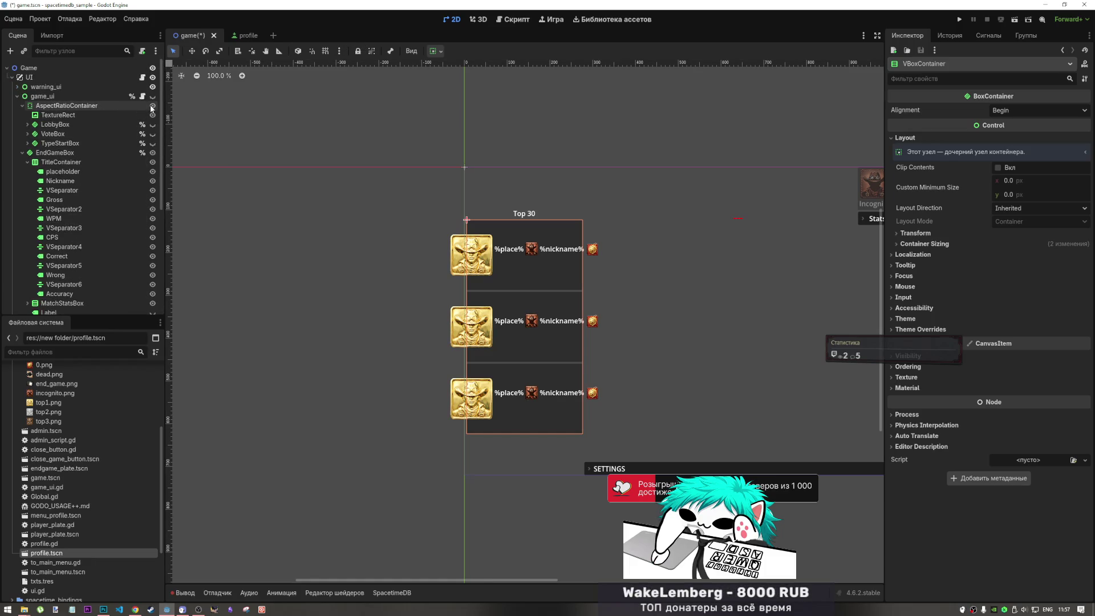
pyautogui.click(152, 105)
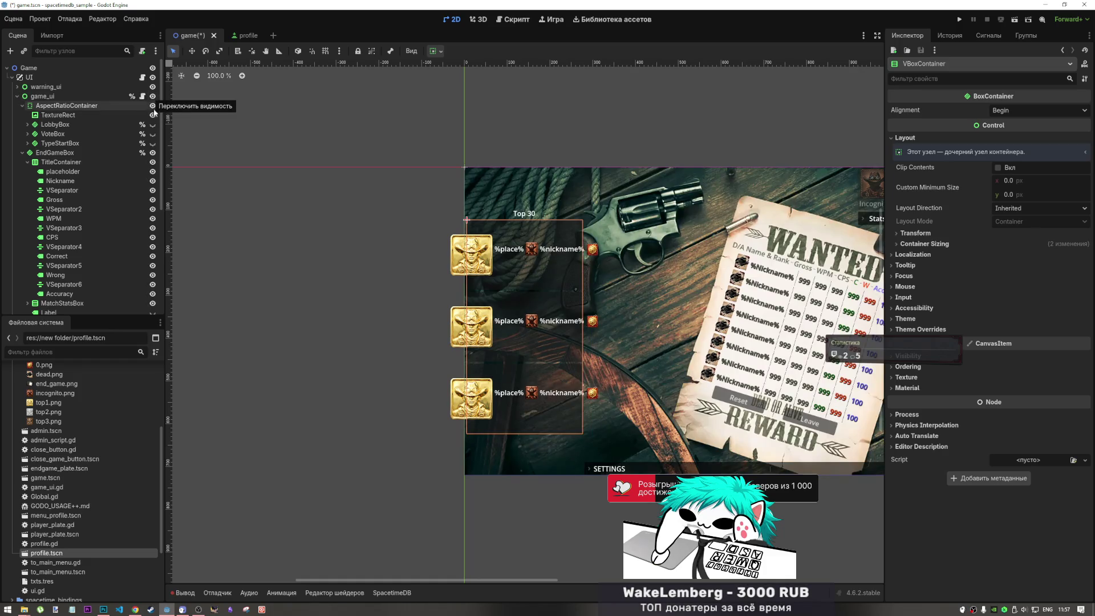
pyautogui.click(153, 153)
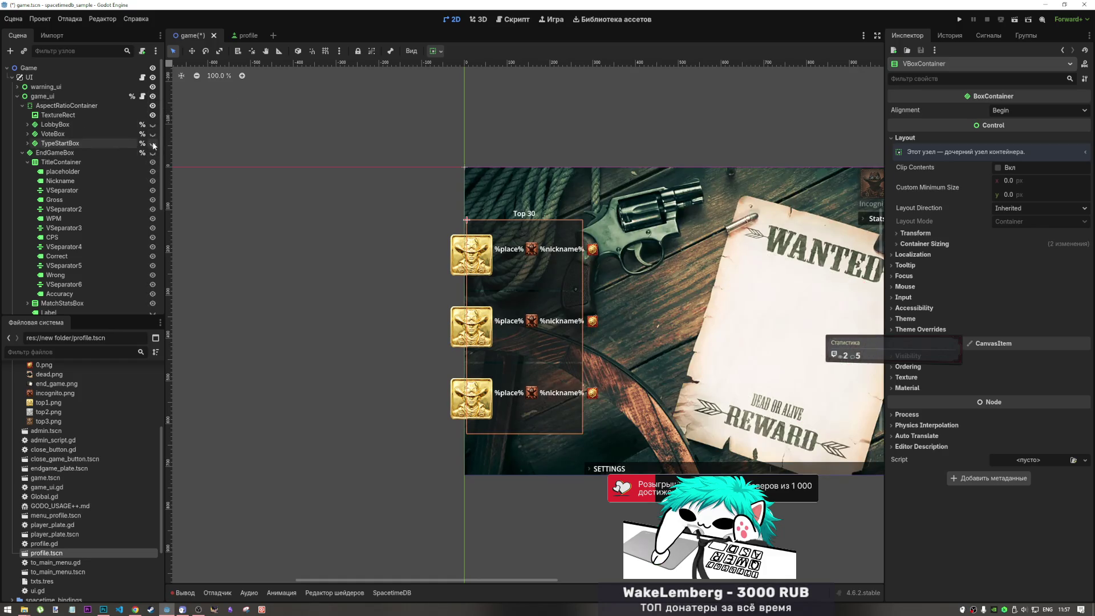
pyautogui.click(153, 143)
pyautogui.click(153, 143)
pyautogui.click(153, 152)
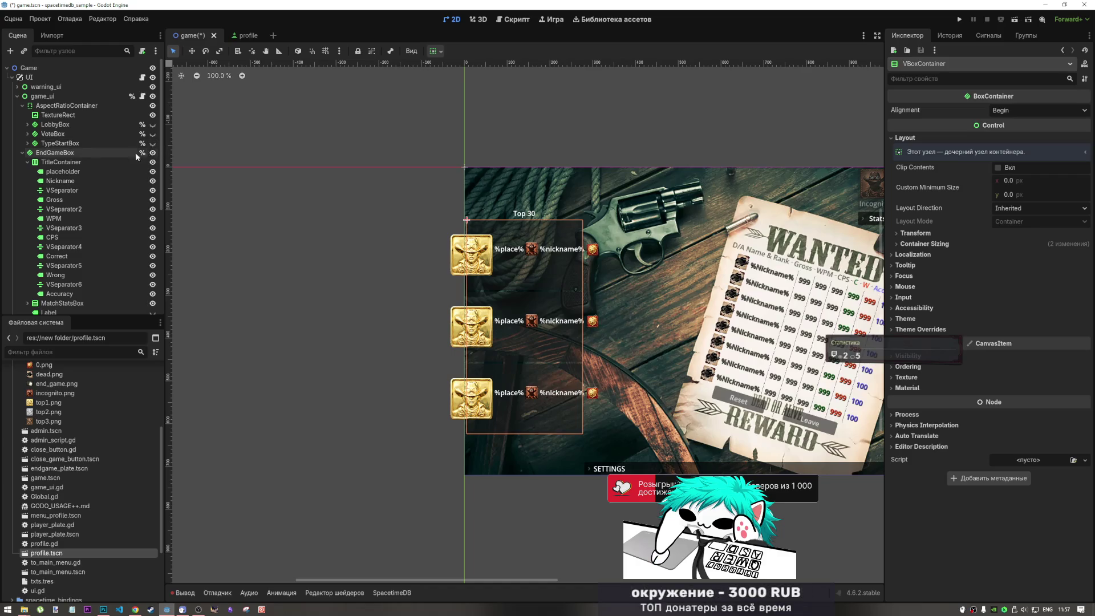
pyautogui.click(23, 153)
# Cycle through the remaining in-game panels' visibility, then hide the entire game_ui.
pyautogui.click(152, 114)
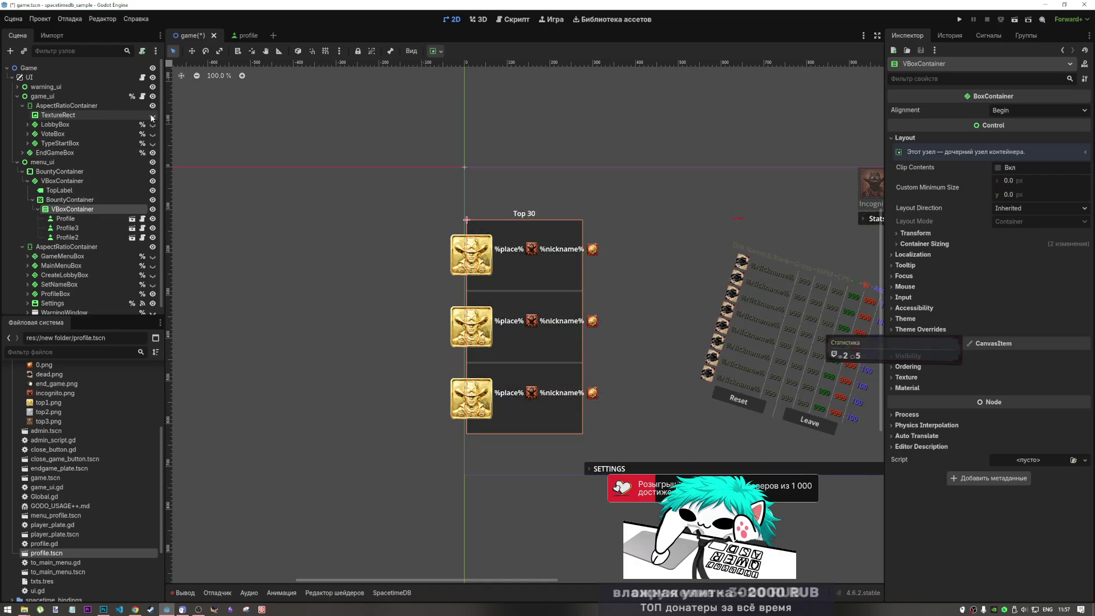
pyautogui.click(153, 152)
pyautogui.click(153, 143)
pyautogui.click(153, 144)
pyautogui.click(153, 134)
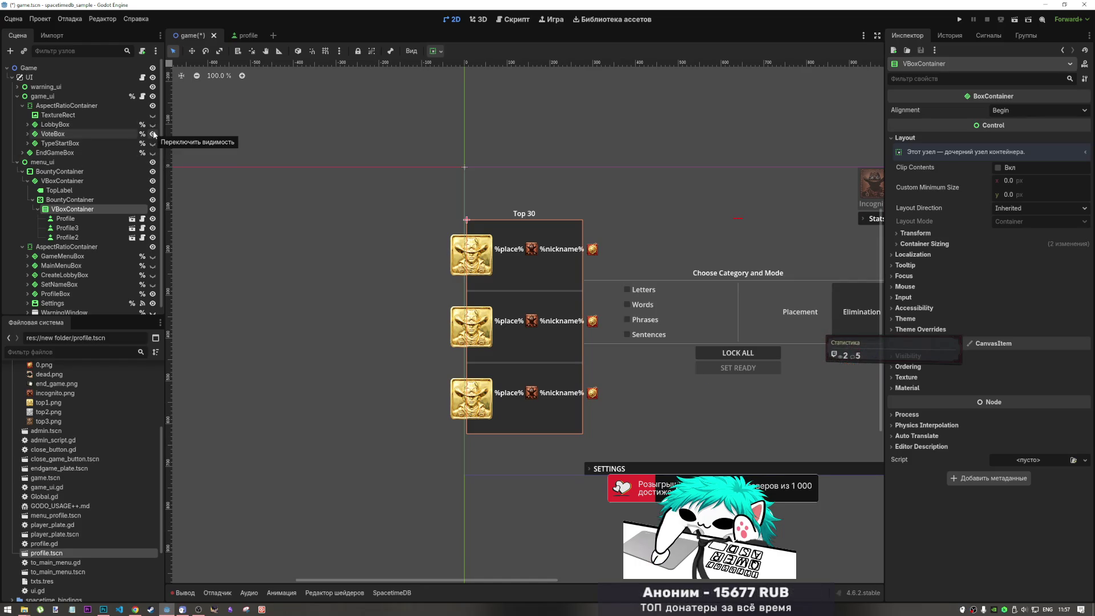
pyautogui.click(153, 134)
pyautogui.click(153, 125)
pyautogui.click(153, 125)
pyautogui.click(153, 114)
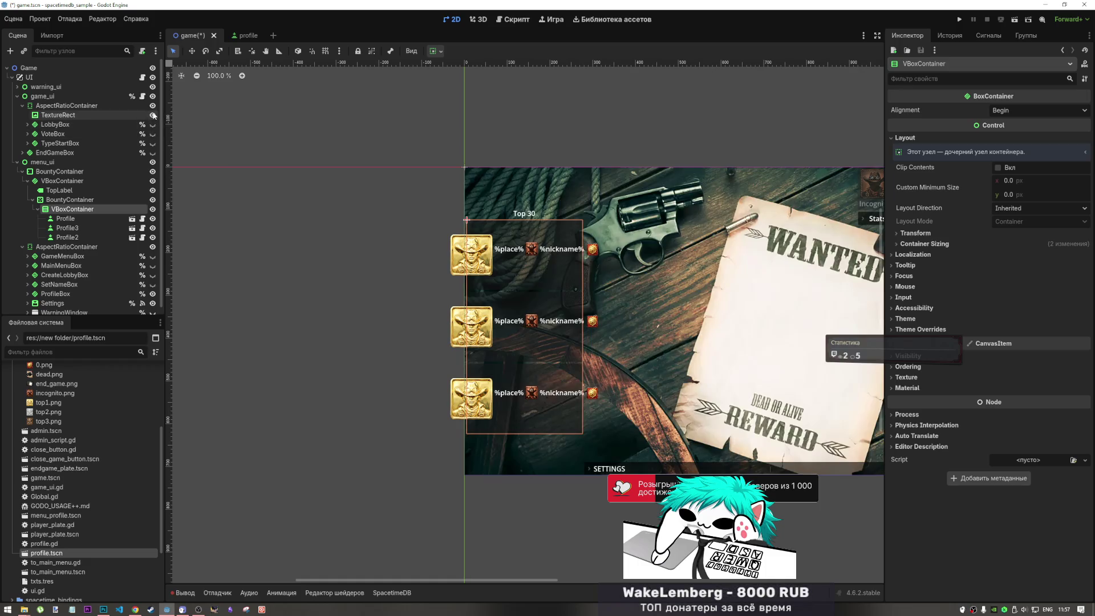
pyautogui.click(152, 114)
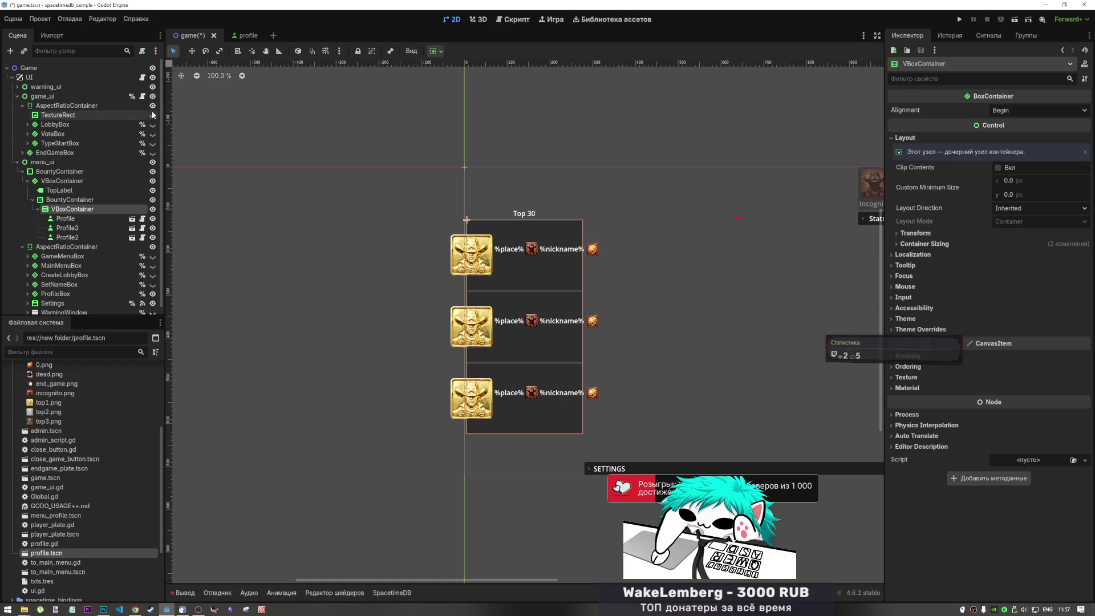
pyautogui.click(152, 115)
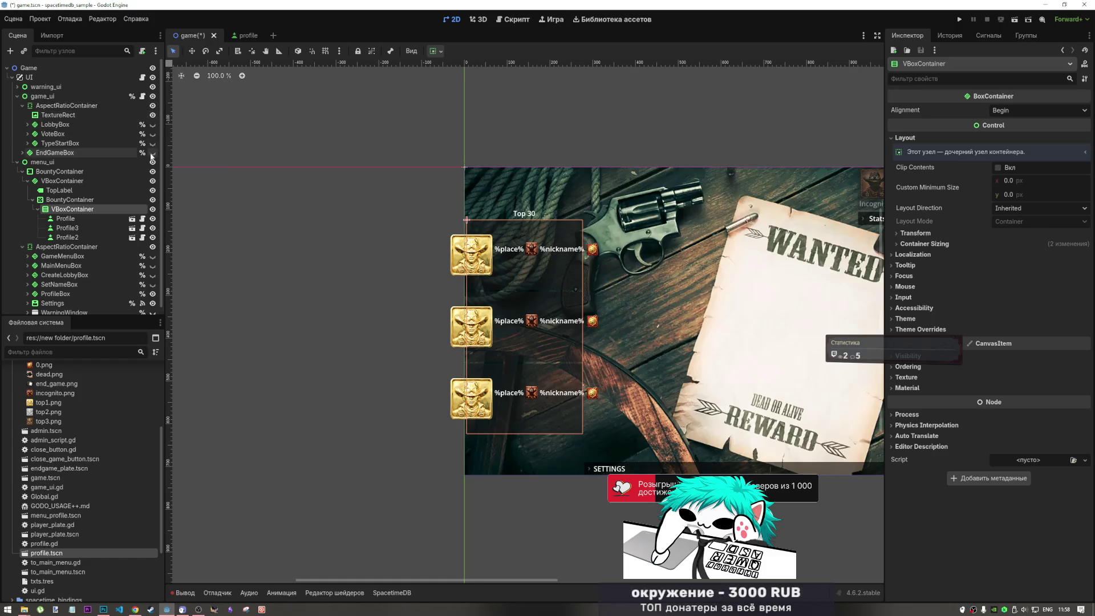
pyautogui.click(152, 153)
pyautogui.click(152, 96)
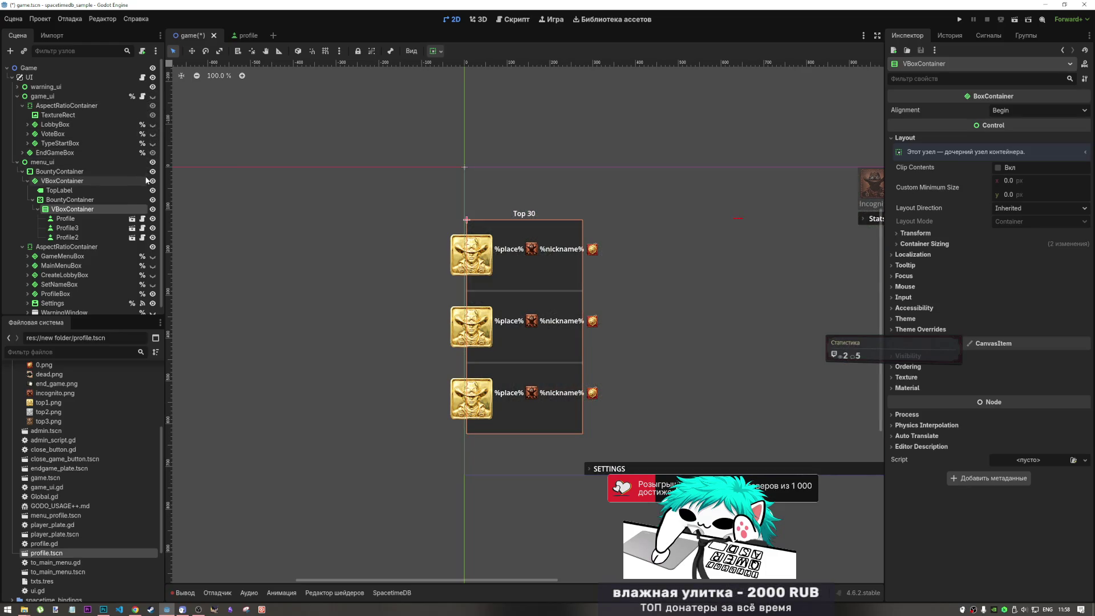
# Show MainMenuBox instead of the pause menu and select the first Profile entry.
pyautogui.scroll(-1, 153, 228)
pyautogui.click(152, 249)
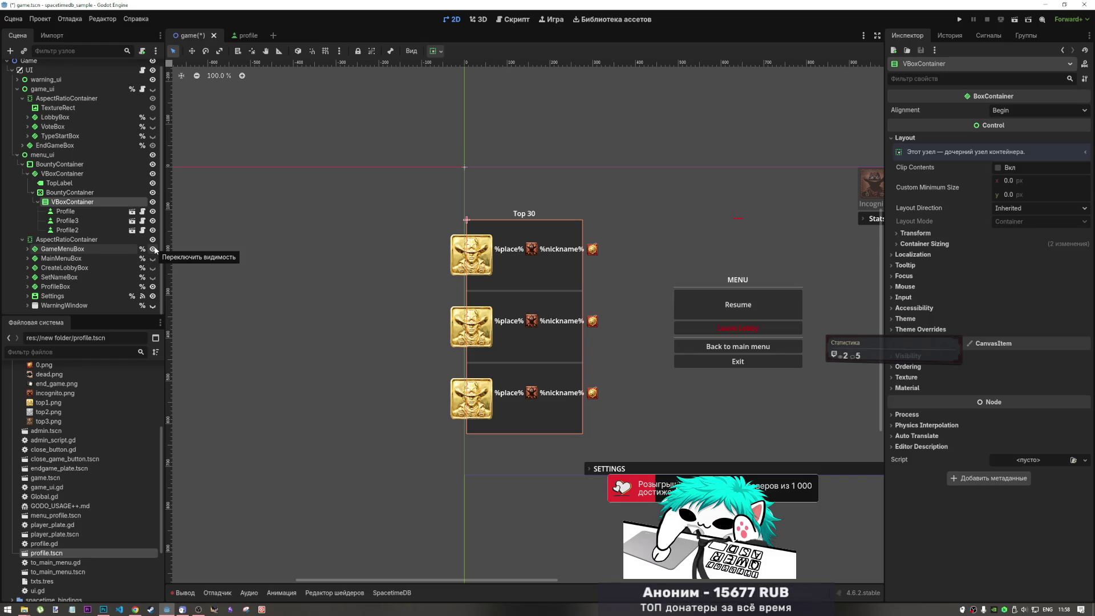
pyautogui.click(152, 249)
pyautogui.click(152, 258)
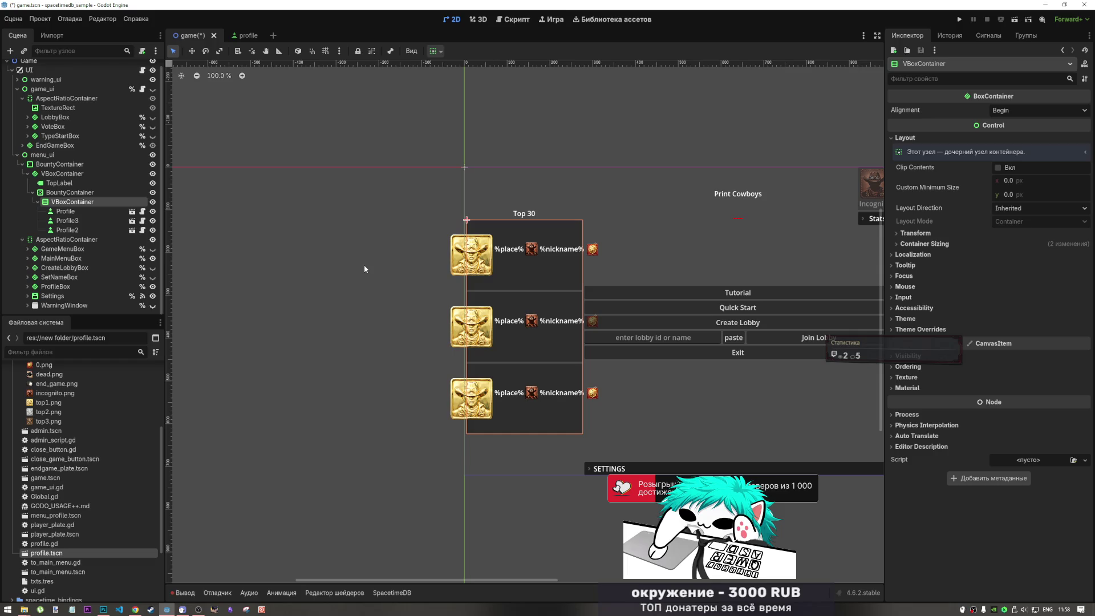
pyautogui.click(84, 212)
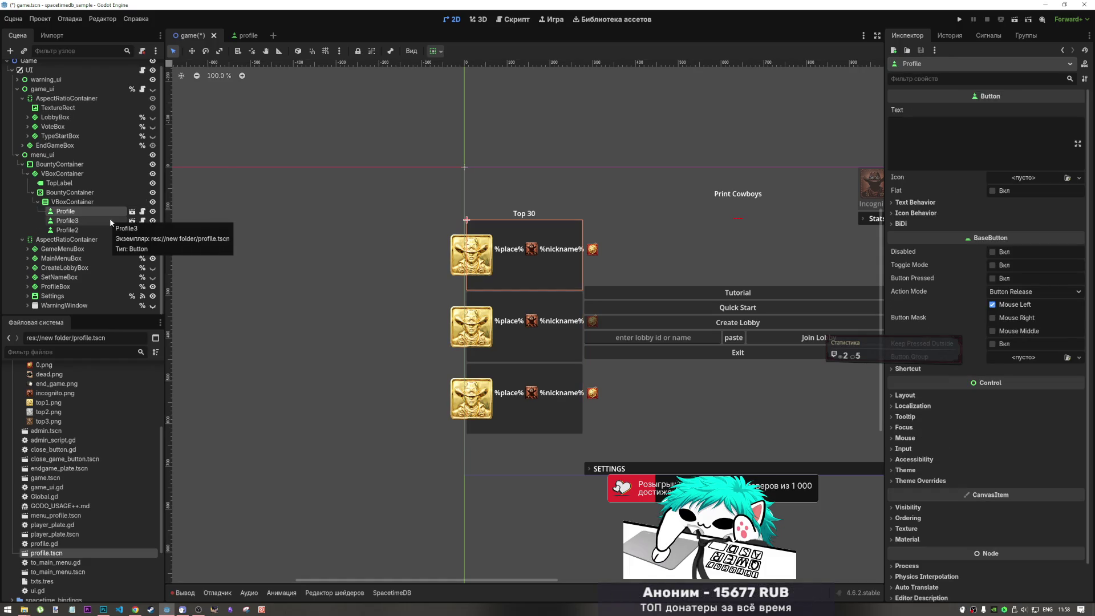
pyautogui.click(107, 202)
pyautogui.click(107, 209)
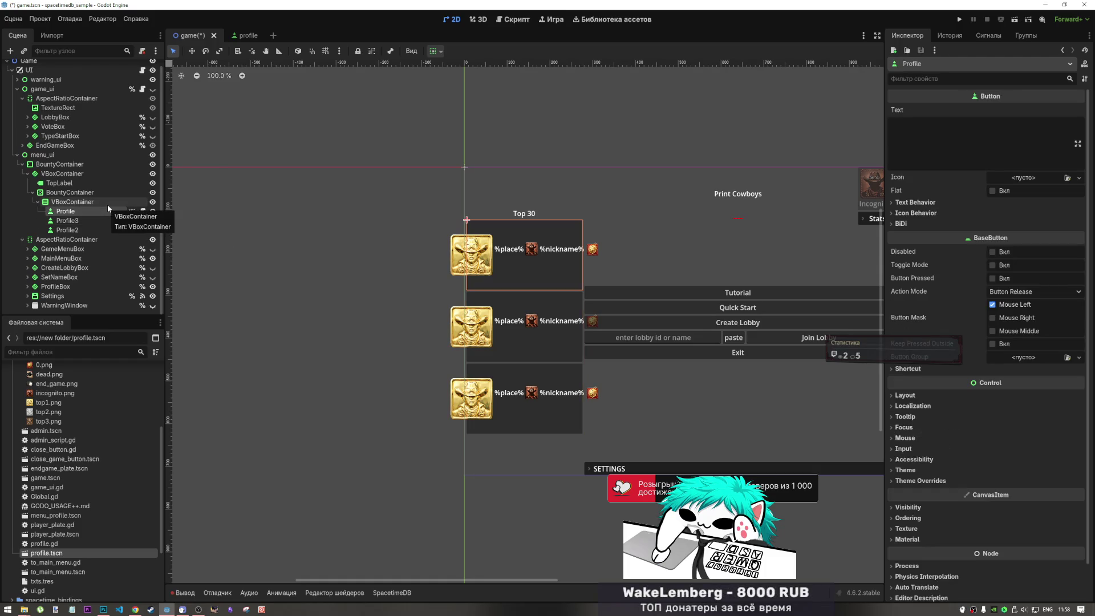
# Change the leaderboard VBoxContainer's node type to GridContainer.
pyautogui.rightClick(91, 203)
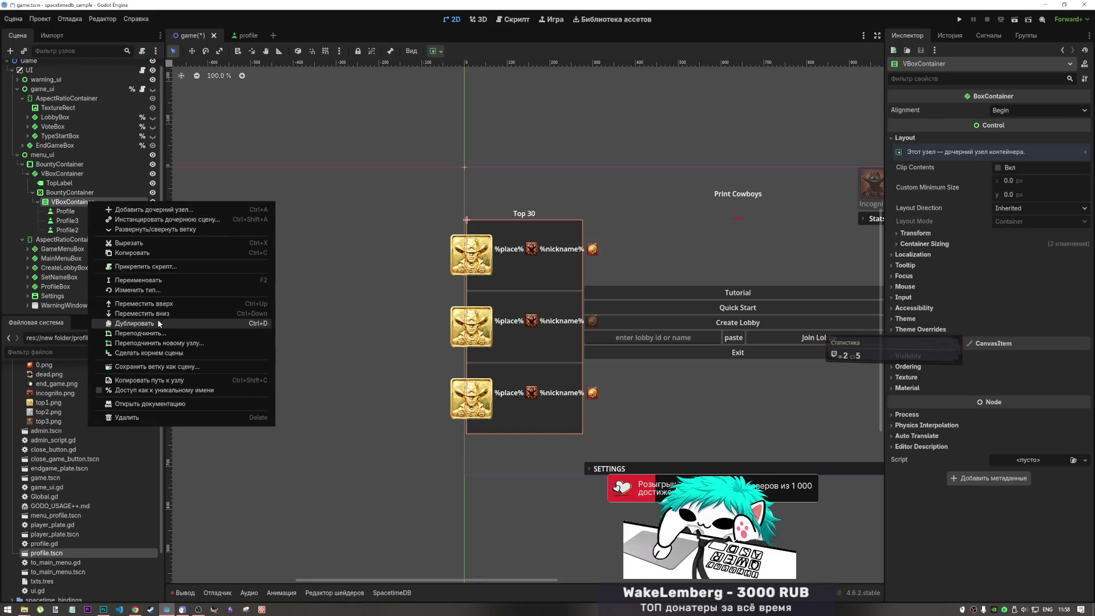
pyautogui.click(147, 290)
pyautogui.write('grifd')
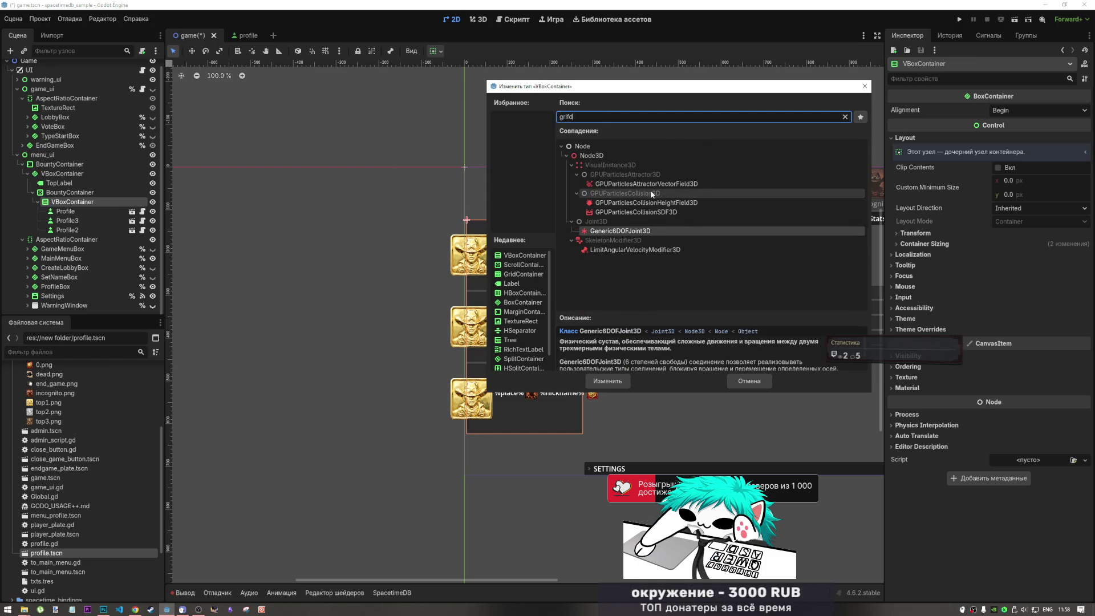
pyautogui.press('BackSpace')
pyautogui.press('BackSpace')
pyautogui.write('d')
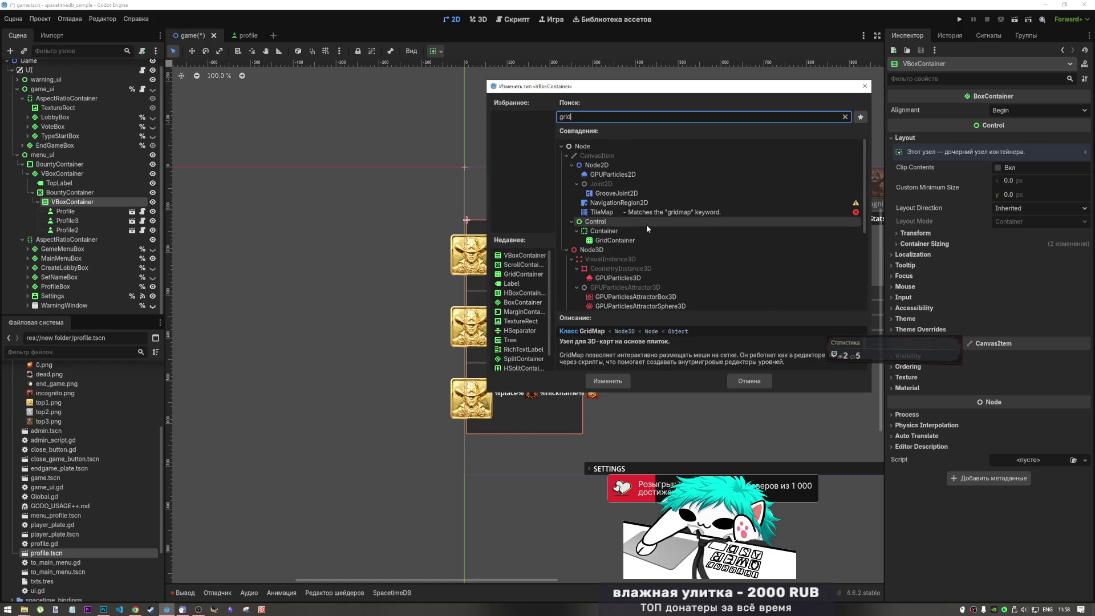
pyautogui.click(617, 243)
pyautogui.click(621, 385)
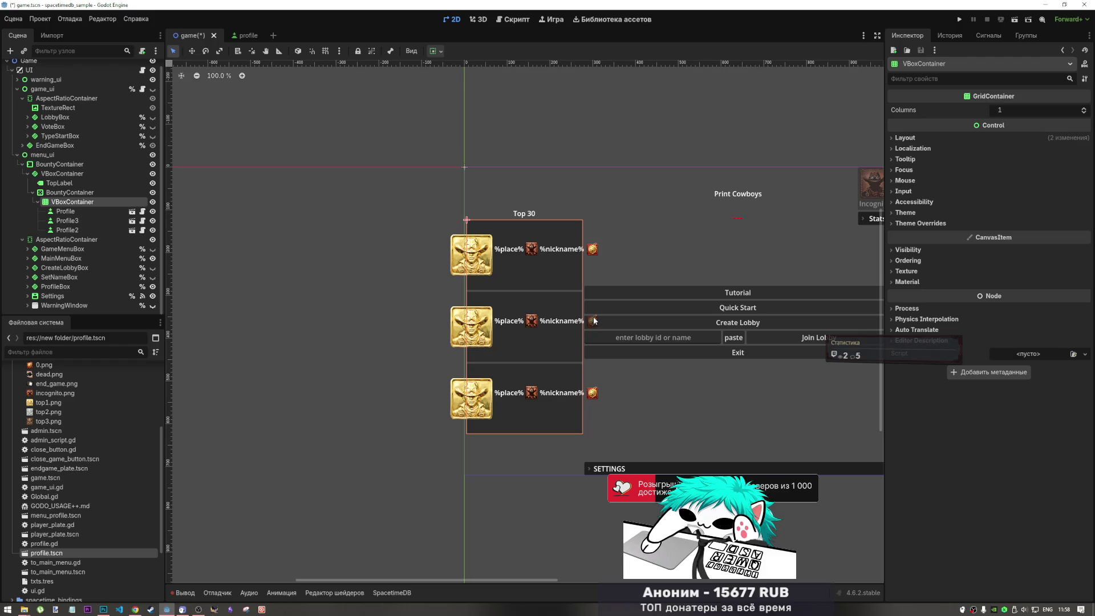
# Try 2 and 3 columns on the GridContainer, then set Columns back to 1.
pyautogui.click(1081, 110)
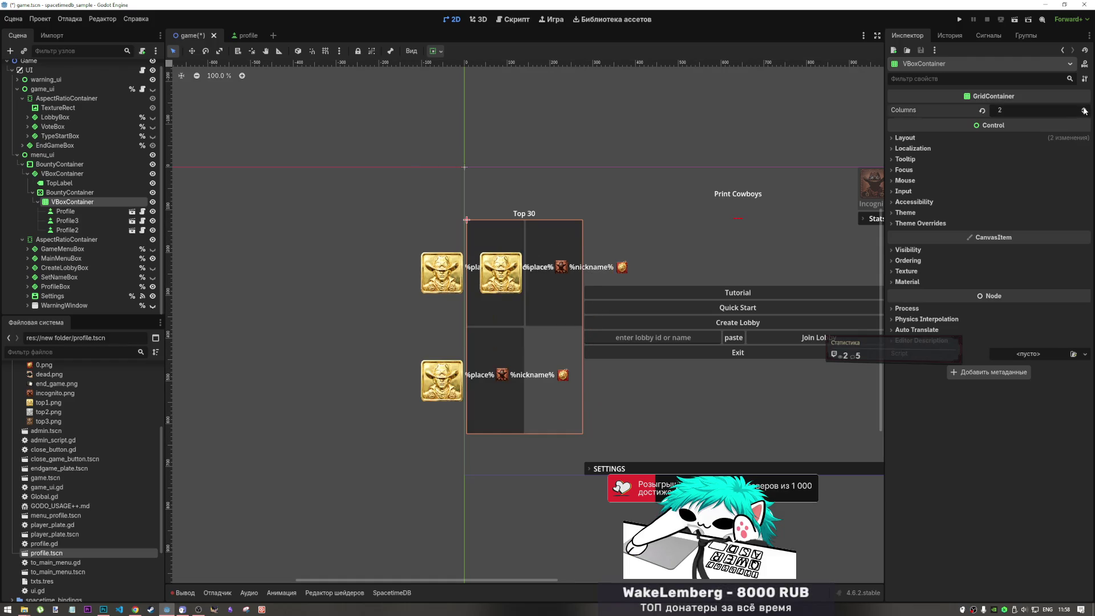
pyautogui.click(1080, 109)
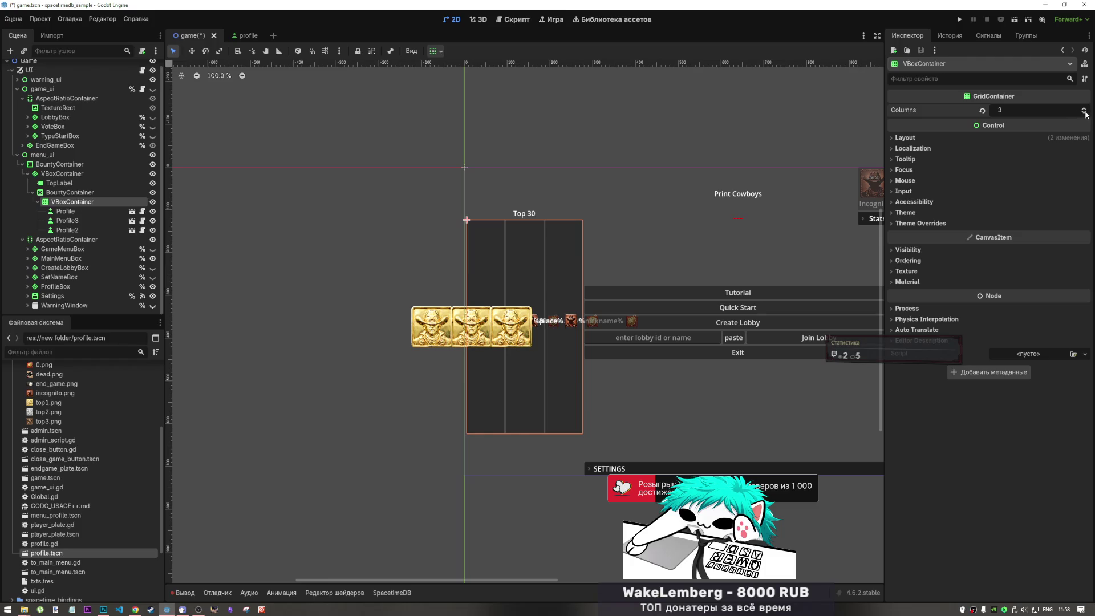
pyautogui.click(1083, 112)
pyautogui.click(1083, 112)
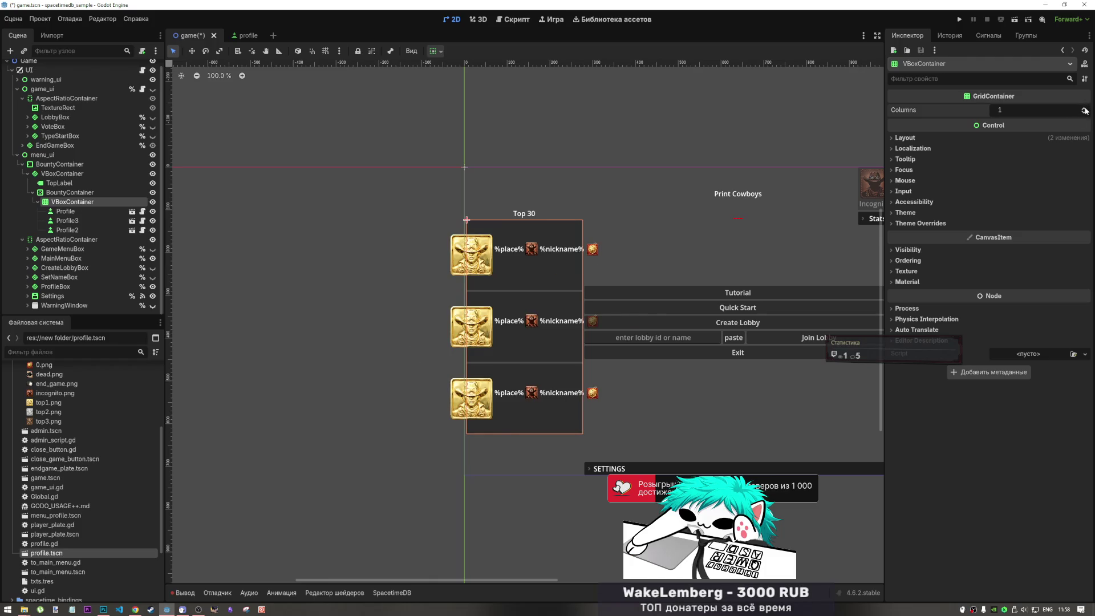
pyautogui.click(1084, 109)
pyautogui.click(1084, 108)
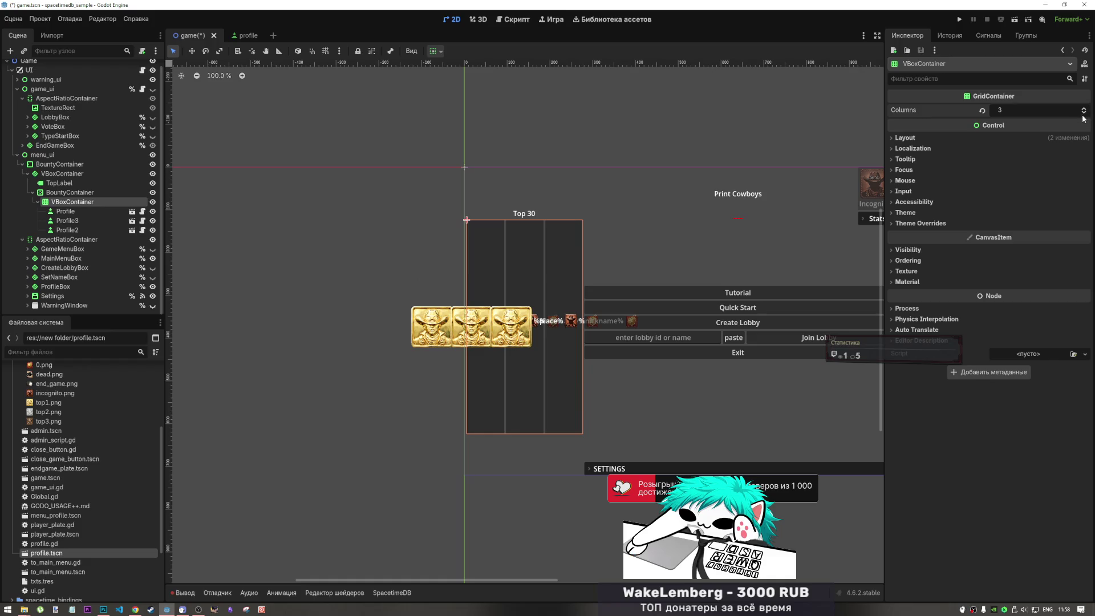
pyautogui.click(1083, 112)
pyautogui.click(1083, 112)
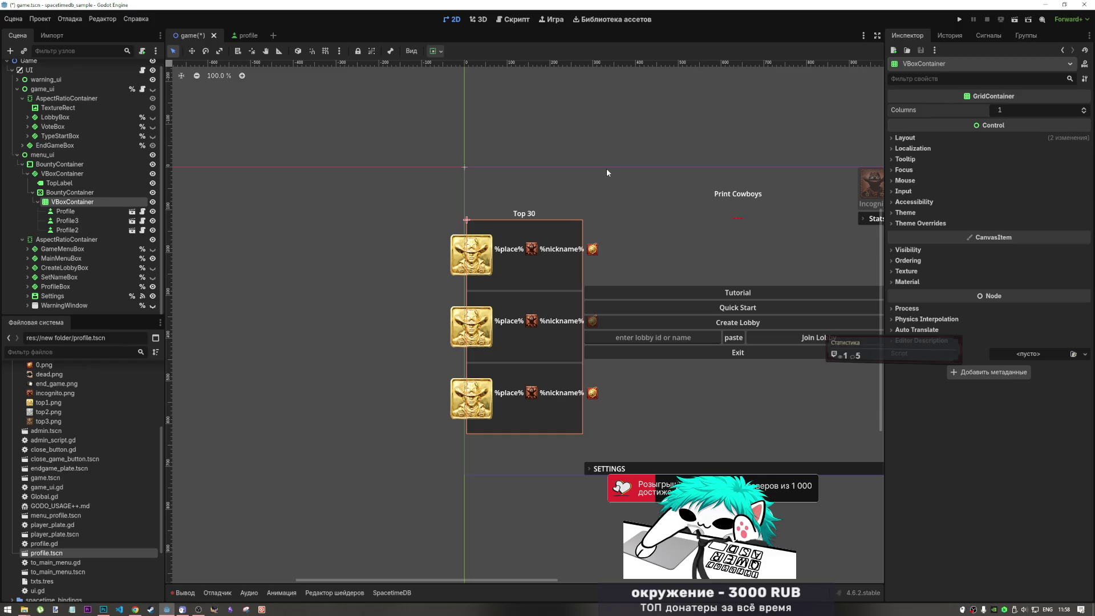
# Move the grid container under BountyContainer, then revert the profile TextureRect's minimum size to 0×0 and save.
pyautogui.moveTo(67, 203); pyautogui.dragTo(65, 168)
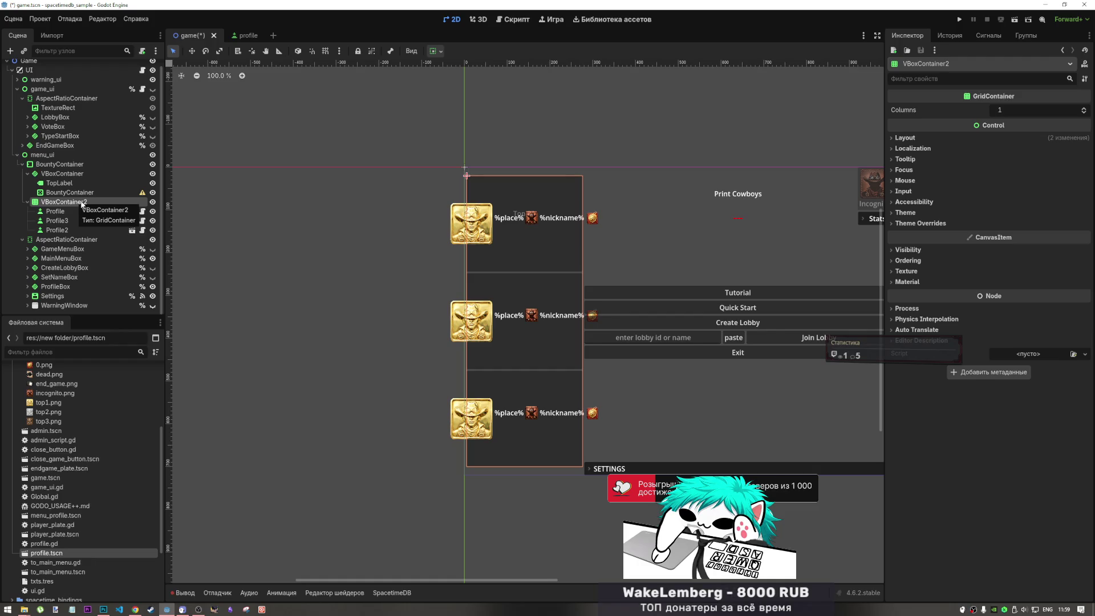
pyautogui.moveTo(84, 203); pyautogui.dragTo(86, 196)
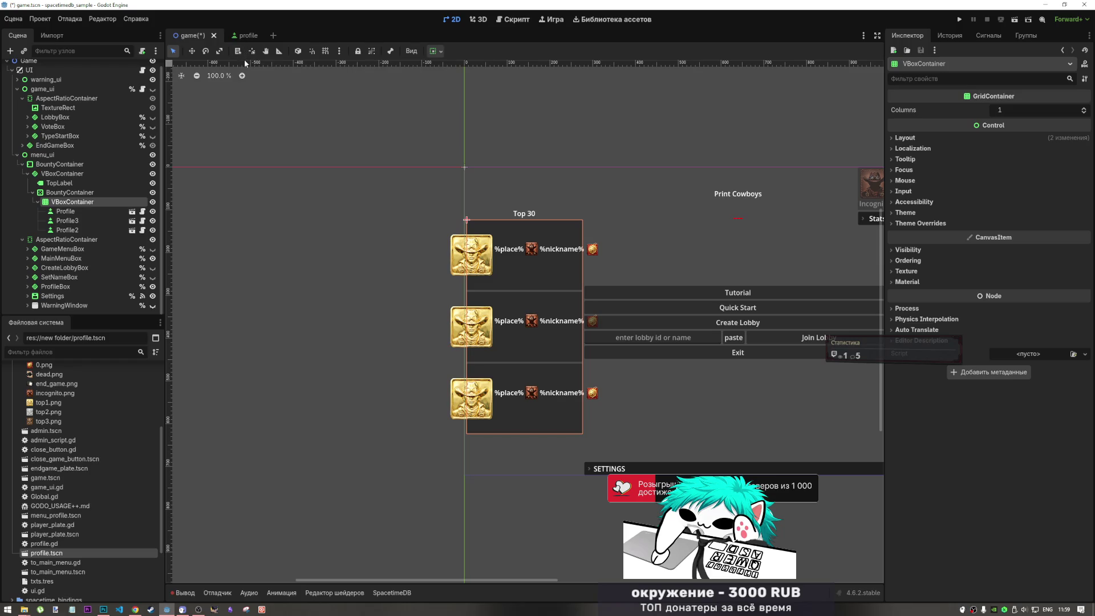
pyautogui.click(238, 35)
pyautogui.click(463, 312)
pyautogui.click(984, 256)
pyautogui.hotkey('ctrl', 's')
pyautogui.click(183, 36)
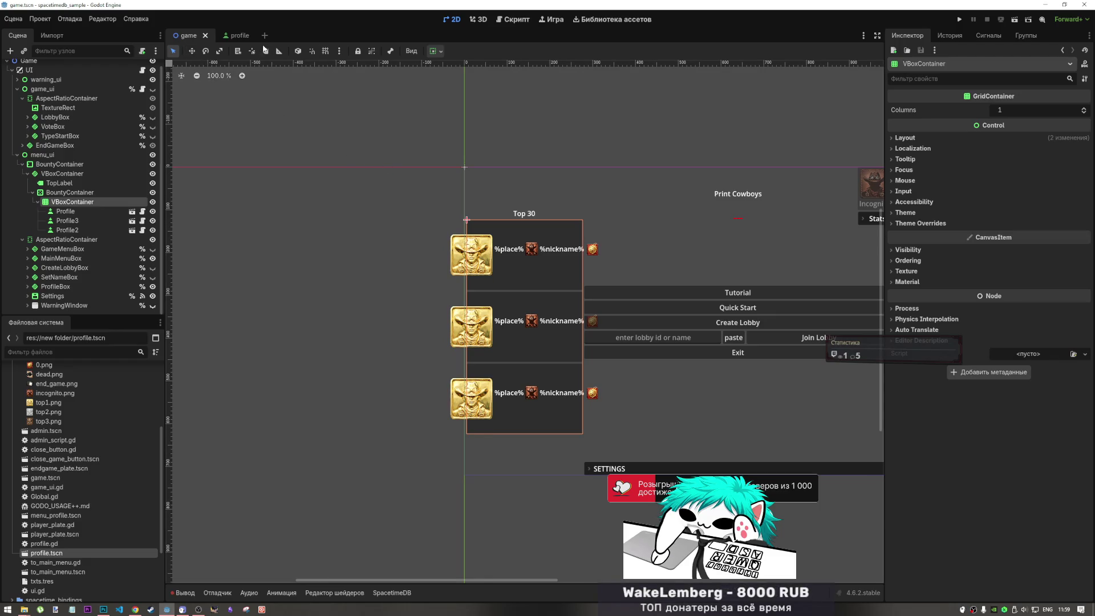
pyautogui.click(236, 35)
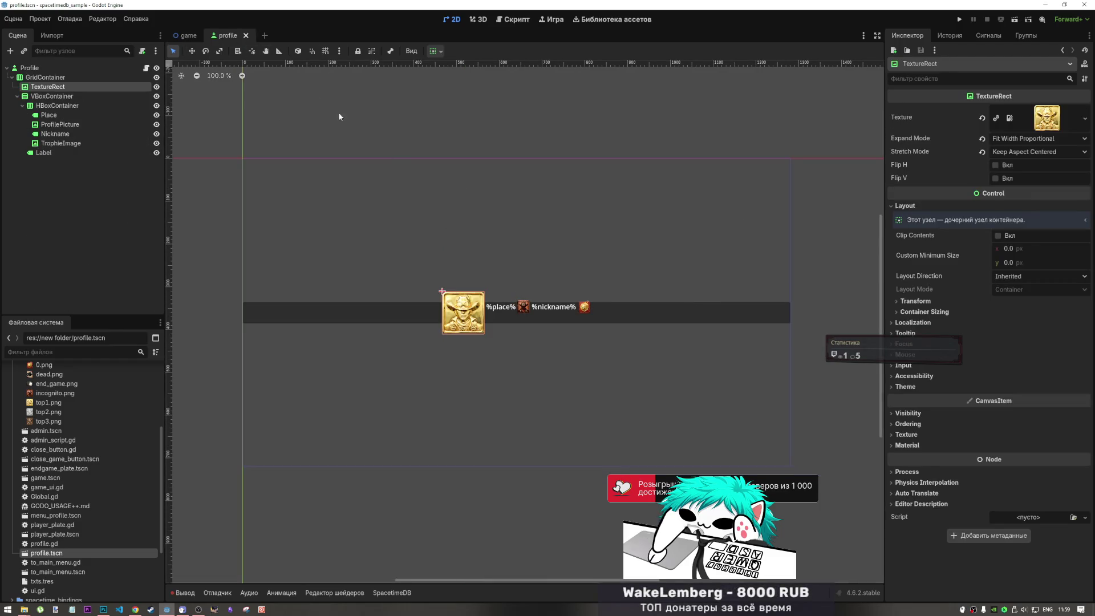
# Test duplicating the first Profile entry in game.tscn, then undo the extra copies.
pyautogui.click(188, 35)
pyautogui.click(74, 211)
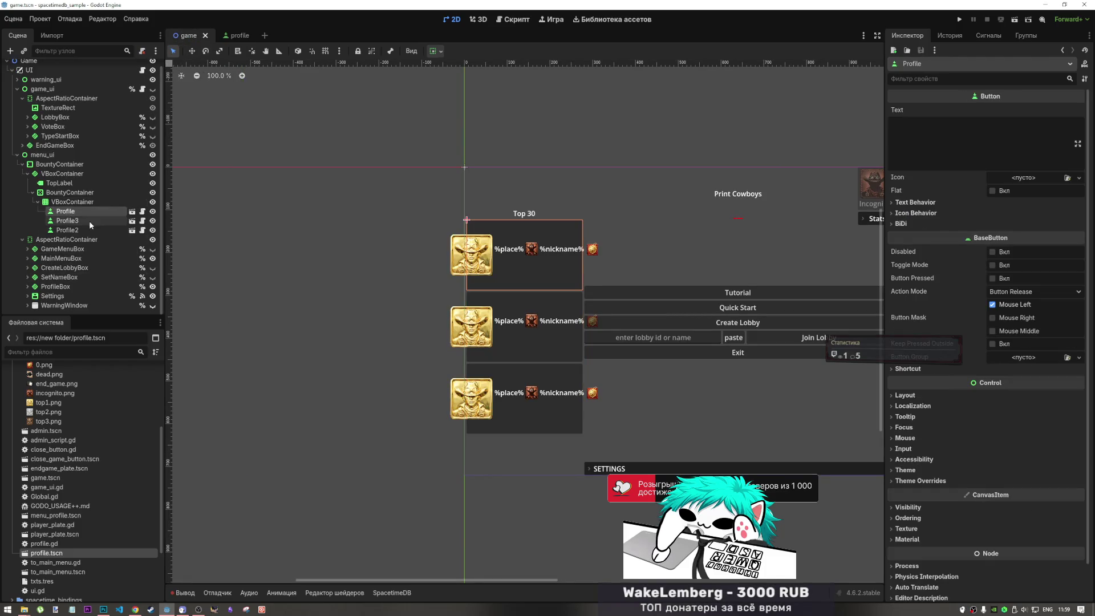
pyautogui.hotkey('ctrl', 'd')
pyautogui.hotkey('ctrl', 'd')
pyautogui.hotkey('ctrl', 'd')
pyautogui.hotkey('ctrl', 'd')
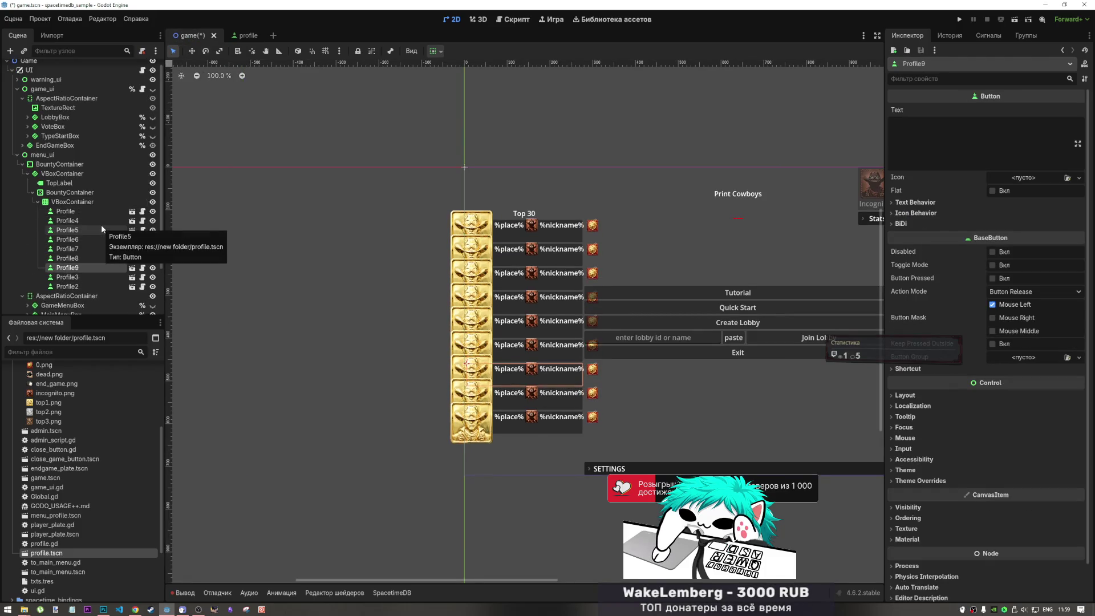
pyautogui.hotkey('ctrl', 'z')
pyautogui.hotkey('ctrl', 'z')
pyautogui.hotkey('ctrl', 'z')
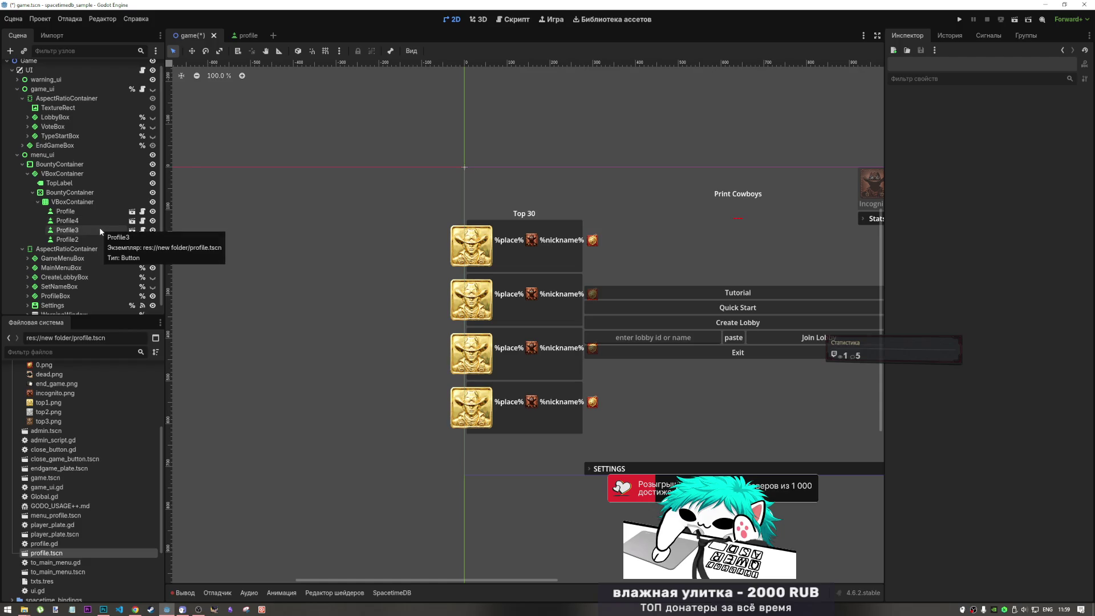
pyautogui.hotkey('ctrl', 'z')
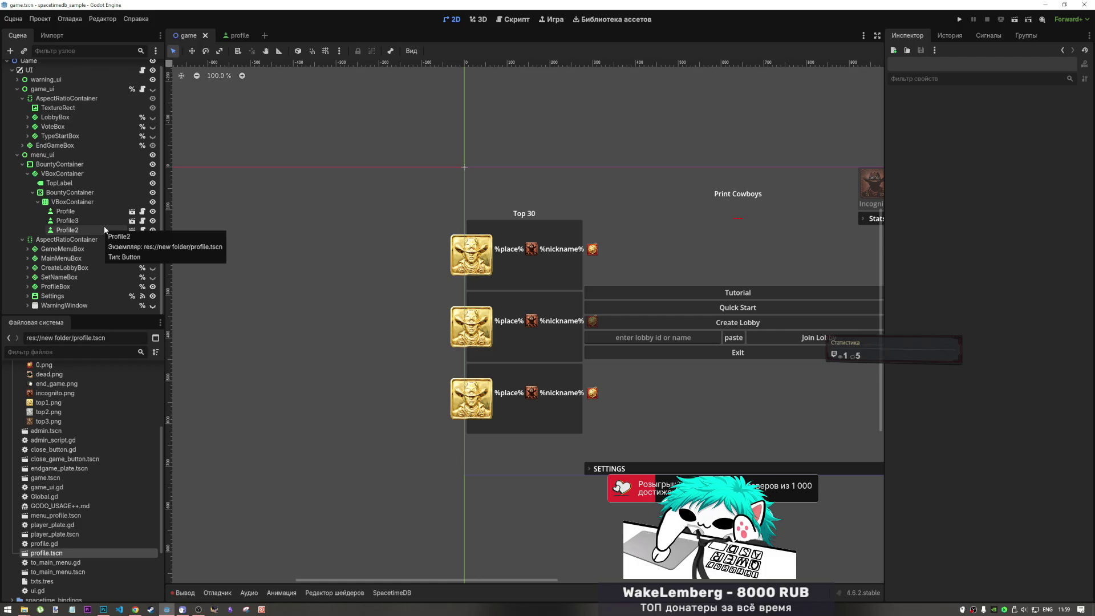
# Change the profile VBoxContainer's container sizing to expand and save profile.tscn.
pyautogui.click(238, 36)
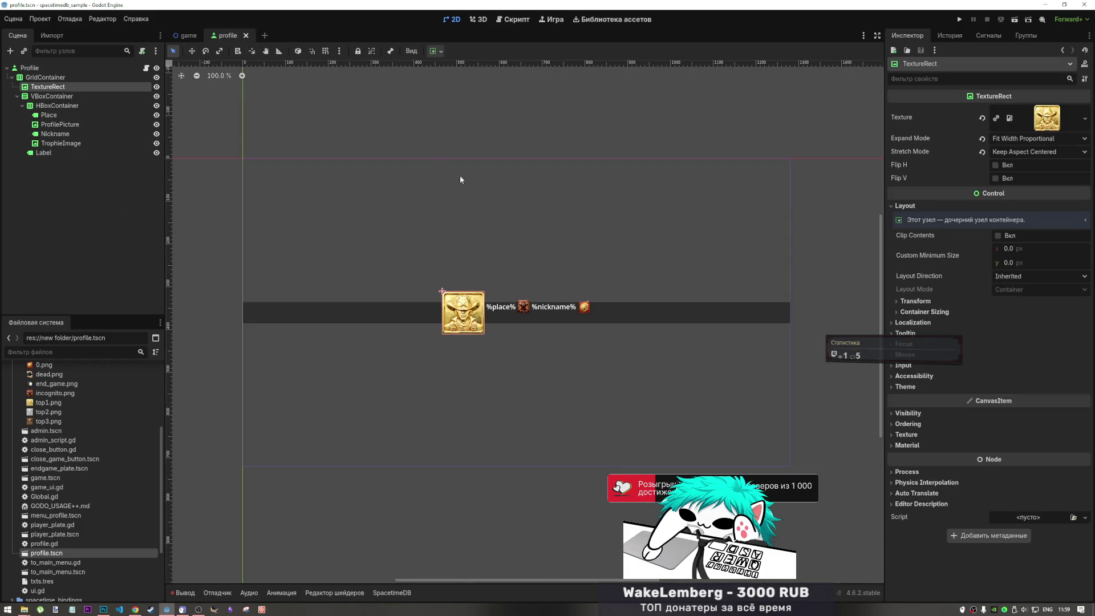
pyautogui.click(518, 309)
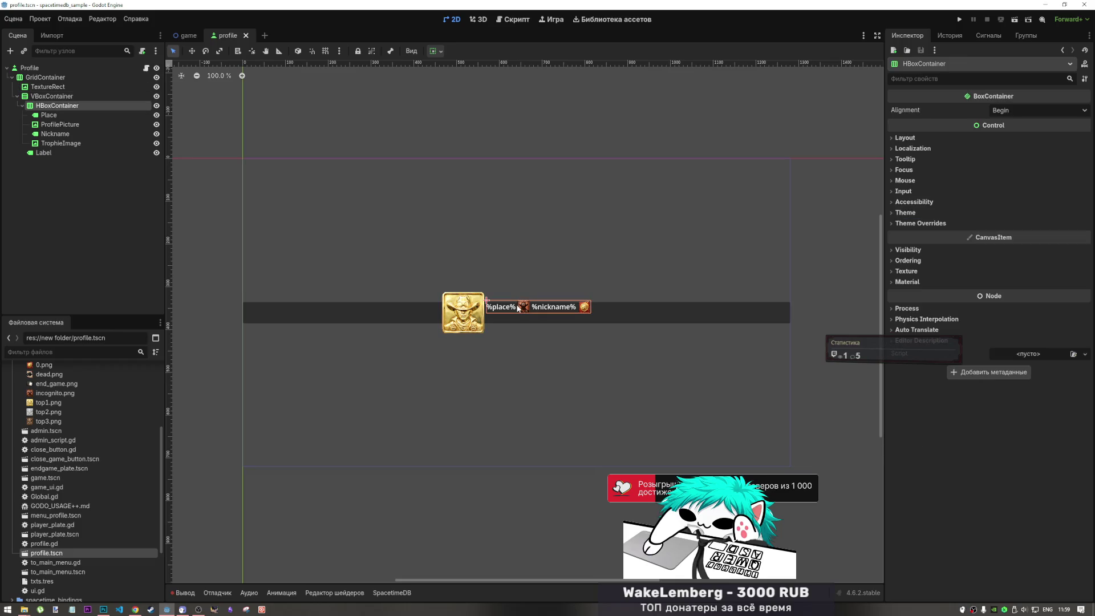
pyautogui.click(52, 95)
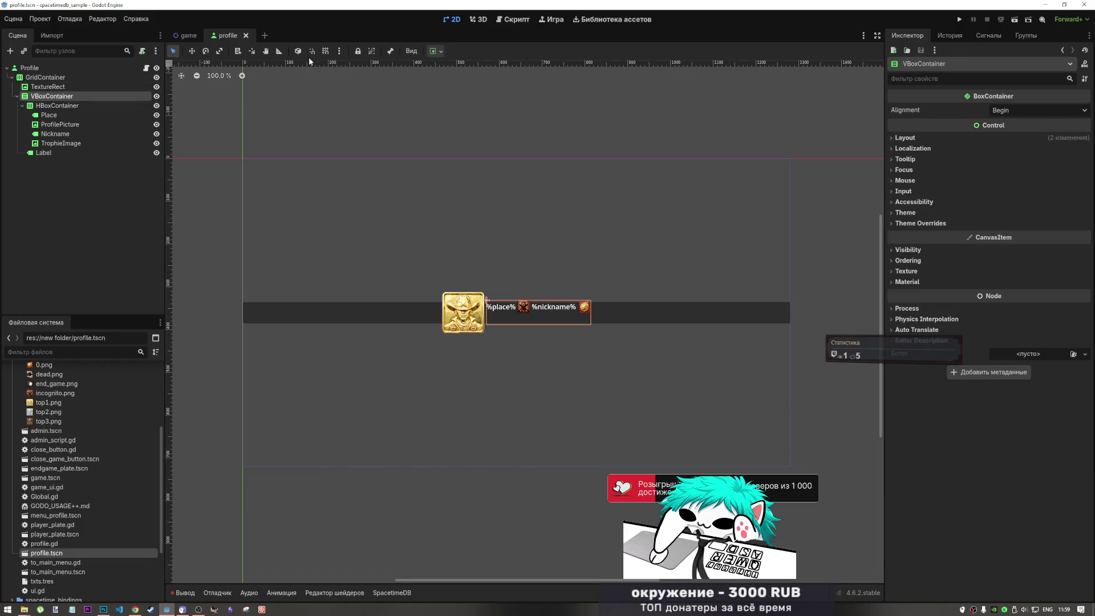
pyautogui.click(441, 50)
pyautogui.click(504, 135)
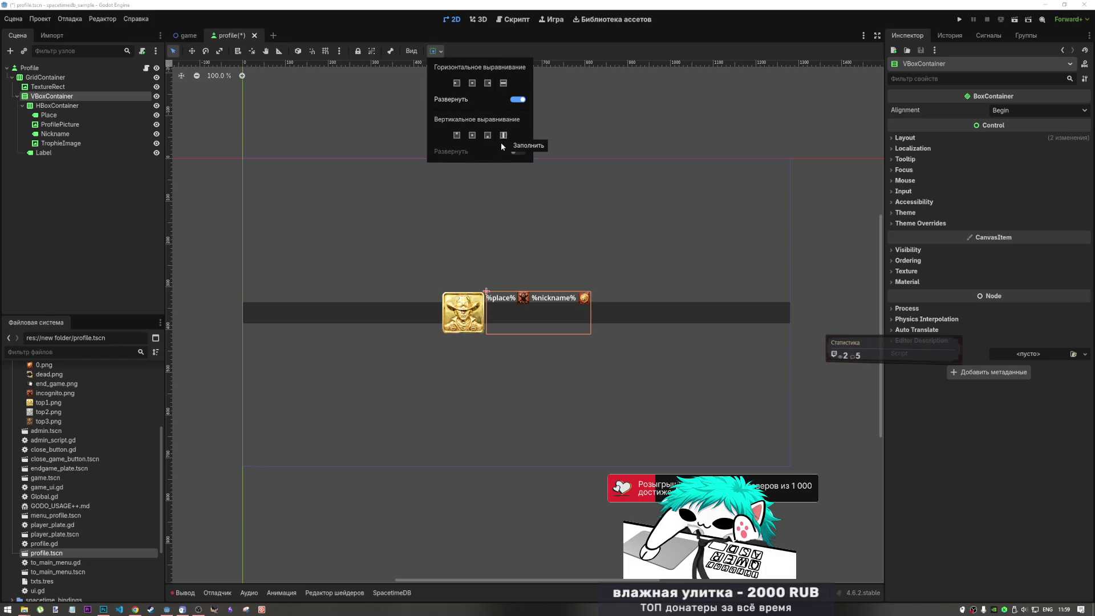
pyautogui.click(63, 95)
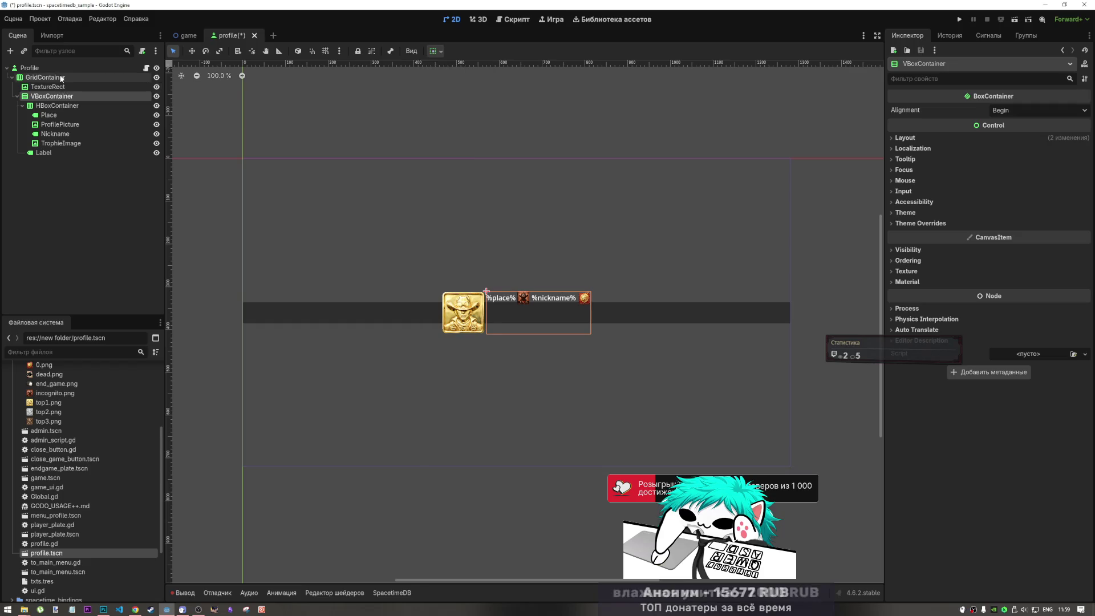
pyautogui.click(62, 88)
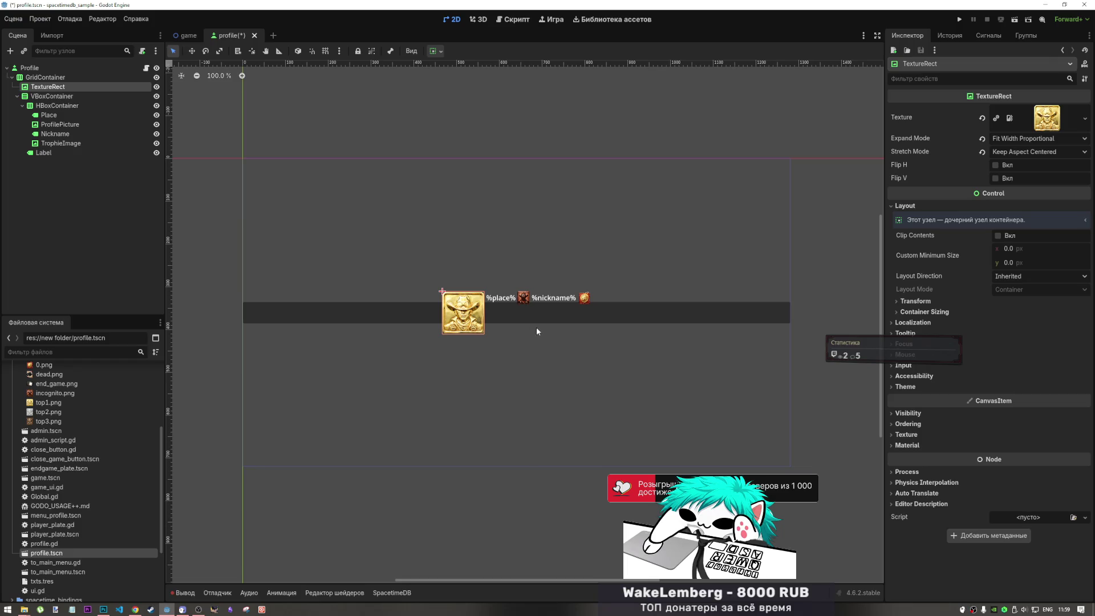
pyautogui.hotkey('ctrl', 's')
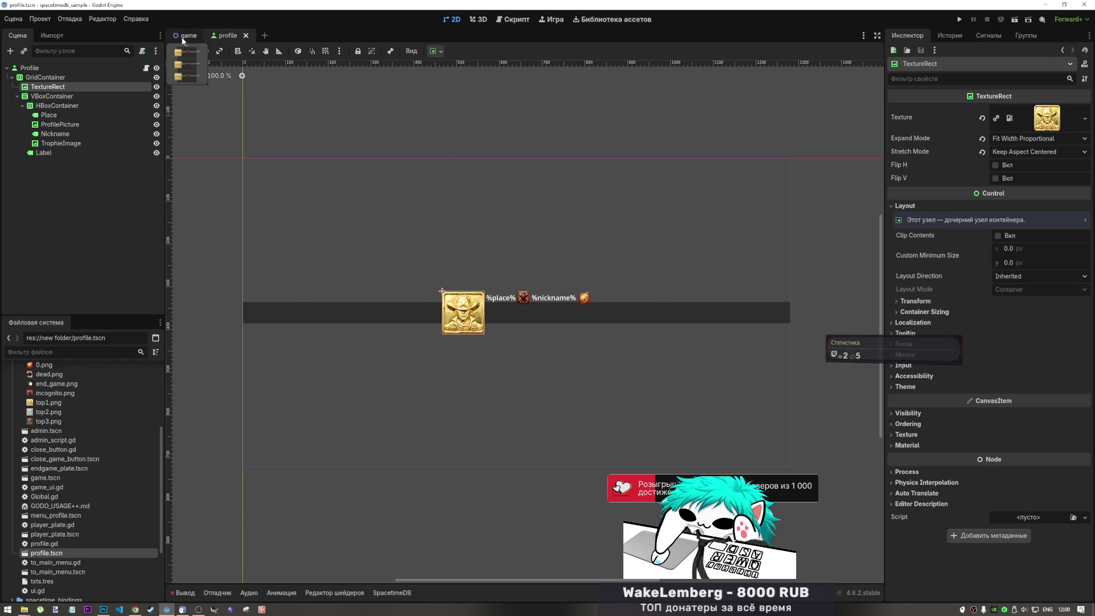
pyautogui.click(183, 37)
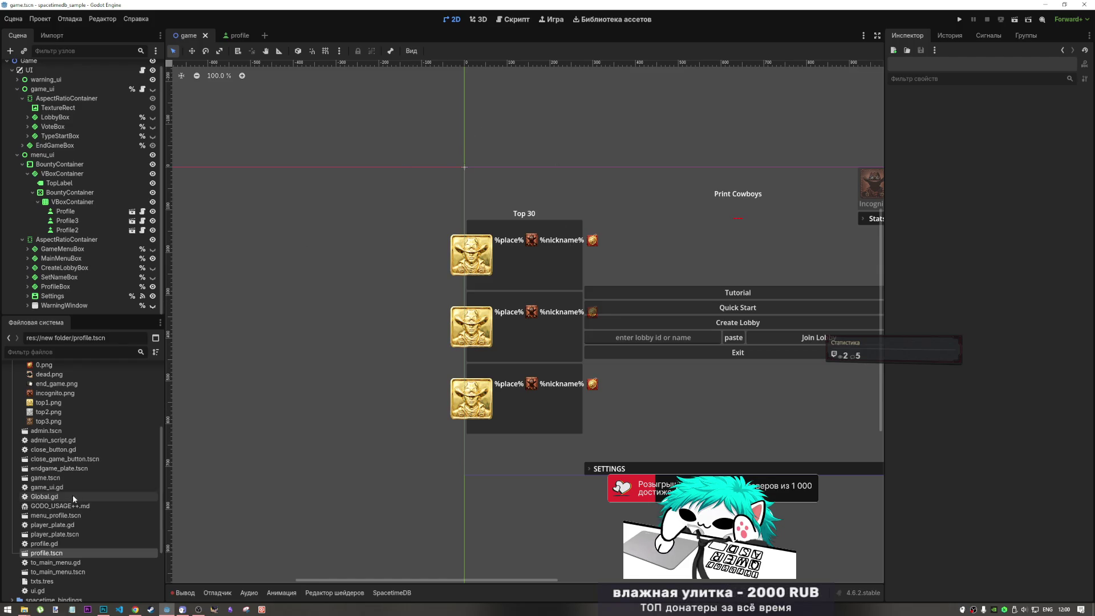
# Duplicate profile.tscn in the FileSystem dock as profile_zero.tscn.
pyautogui.hotkey('ctrl', 'd')
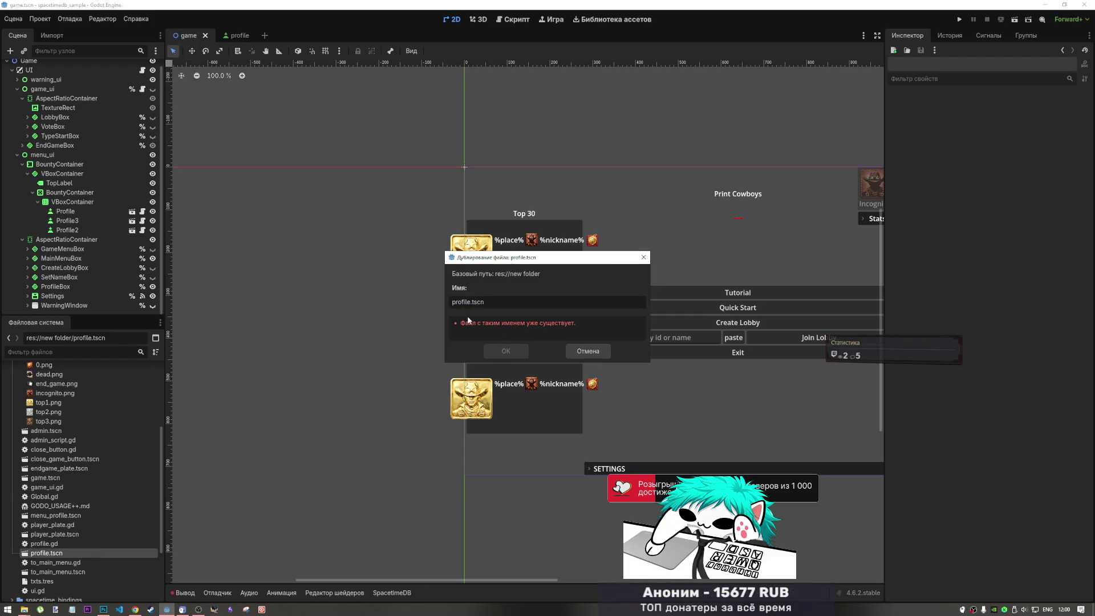
pyautogui.write('000')
pyautogui.moveTo(482, 302); pyautogui.dragTo(472, 302)
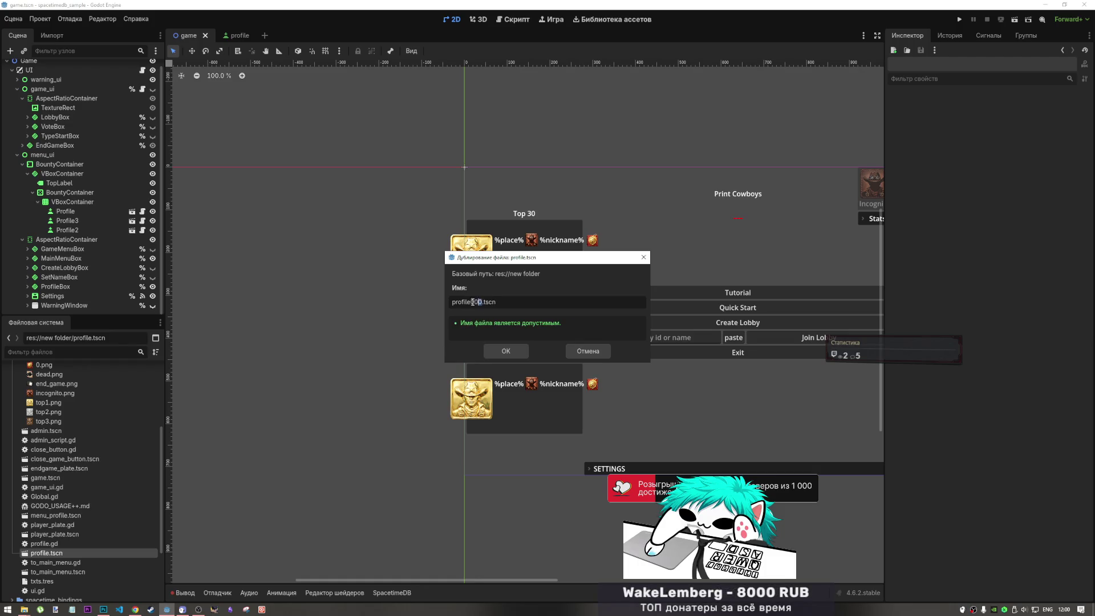
pyautogui.press('BackSpace')
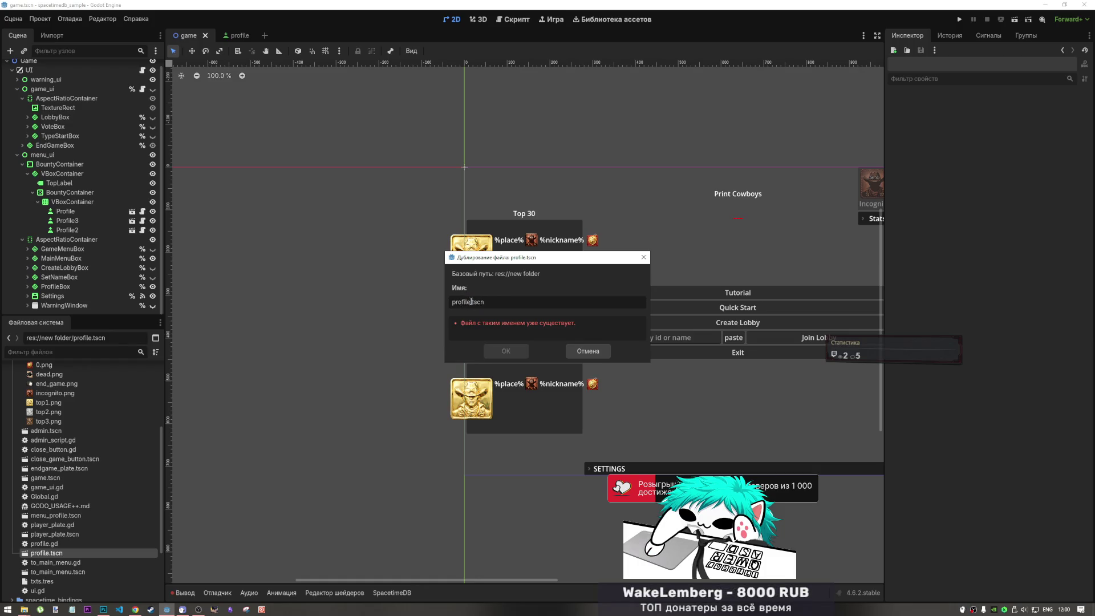
pyautogui.write('_zero')
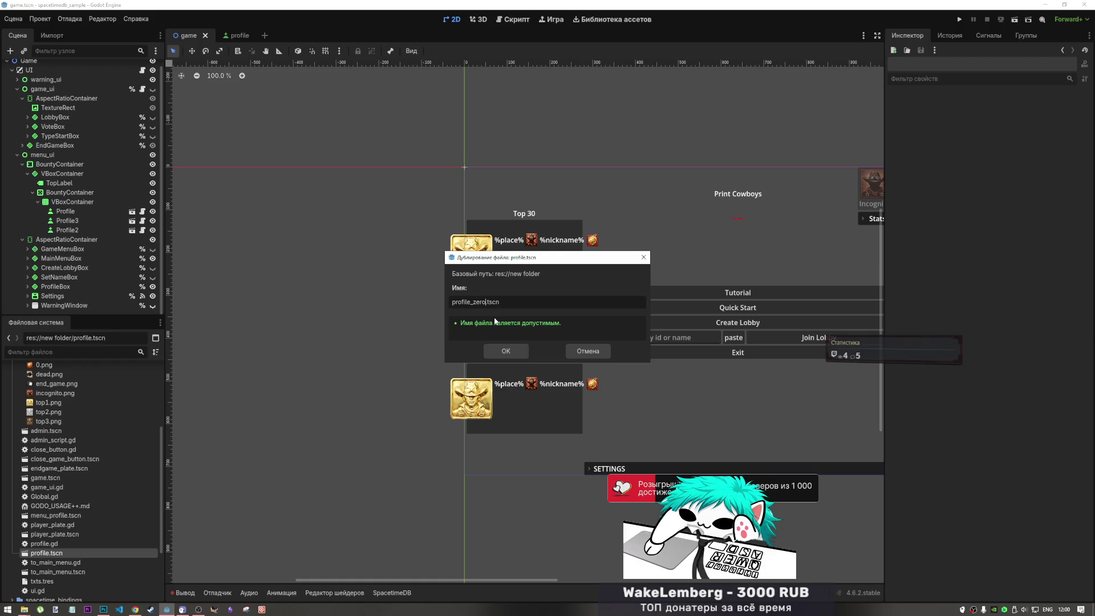
pyautogui.click(502, 351)
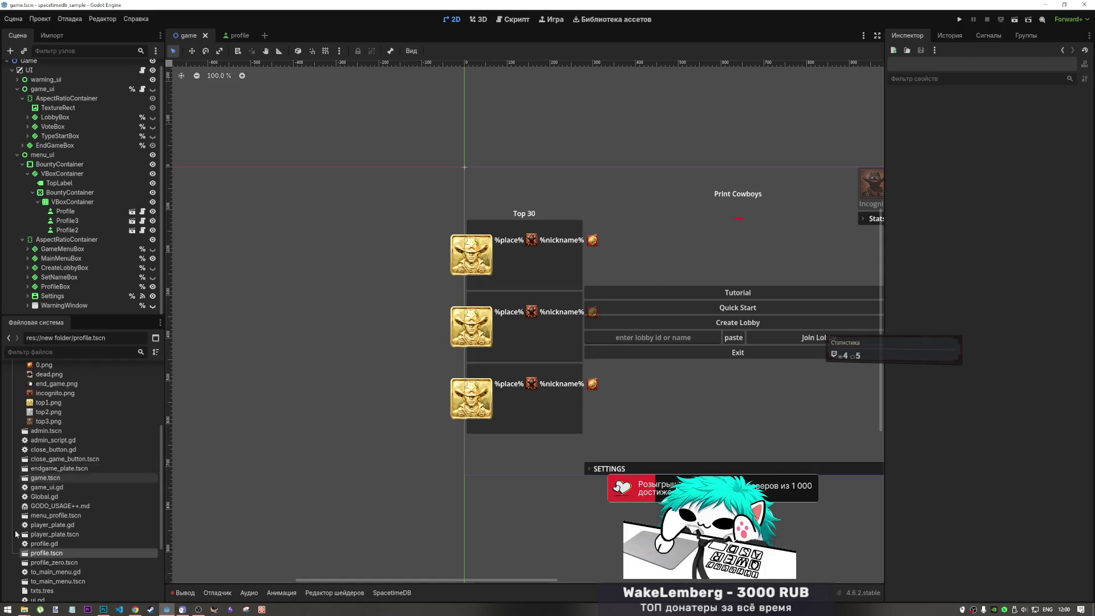
pyautogui.click(57, 563)
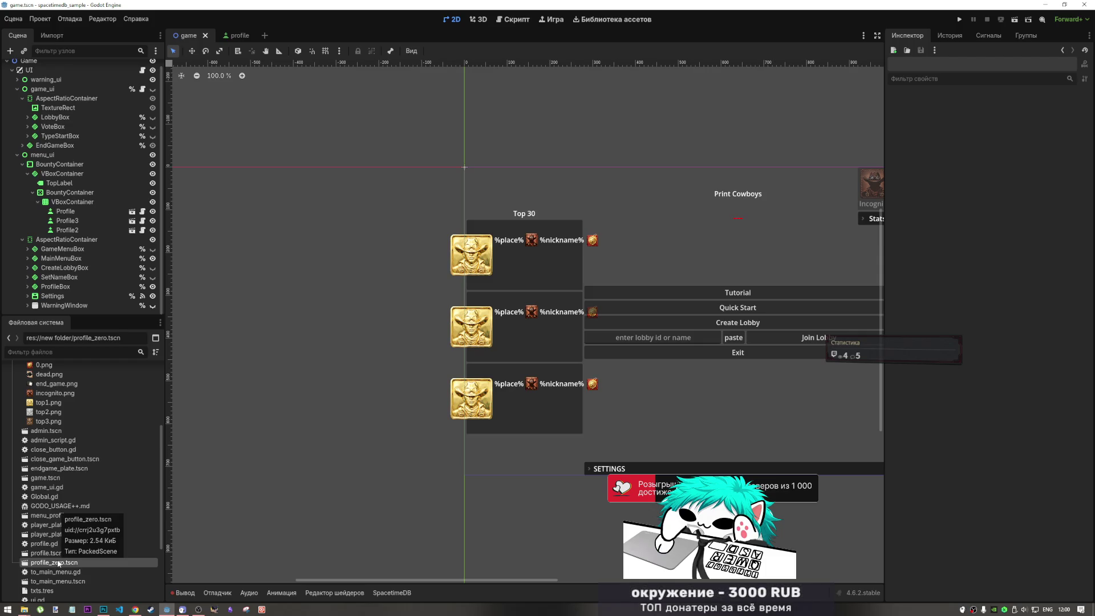
# Open profile_zero.tscn and delete its trophy TextureRect node.
pyautogui.doubleClick(68, 564)
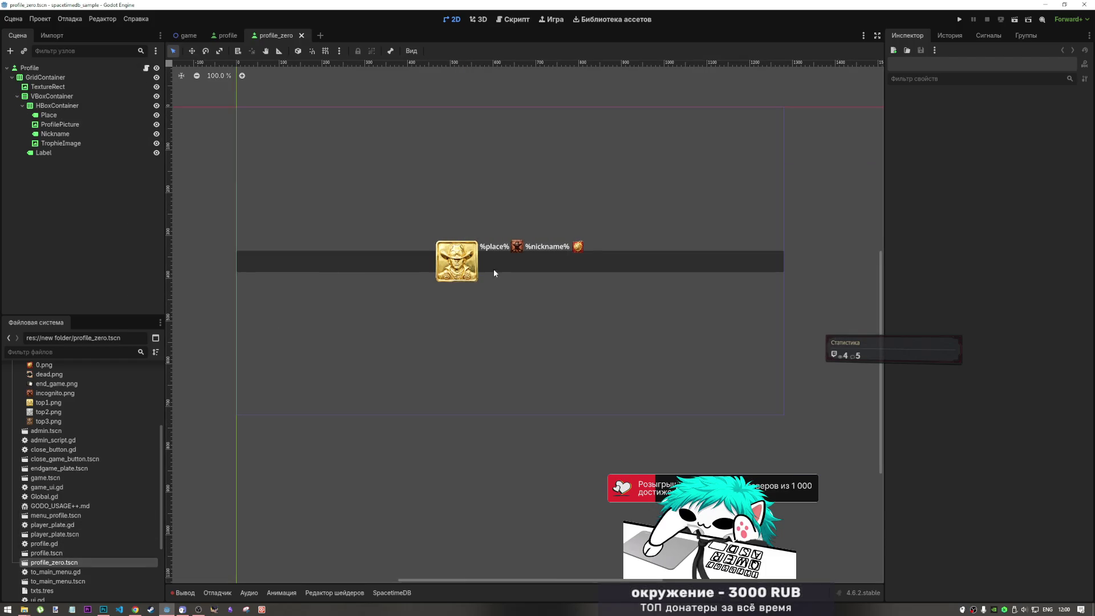
pyautogui.click(455, 263)
pyautogui.click(63, 90)
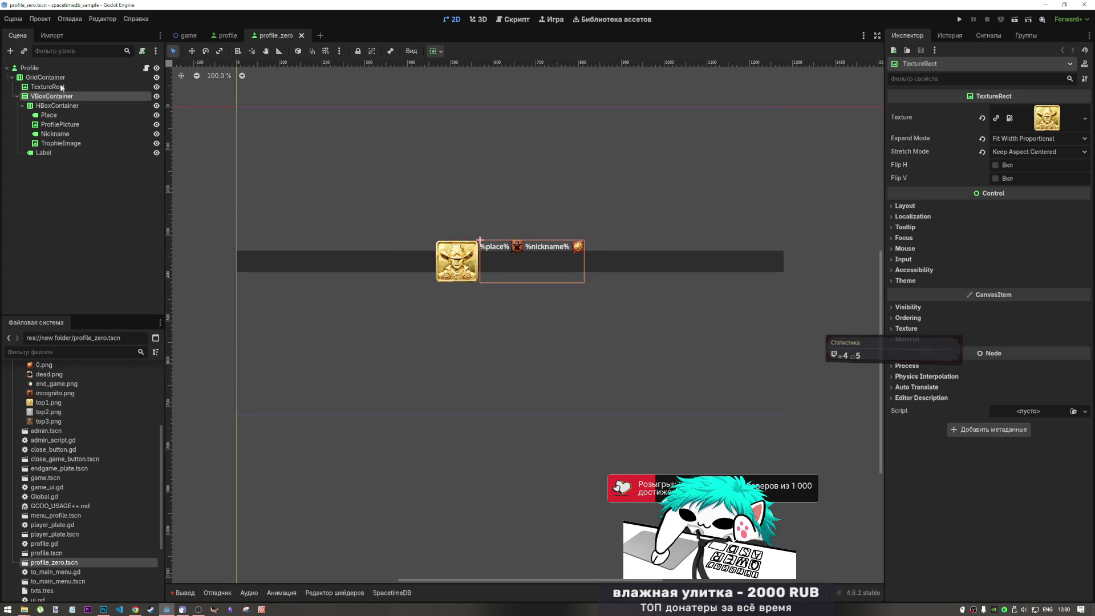
pyautogui.press('Delete')
pyautogui.press('Return')
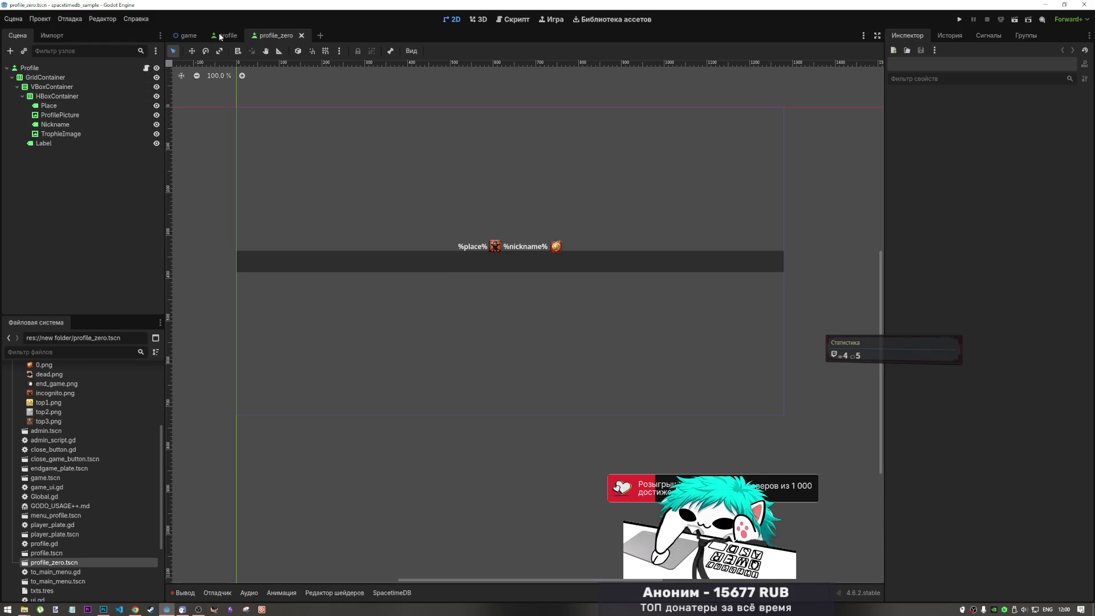
pyautogui.click(180, 35)
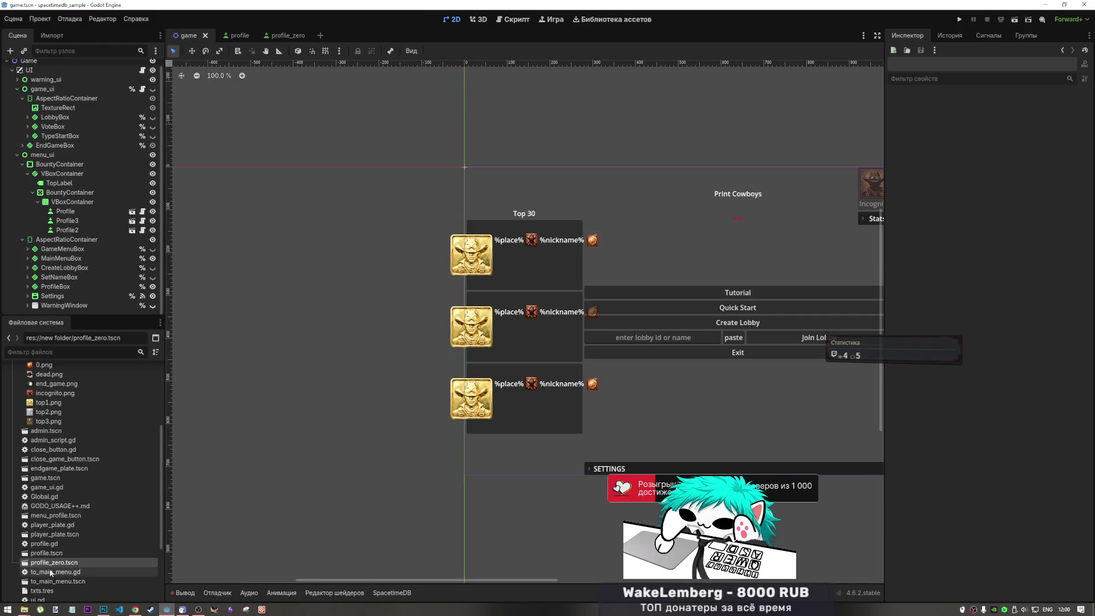
# Instance profile_zero.tscn under VBoxContainer as Profile4, remove extra duplicates, and save game.tscn.
pyautogui.moveTo(61, 559); pyautogui.dragTo(91, 204)
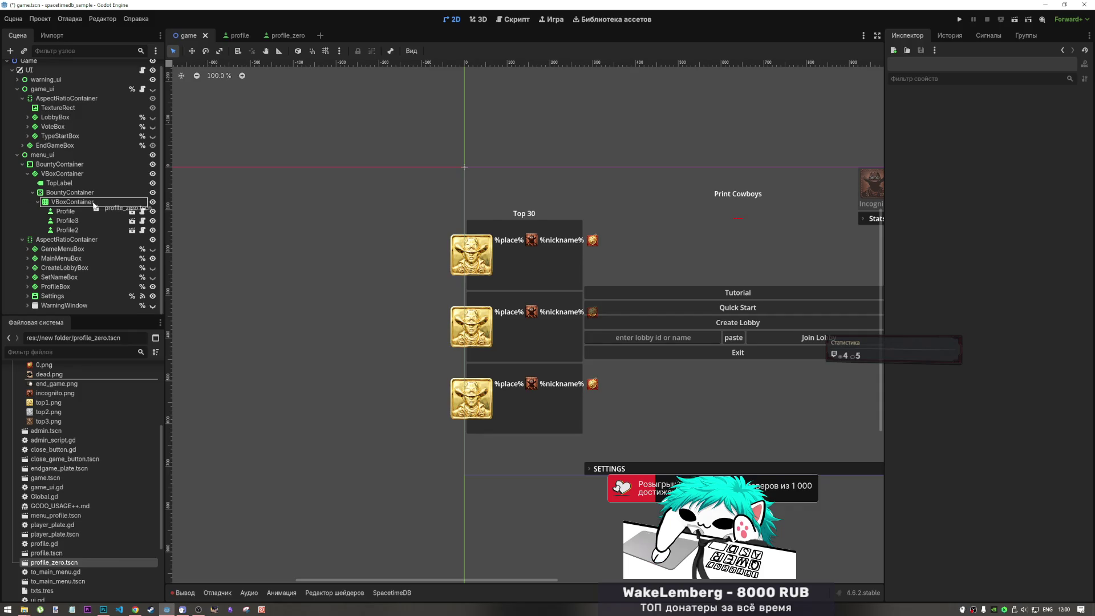
pyautogui.hotkey('ctrl', 'd')
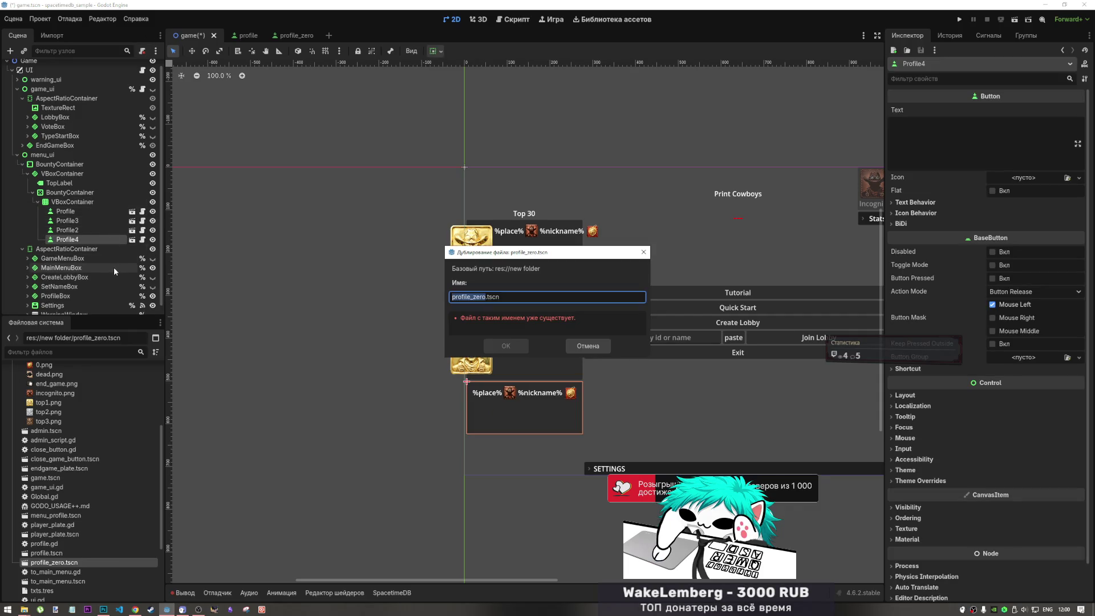
pyautogui.press('Escape')
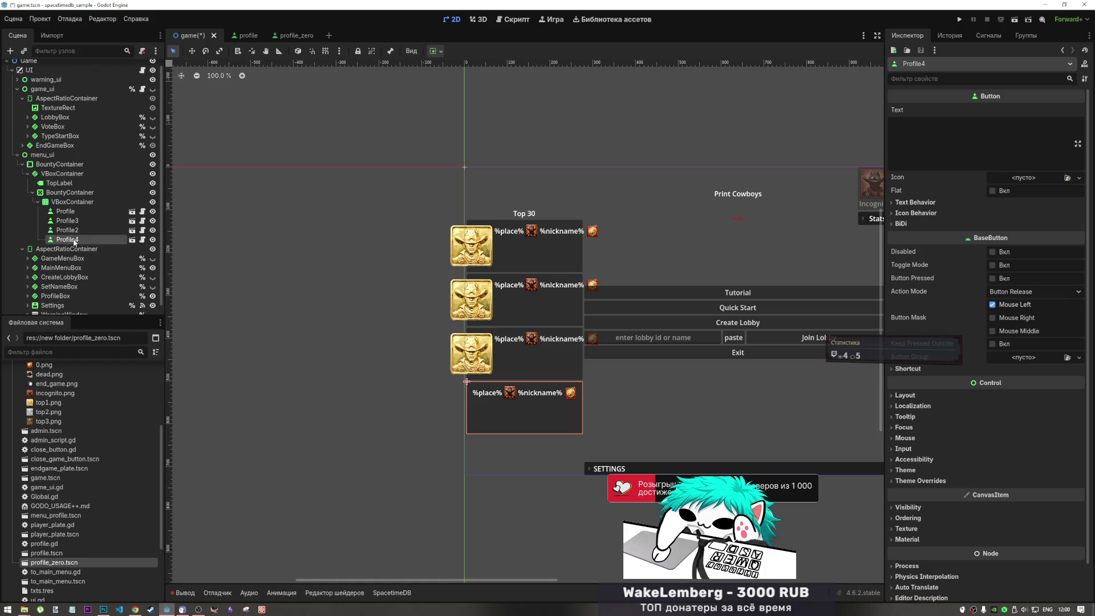
pyautogui.hotkey('ctrl', 'd')
pyautogui.hotkey('ctrl', 'd')
pyautogui.hotkey('ctrl', 'd')
pyautogui.hotkey('ctrl', 'd')
pyautogui.hotkey('ctrl', 'd')
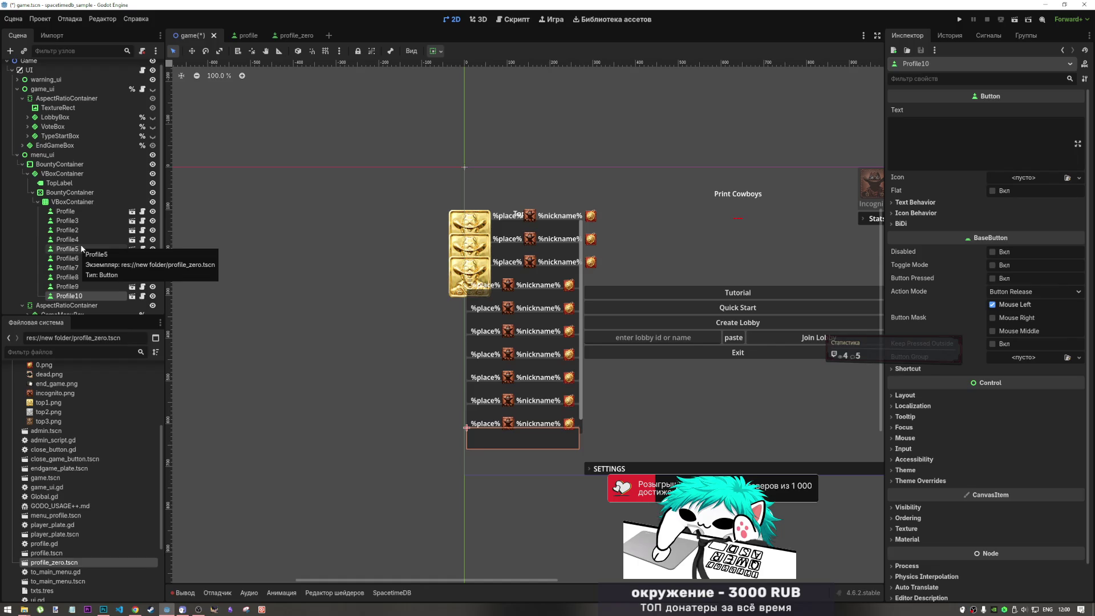
pyautogui.hotkey('ctrl', 'd')
pyautogui.hotkey('ctrl', 'd')
pyautogui.hotkey('ctrl', 'd')
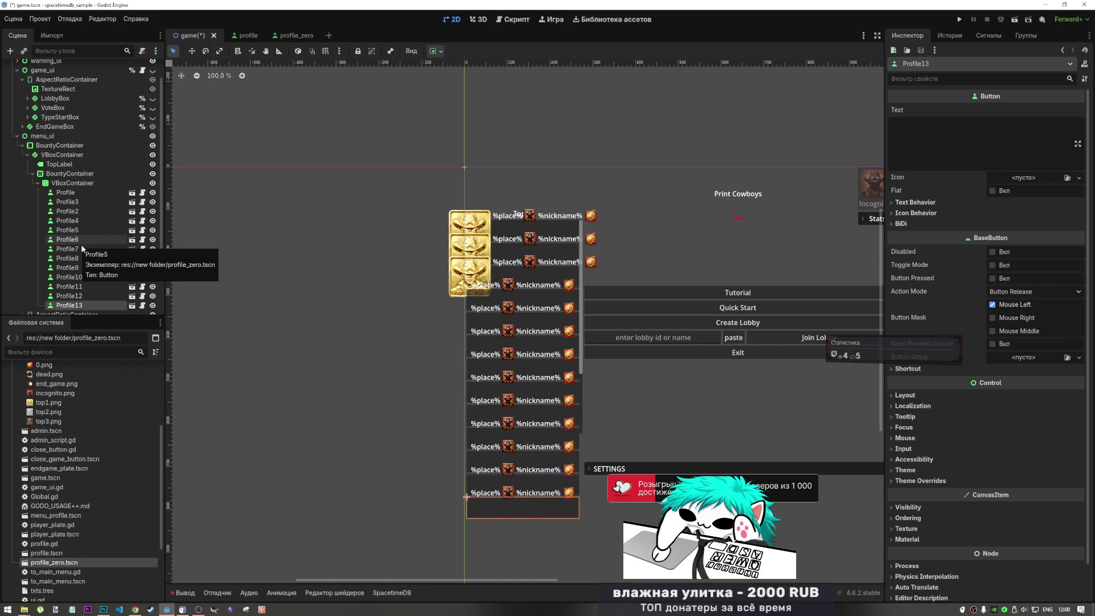
pyautogui.hotkey('ctrl', 'd')
pyautogui.hotkey('ctrl', 'd')
pyautogui.hotkey('ctrl', 'd')
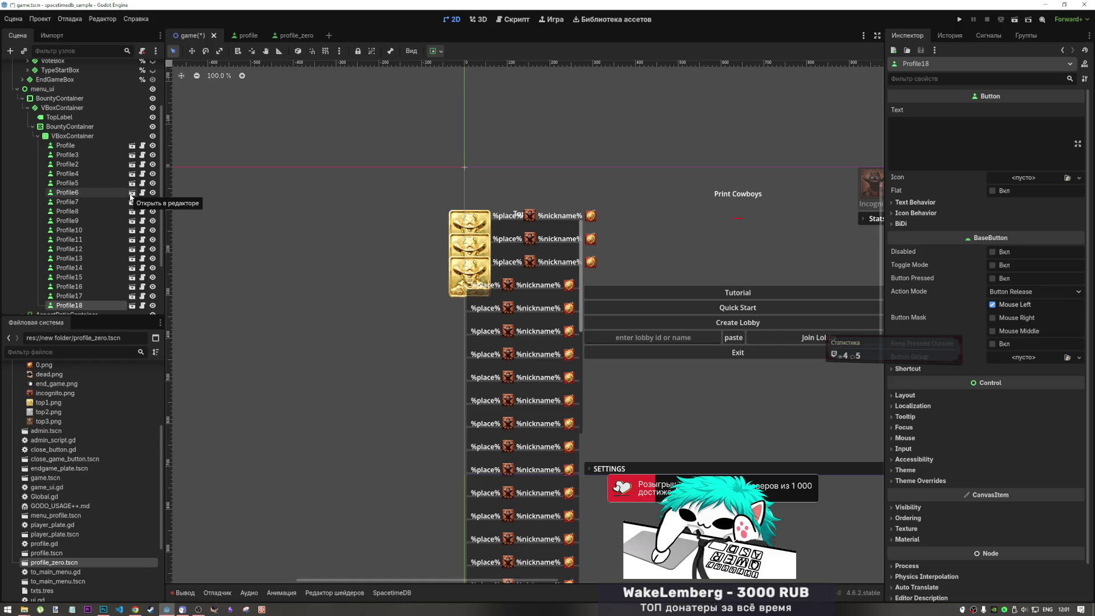
pyautogui.hotkey('ctrl', 'z')
pyautogui.hotkey('ctrl', 'z')
pyautogui.hotkey('ctrl', 'z')
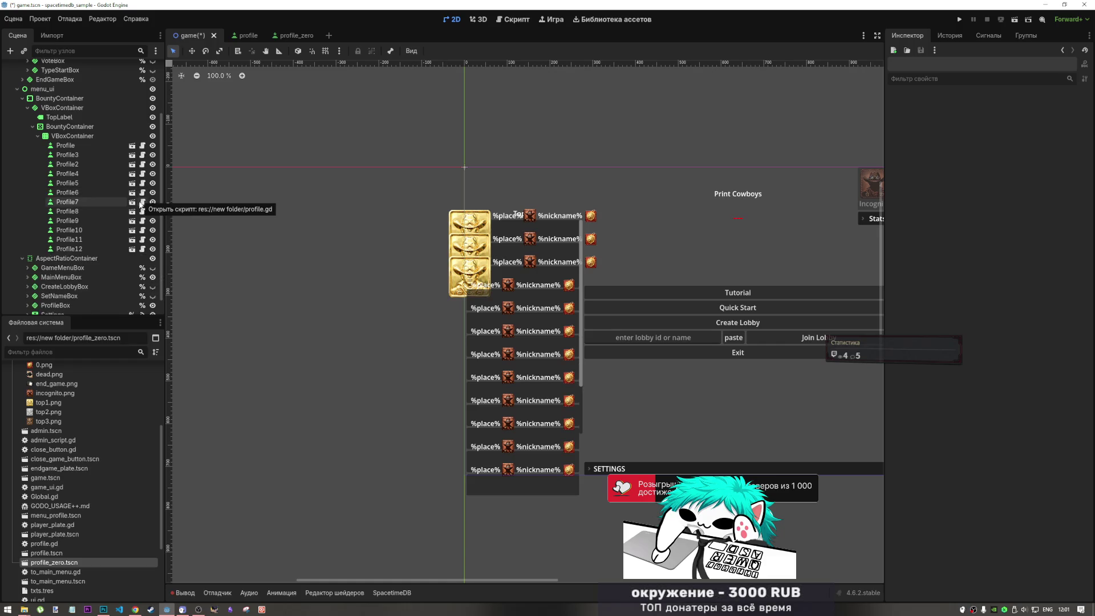
pyautogui.hotkey('ctrl', 'z')
pyautogui.hotkey('ctrl', 'z')
pyautogui.hotkey('ctrl', 'z')
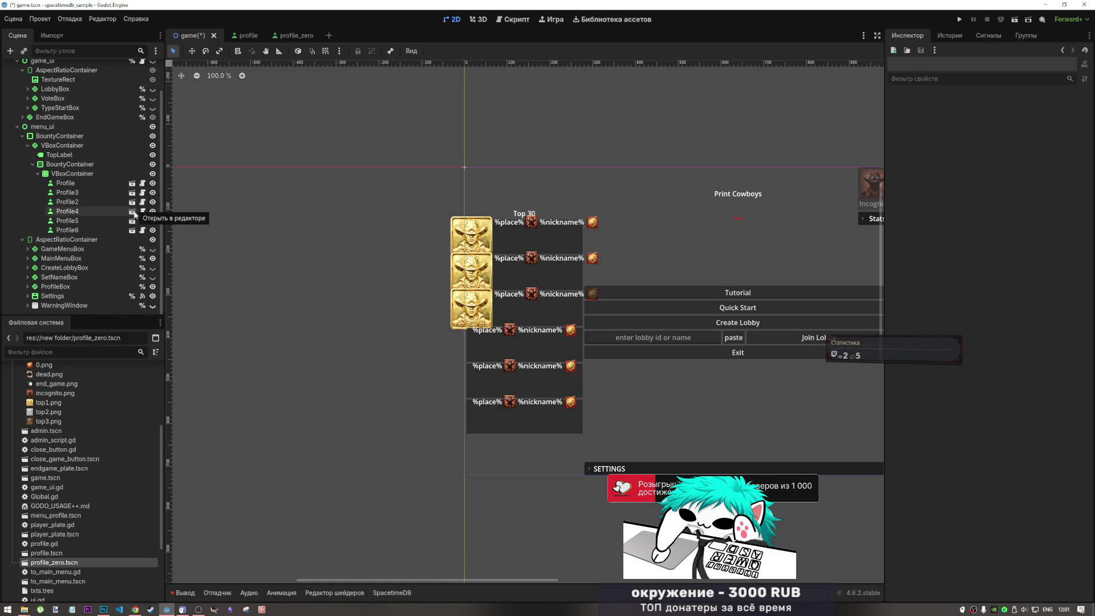
pyautogui.hotkey('ctrl', 'z')
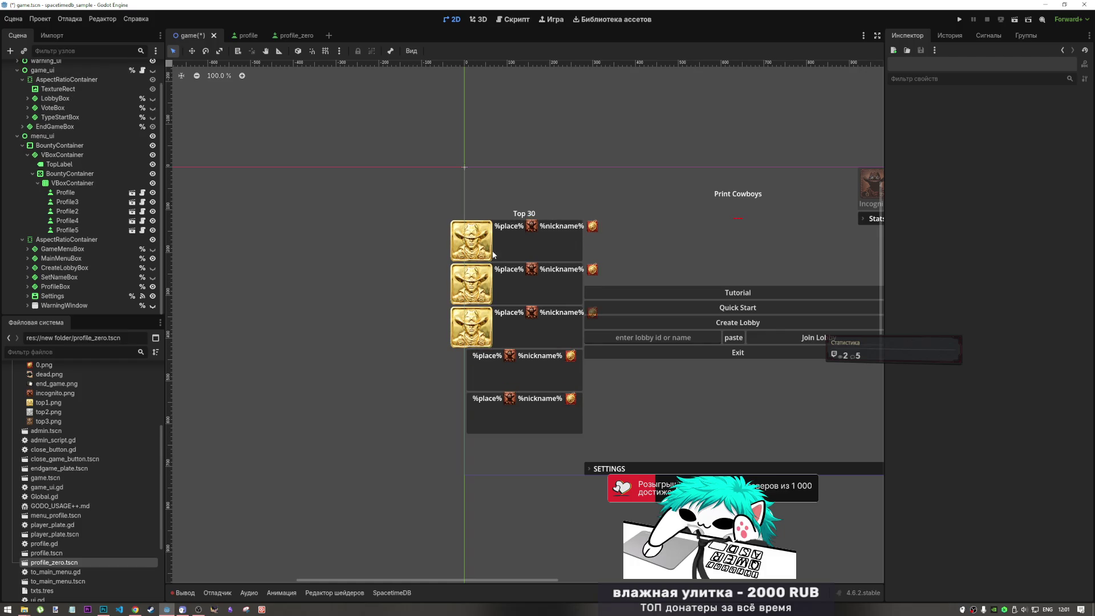
pyautogui.hotkey('ctrl', 'z')
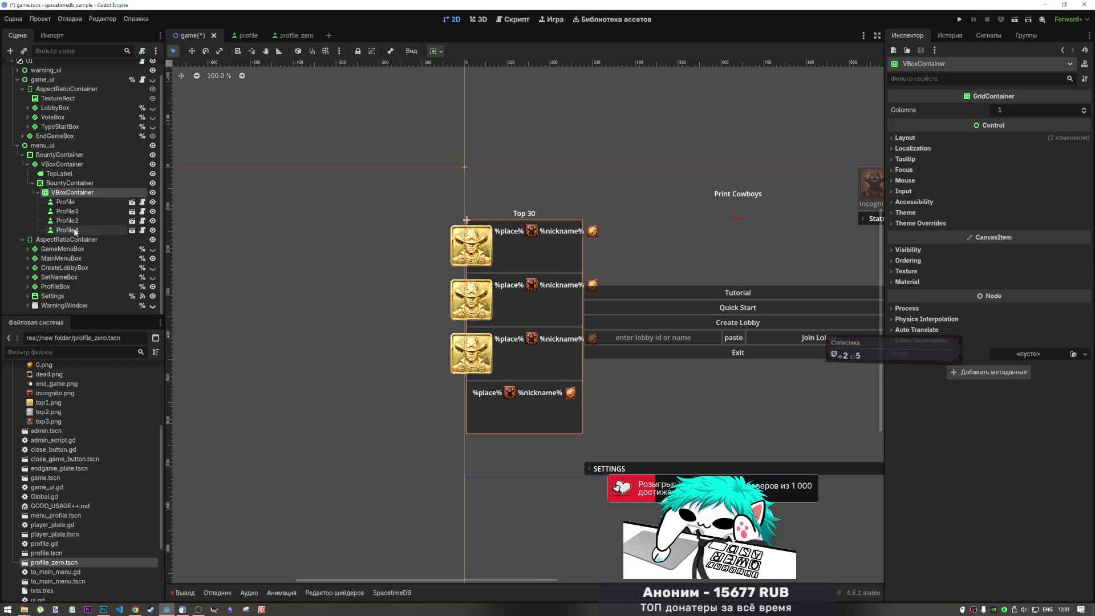
pyautogui.hotkey('ctrl', 's')
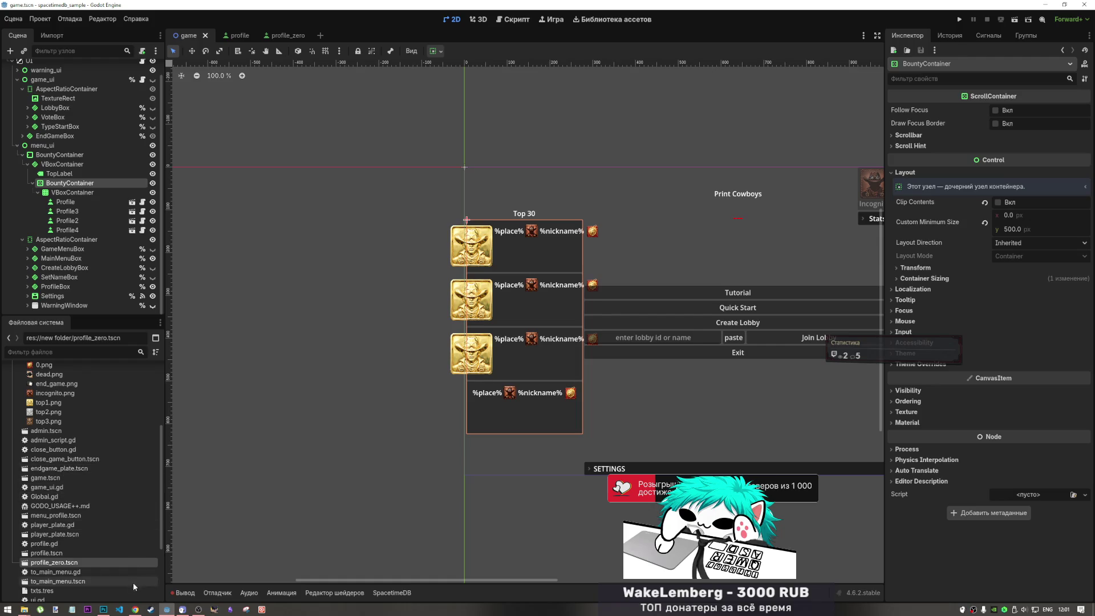
# Bring up the Chrome window showing the leaderboard image search.
pyautogui.click(103, 609)
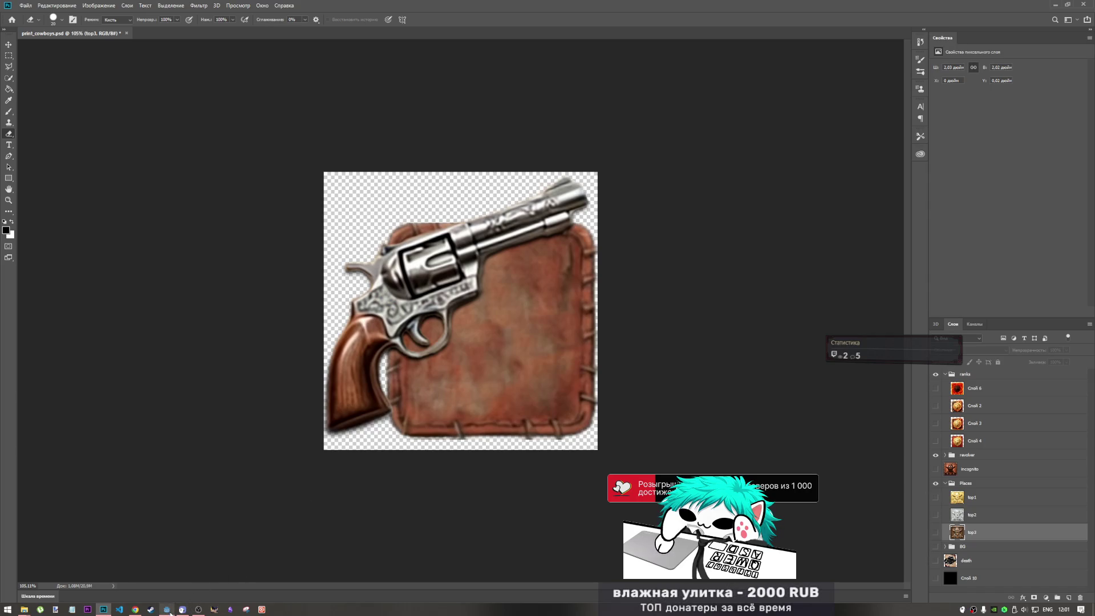
pyautogui.moveTo(171, 612)
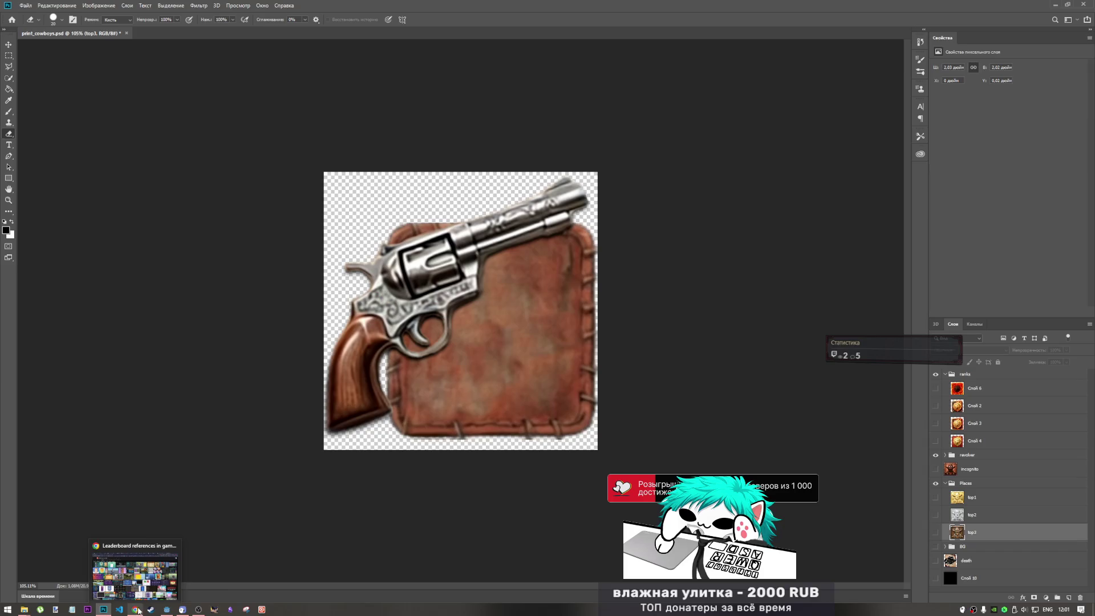
pyautogui.click(135, 609)
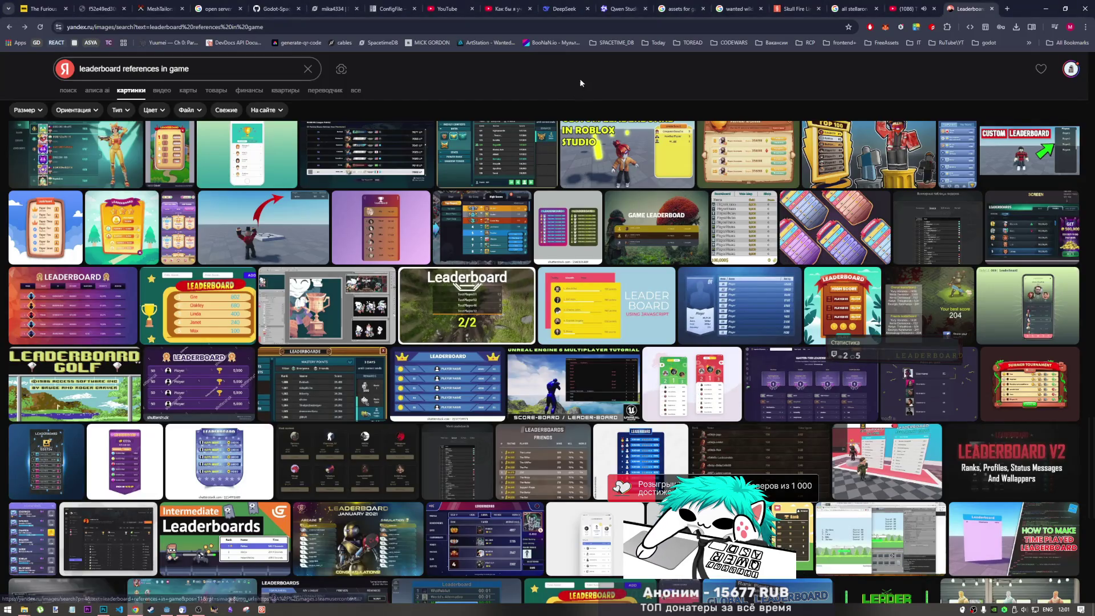
# Switch Chrome to the YouTube tab playing the TPS Red Room Series Vol.03 DJ mix.
pyautogui.click(888, 8)
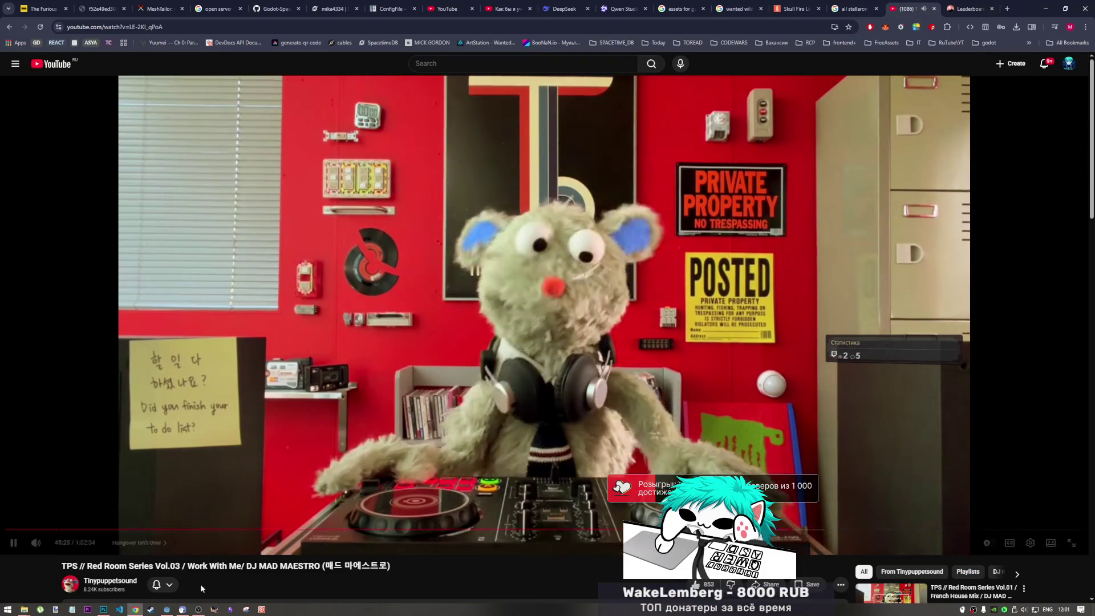
pyautogui.moveTo(197, 610)
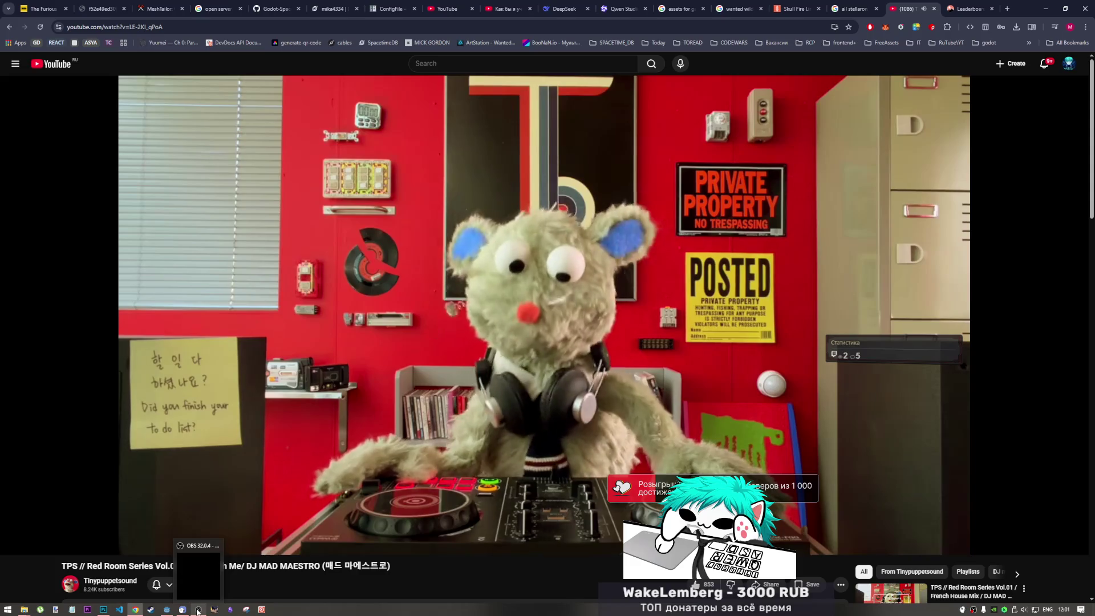